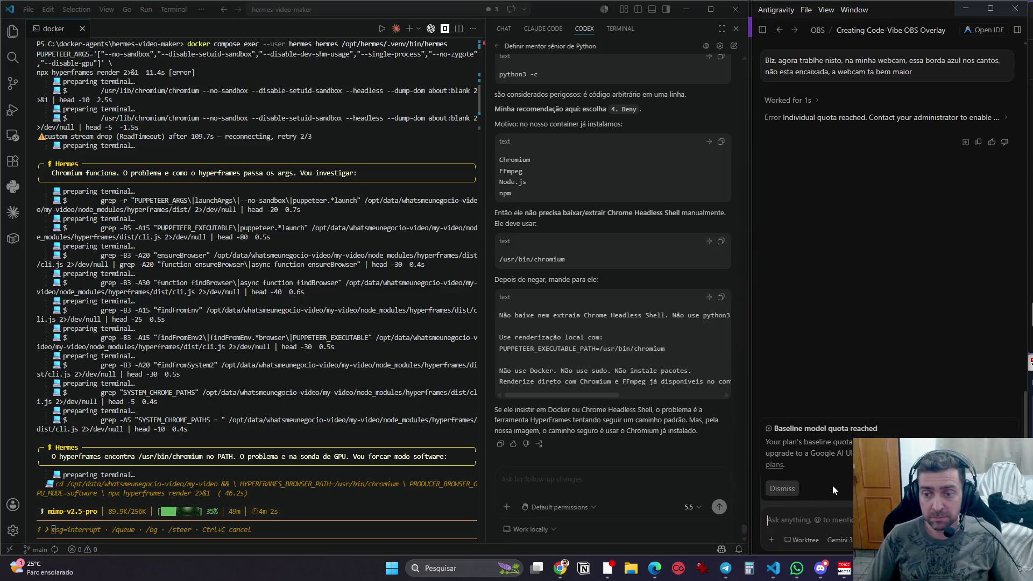
Step: Dismiss the quota notice and resend the webcam border prompt to the agent
left_click(783, 490)
left_click(838, 540)
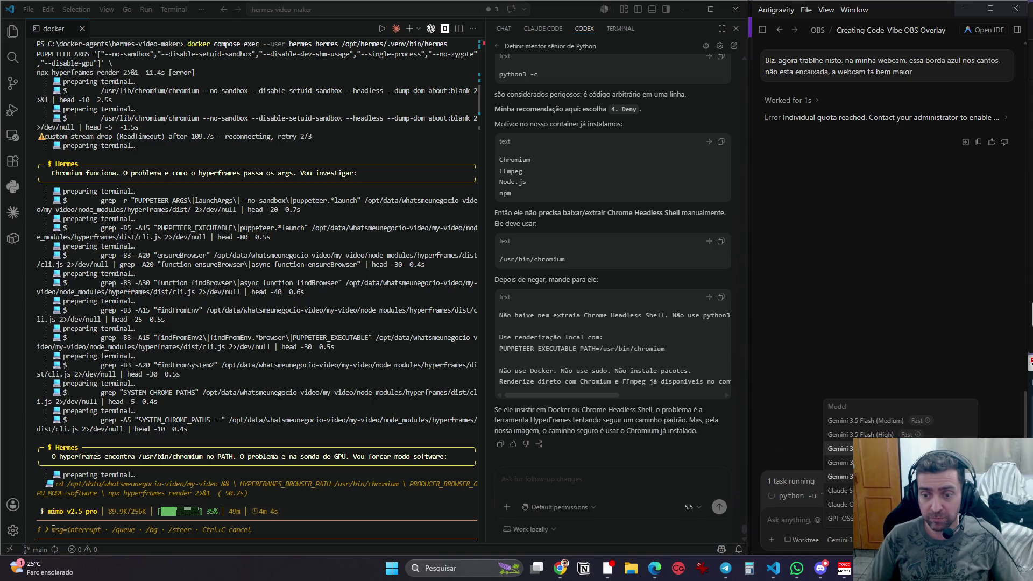
key("Escape")
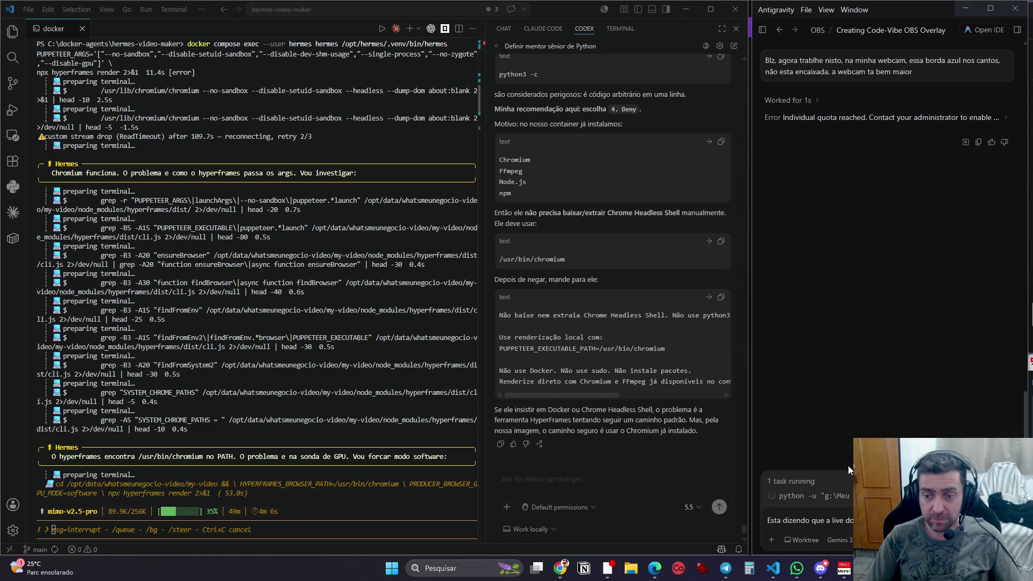
key("Up")
key("Return")
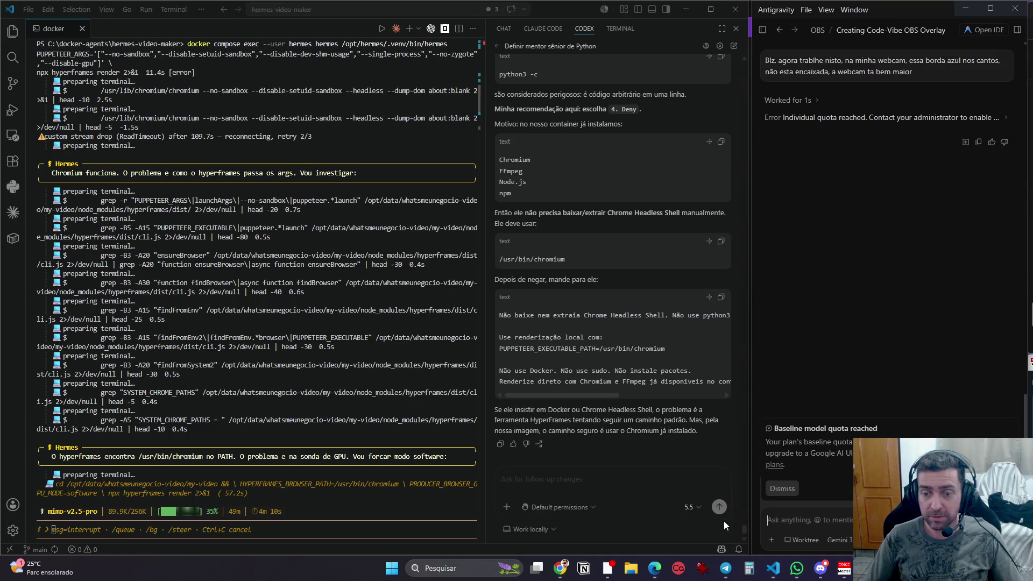
Step: Switch the Antigravity agent to a Claude model and recall the webcam border prompt
left_click(783, 488)
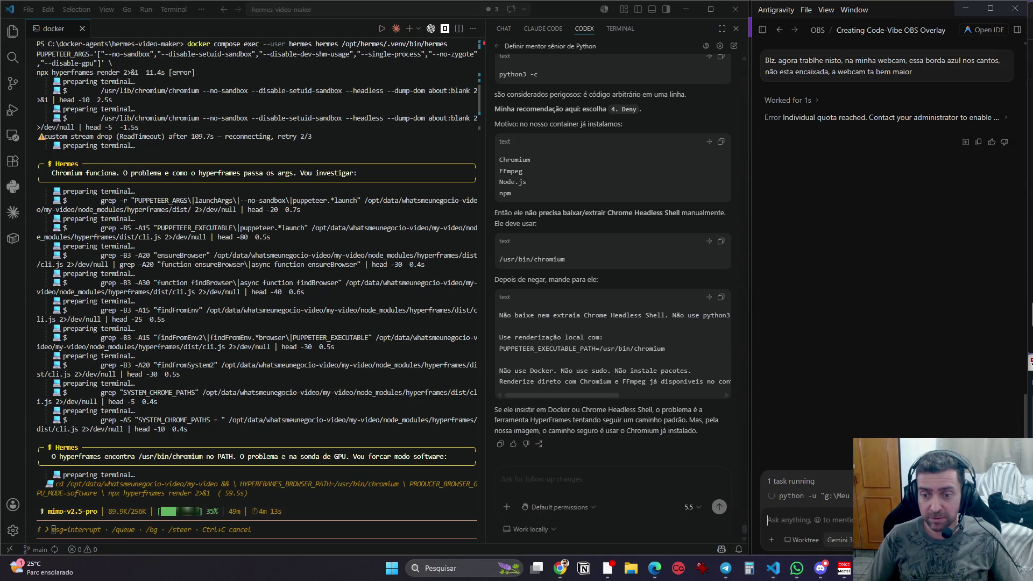
left_click(838, 540)
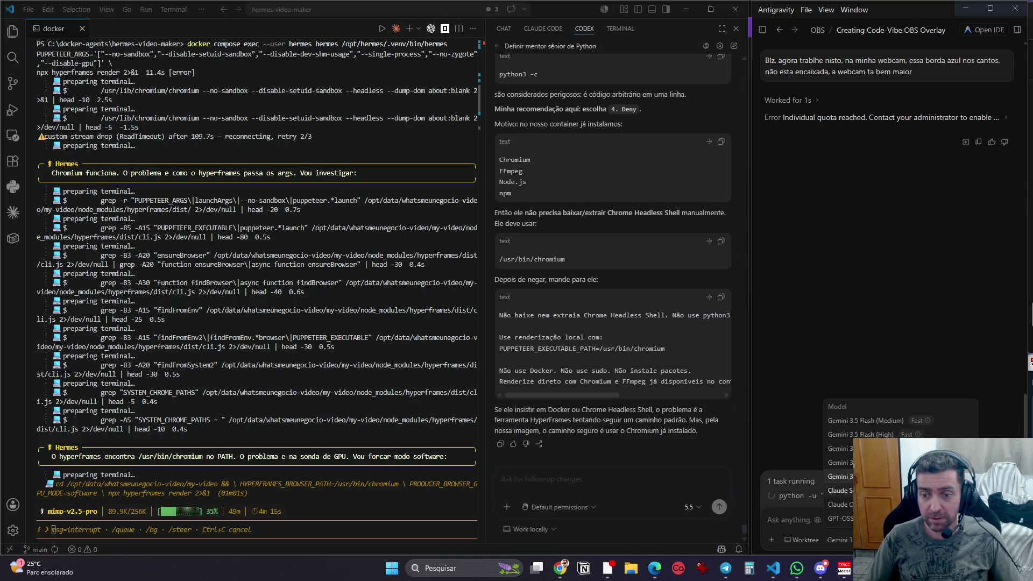
left_click(839, 504)
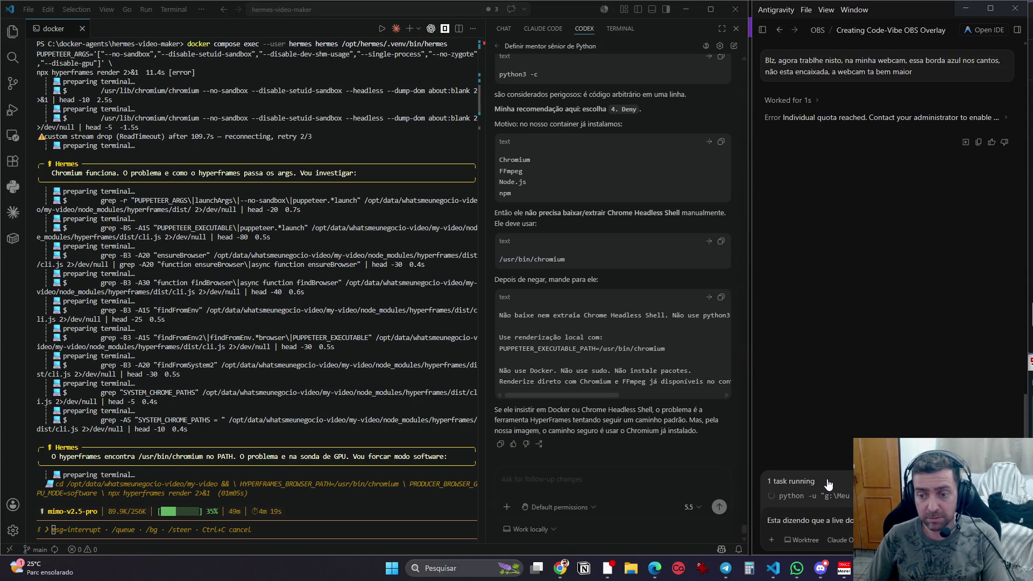
key("Up")
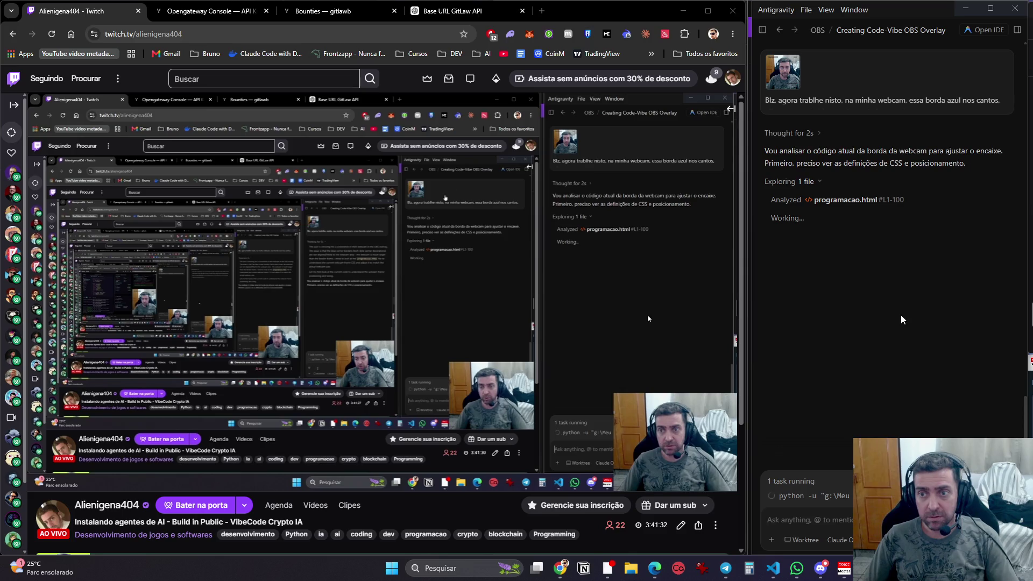
Step: Minimise Twitch, check the Discord OpenGateway notes, minimise Discord and bring VS Code forward
left_click(683, 11)
left_click(687, 10)
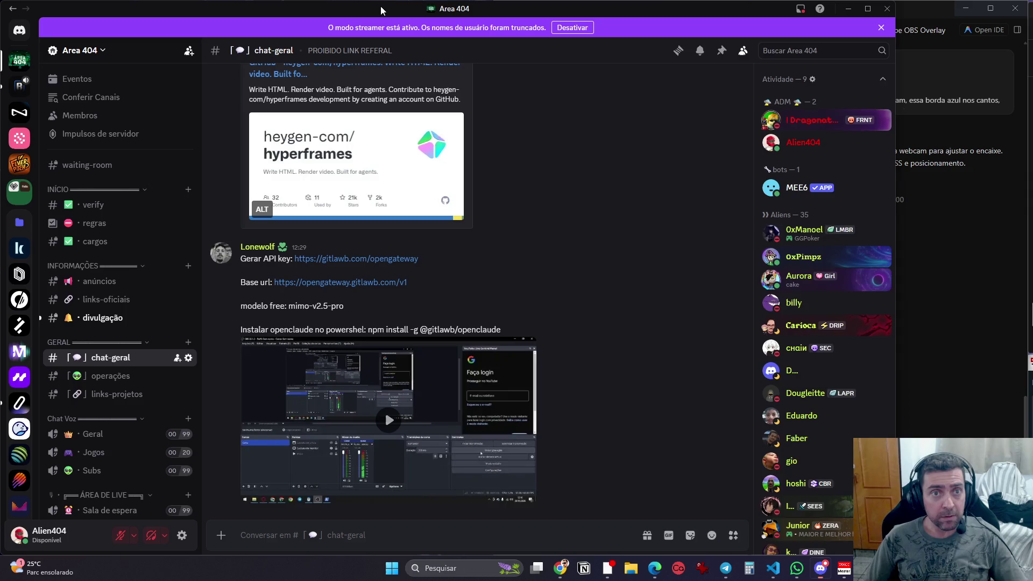
left_click(849, 8)
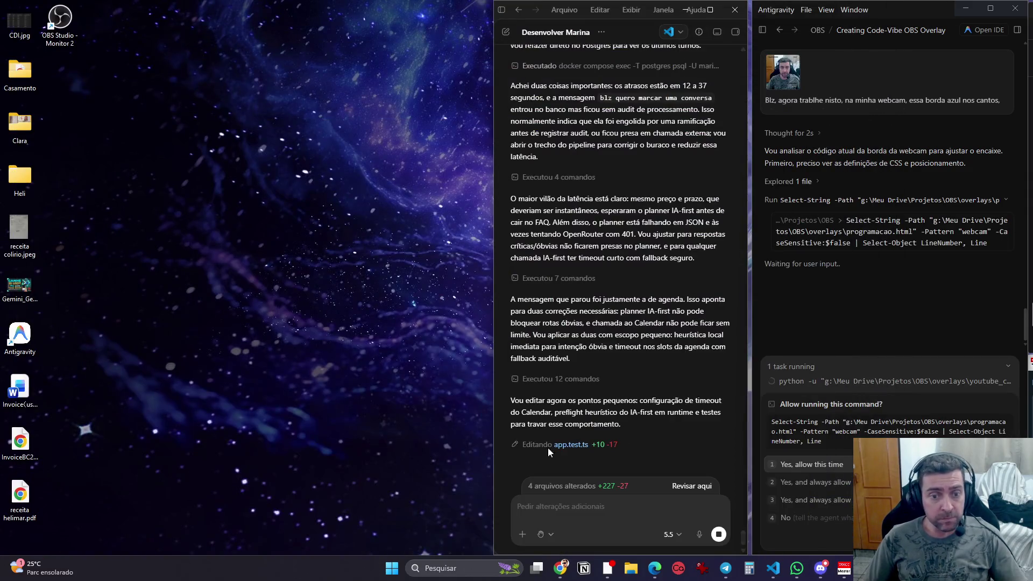
left_click(773, 568)
left_click(781, 511)
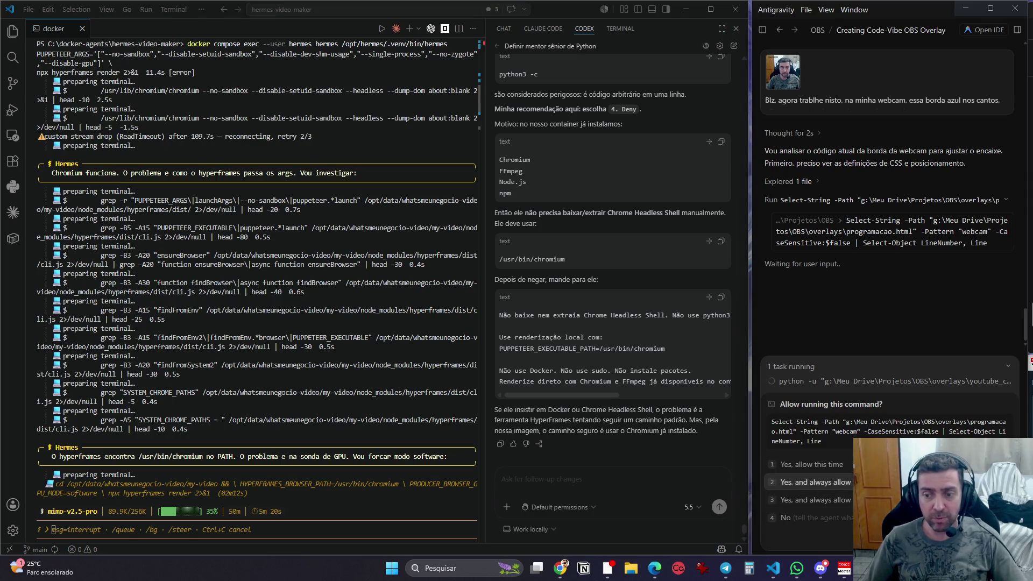
Step: Always allow the agent's webcam search command, then launch OpenCode from Windows search
left_click(882, 482)
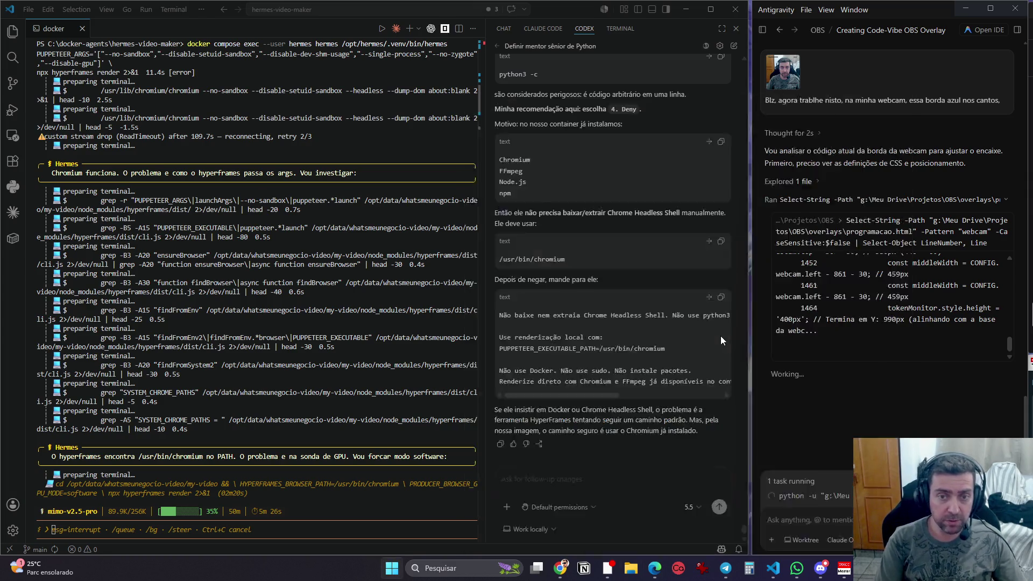
key("super")
type("opencode")
key("Return")
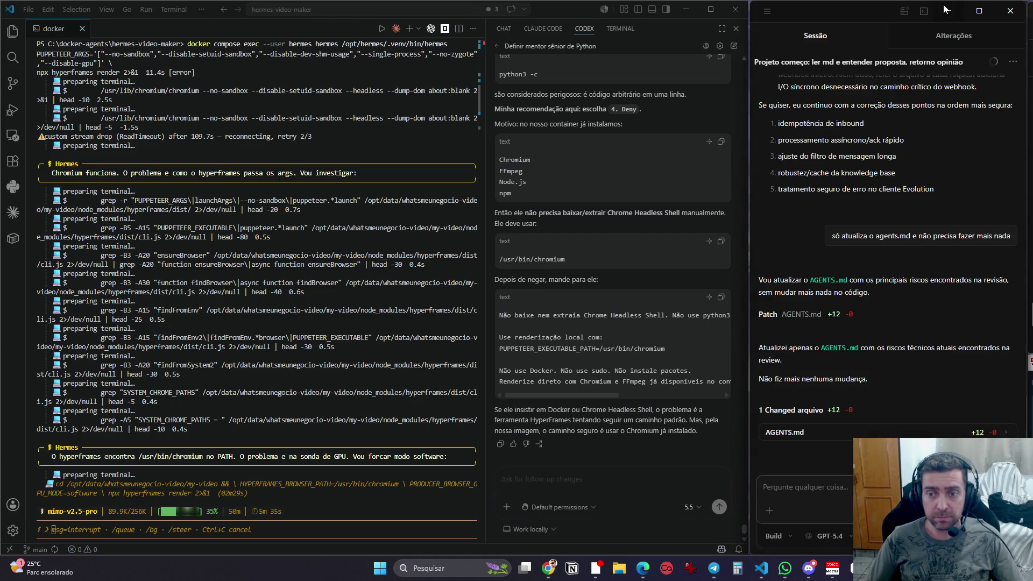
Step: Move OpenCode centre-left, show its sidebar and install the update with restart
mouse_move(844, 10)
left_mouse_down()
mouse_move(535, 68)
mouse_move(528, 43)
mouse_move(578, 9)
left_mouse_up()
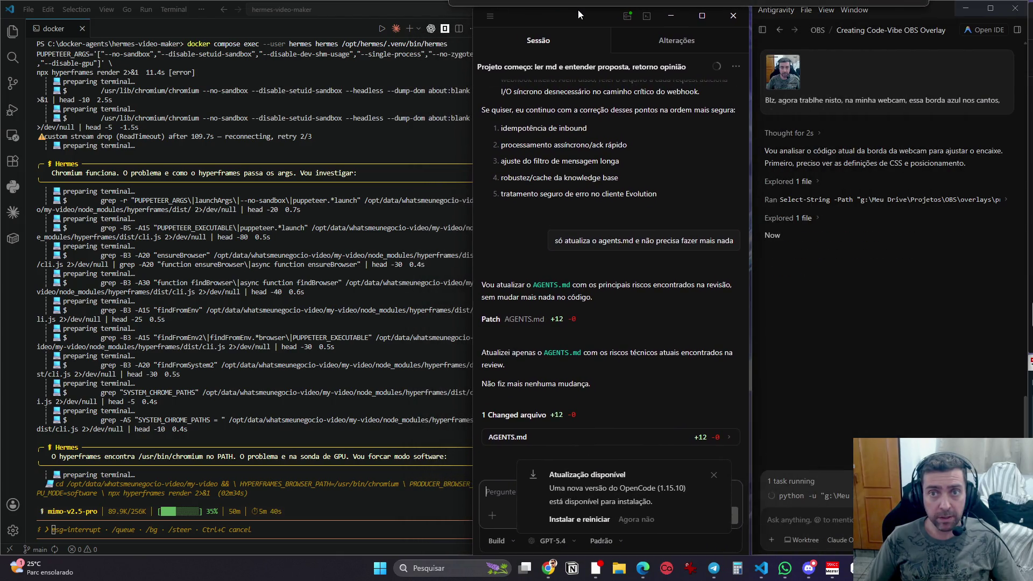
left_click(486, 16)
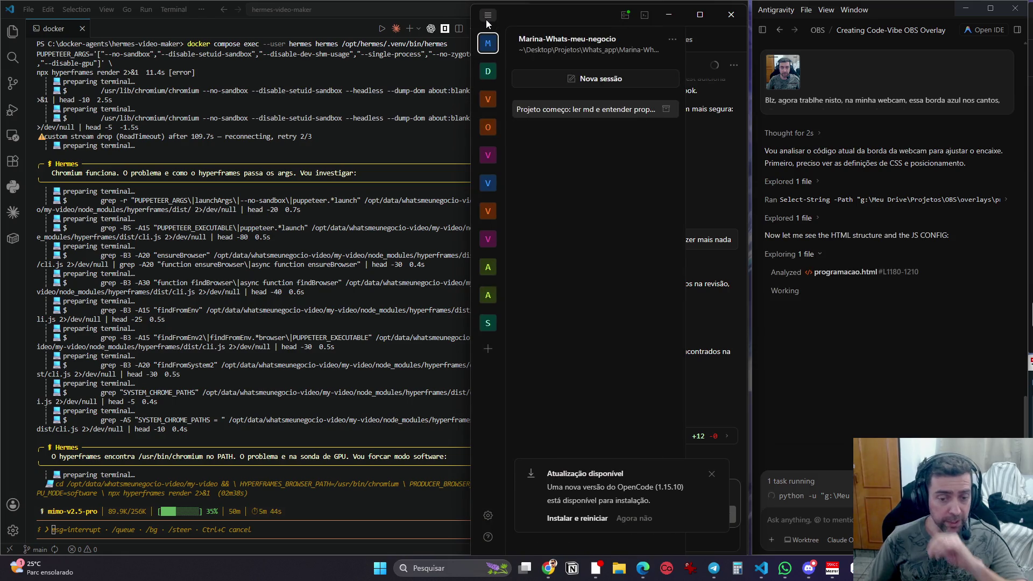
left_click(572, 520)
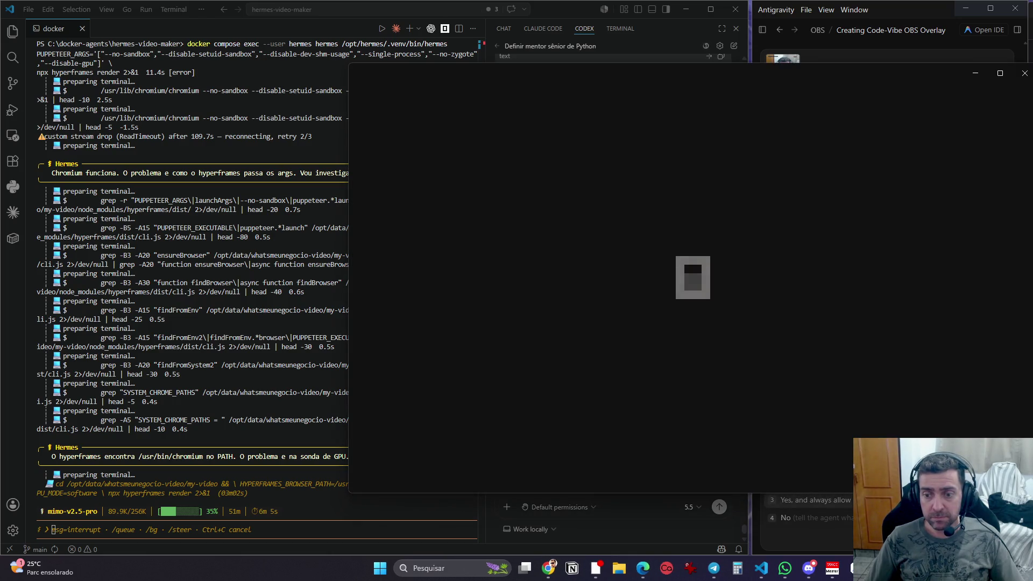
Step: Minimise the loading window and always allow Antigravity's folder listing command
left_click(974, 74)
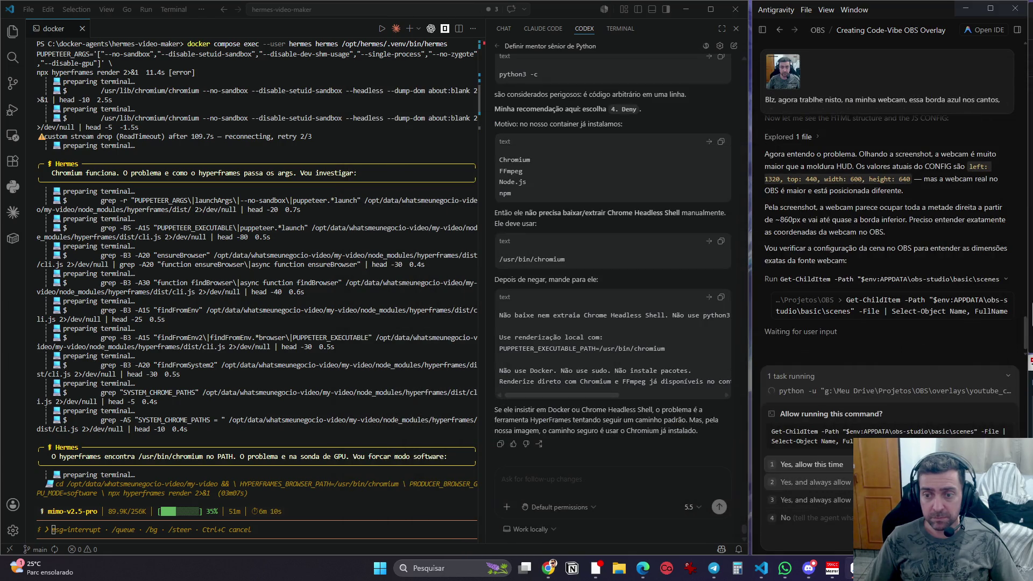
key("Down")
key("Return")
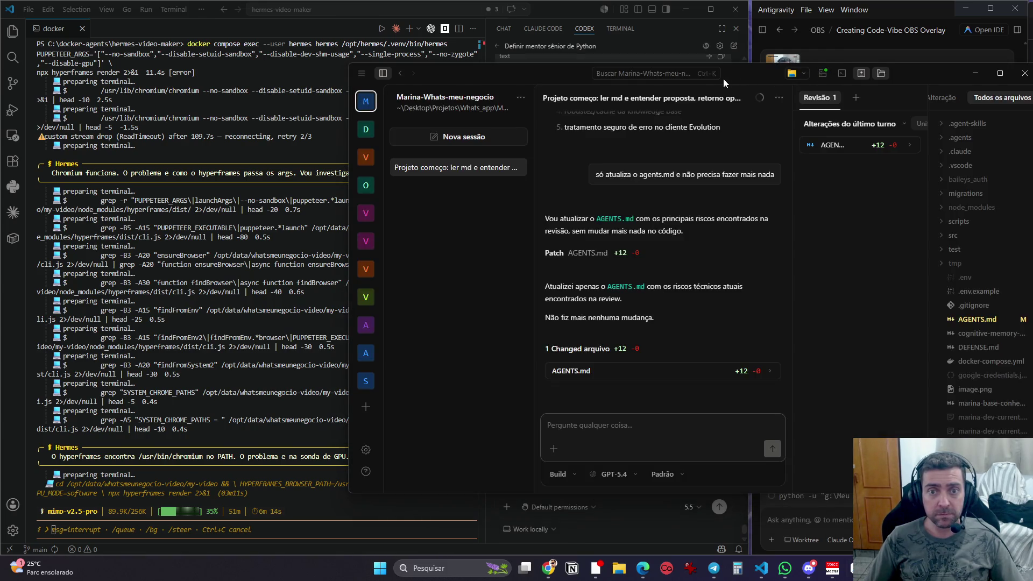
Step: Snap the OpenCode window to the left and widen it to the right screen edge
mouse_move(550, 70)
left_mouse_down()
mouse_move(234, 86)
mouse_move(244, 90)
left_mouse_up()
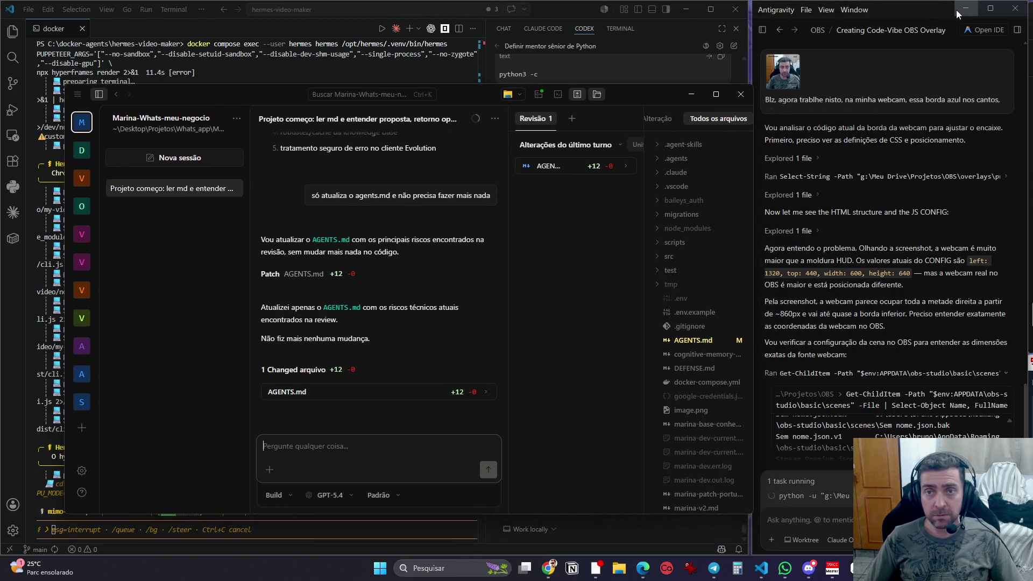
mouse_move(260, 101)
left_mouse_down()
mouse_move(398, 260)
mouse_move(592, 32)
mouse_move(644, 42)
left_mouse_up()
left_click_drag(921, 180, 1029, 168)
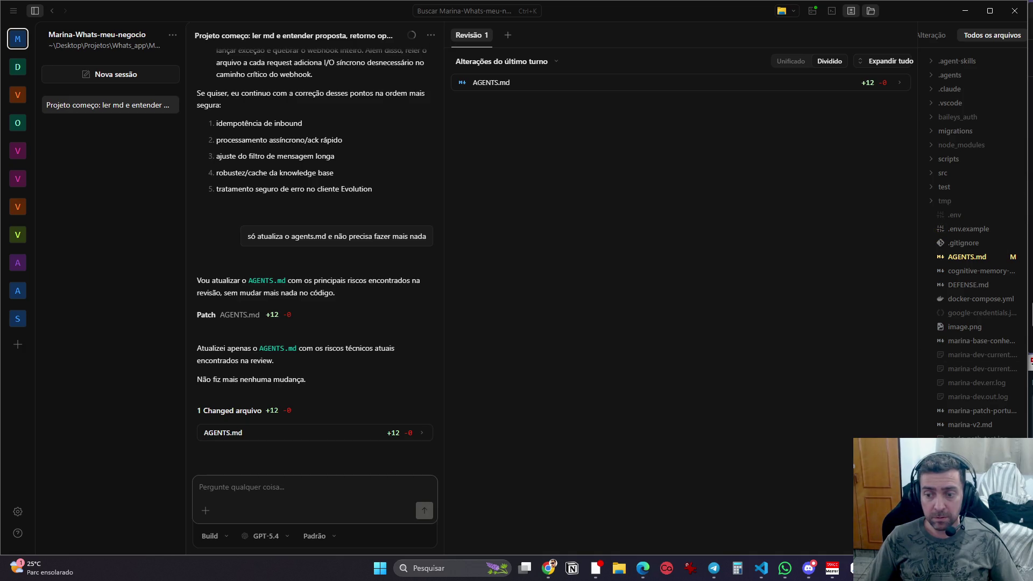
Step: Approve Antigravity's OBS scene inspection command and start a new empty OpenCode session
left_click(852, 568)
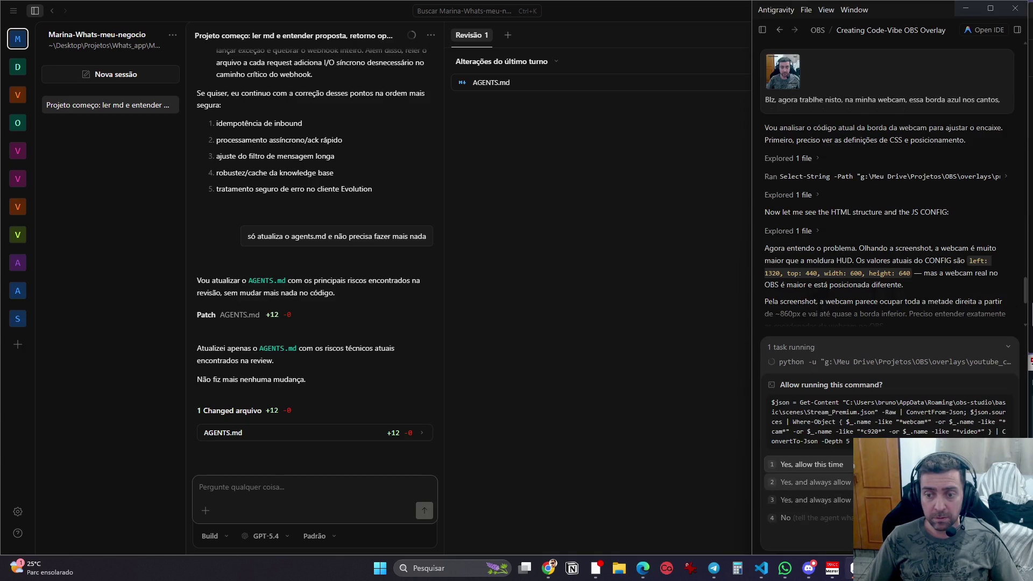
key("Return")
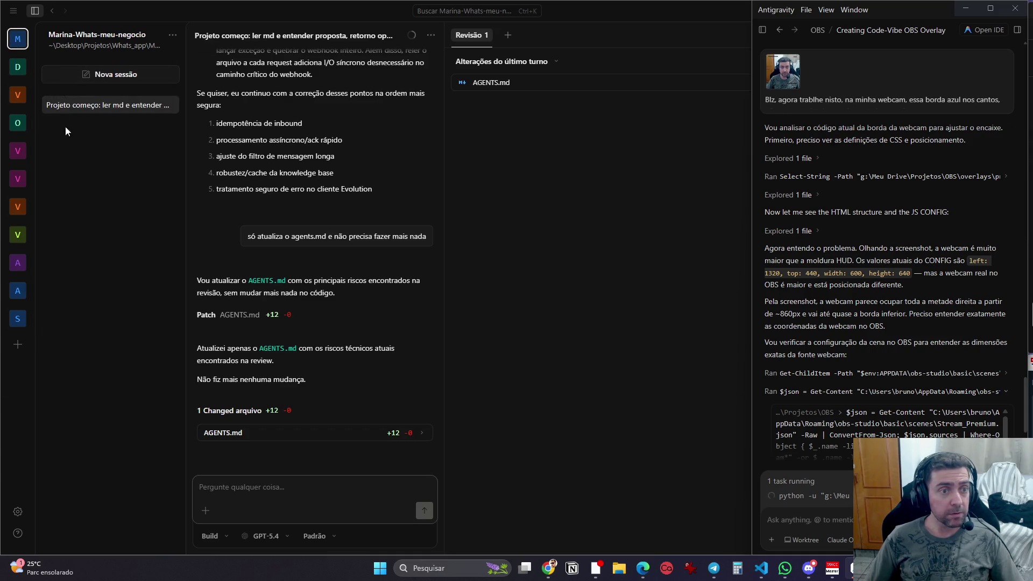
left_click(113, 76)
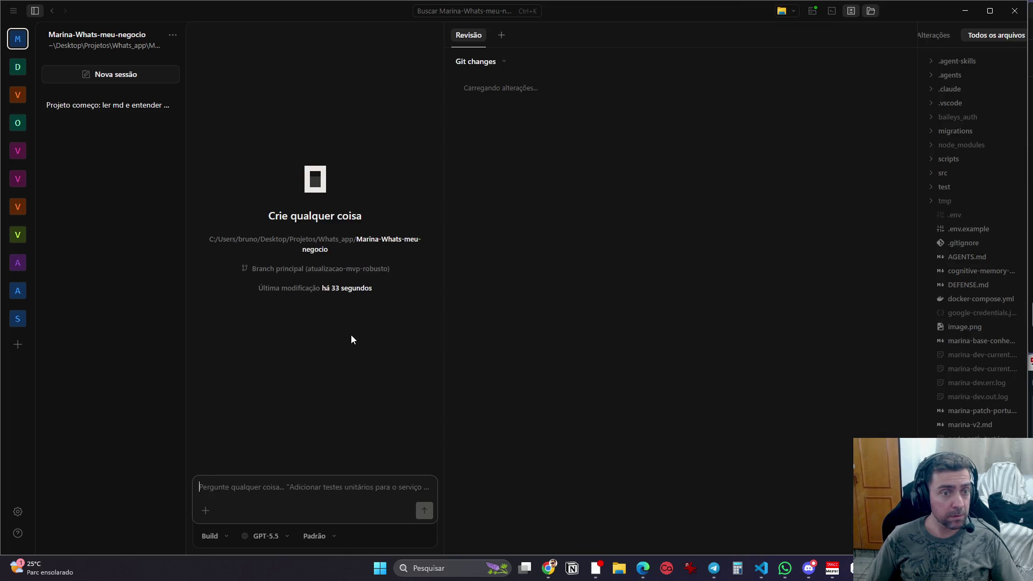
Step: Open File > Open Project in OpenCode, approving Antigravity's pending command meanwhile
left_click(13, 10)
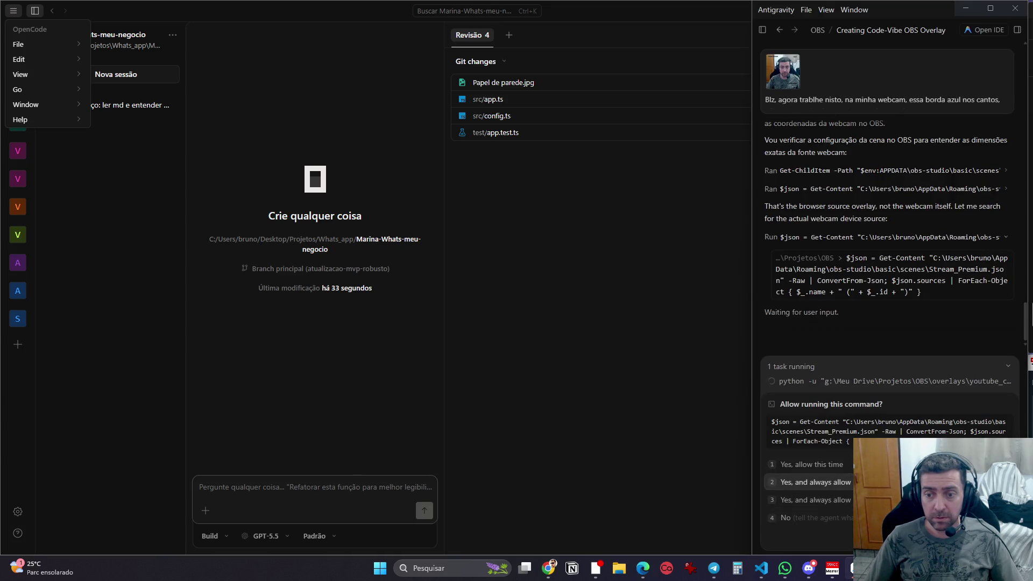
left_click(816, 482)
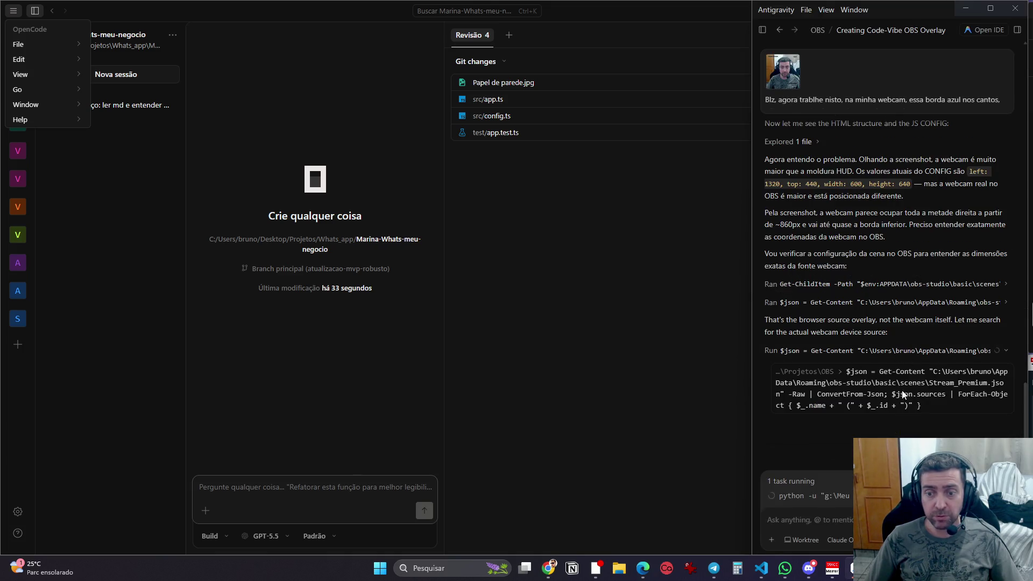
mouse_move(19, 42)
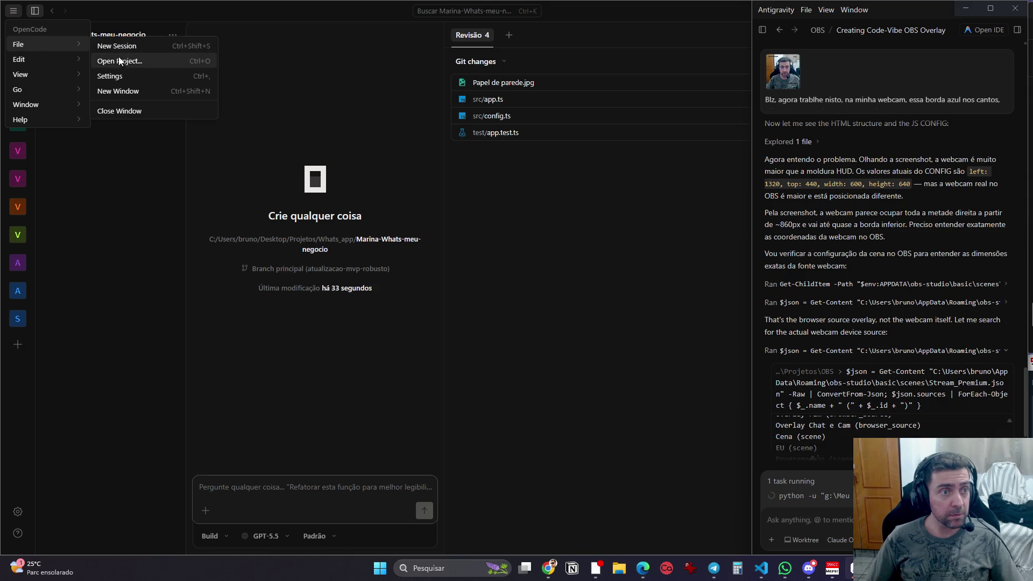
left_click(120, 61)
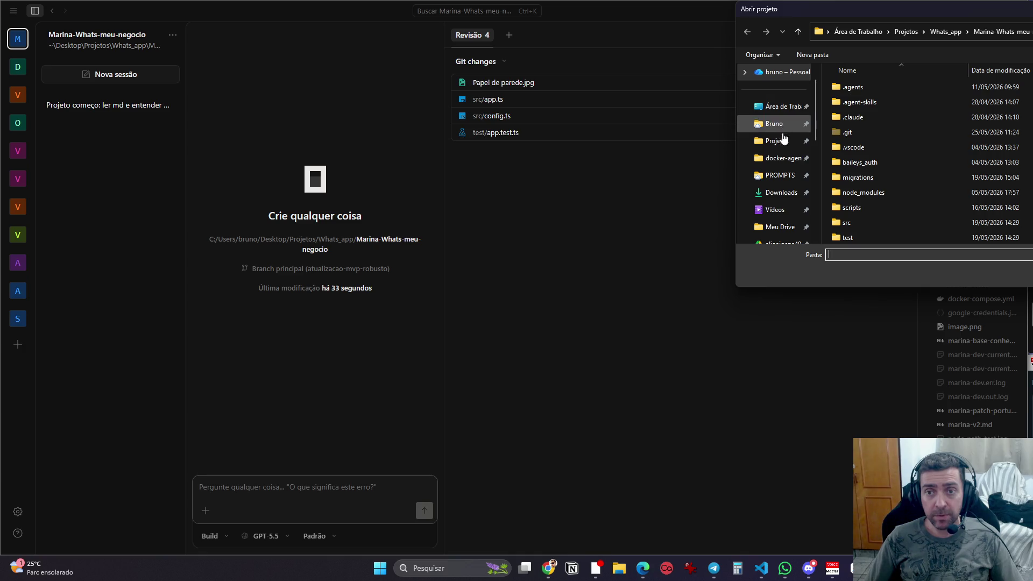
Step: Browse to G: > Meu Drive > Projetos and open 'Problema com games'
scroll(783, 189, "down", 5)
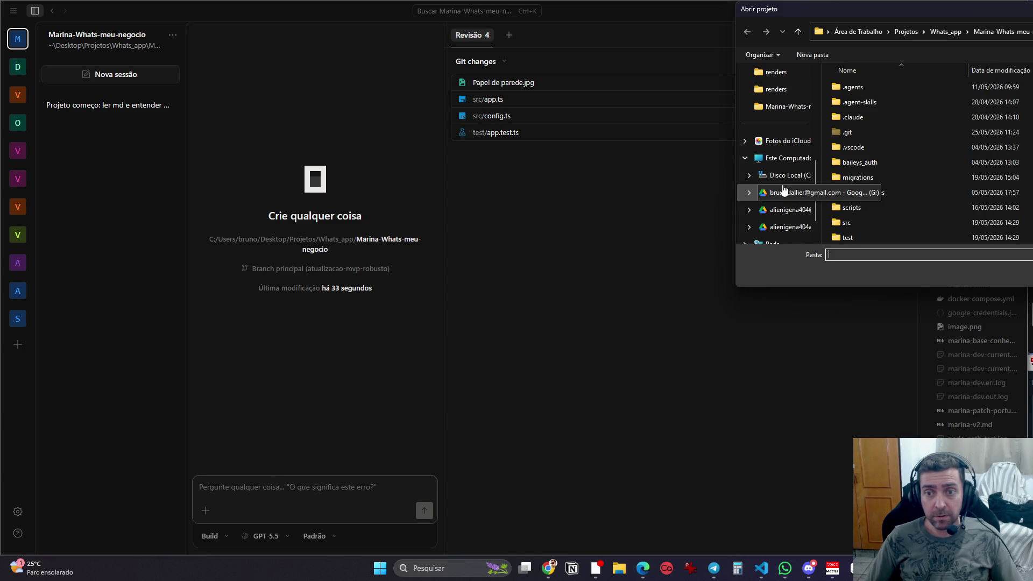
left_click(787, 193)
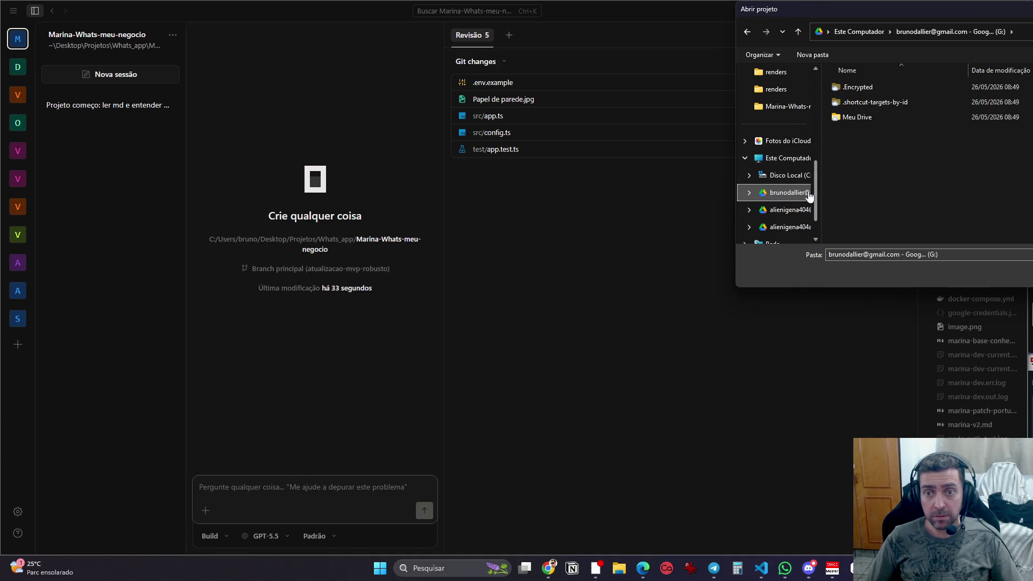
double_click(866, 118)
scroll(860, 209, "down", 2)
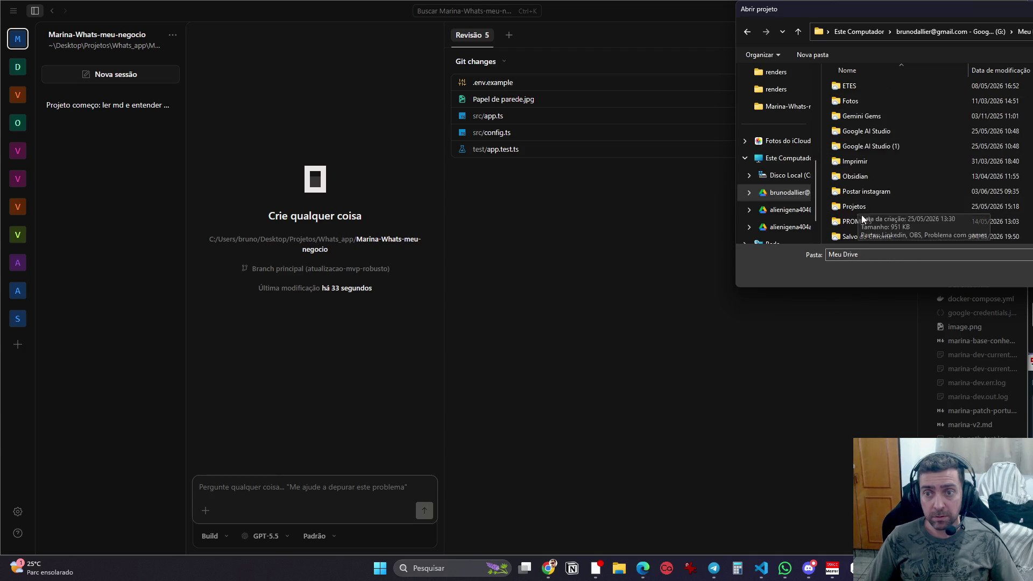
double_click(860, 206)
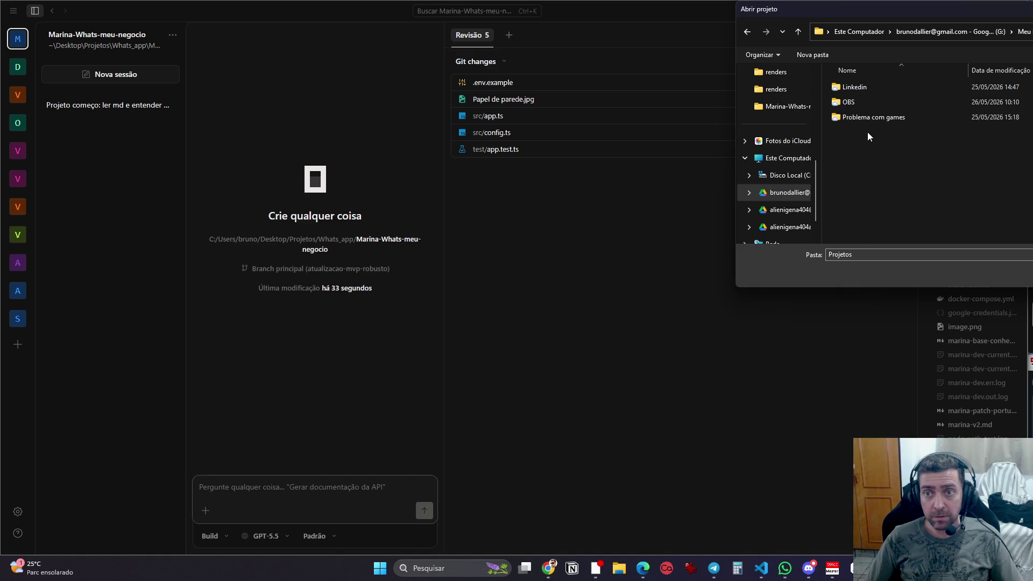
left_click(1006, 269)
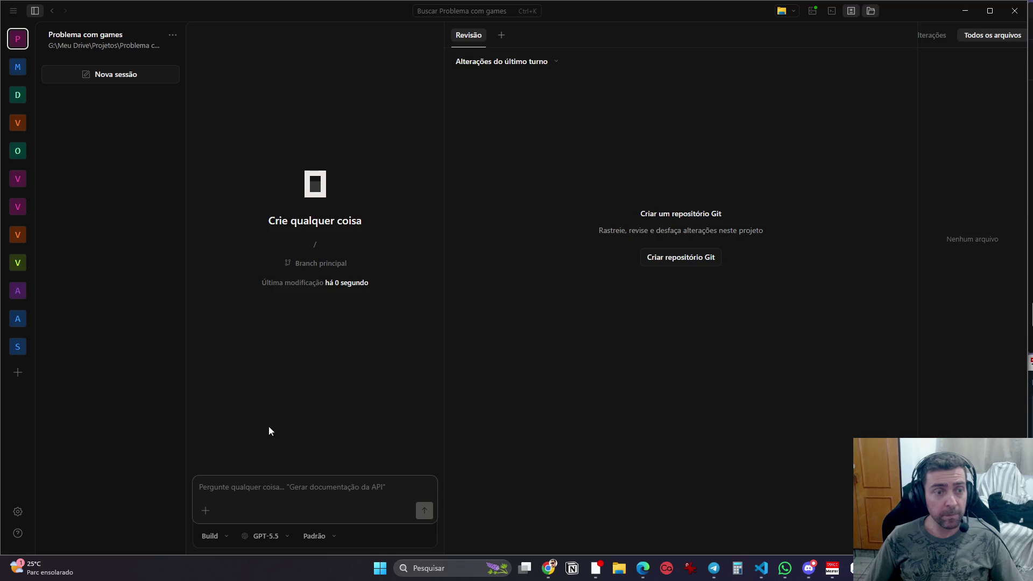
Step: Browse the model list without changing it, keeping GPT-5.5 selected, then reopen it
left_click(270, 534)
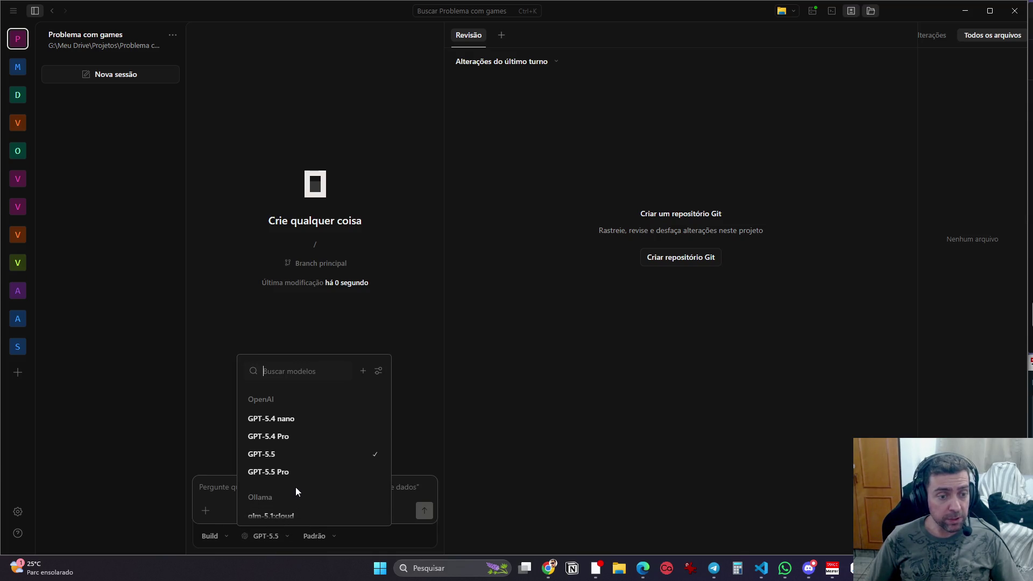
scroll(300, 479, "down", 1)
scroll(304, 490, "up", 5)
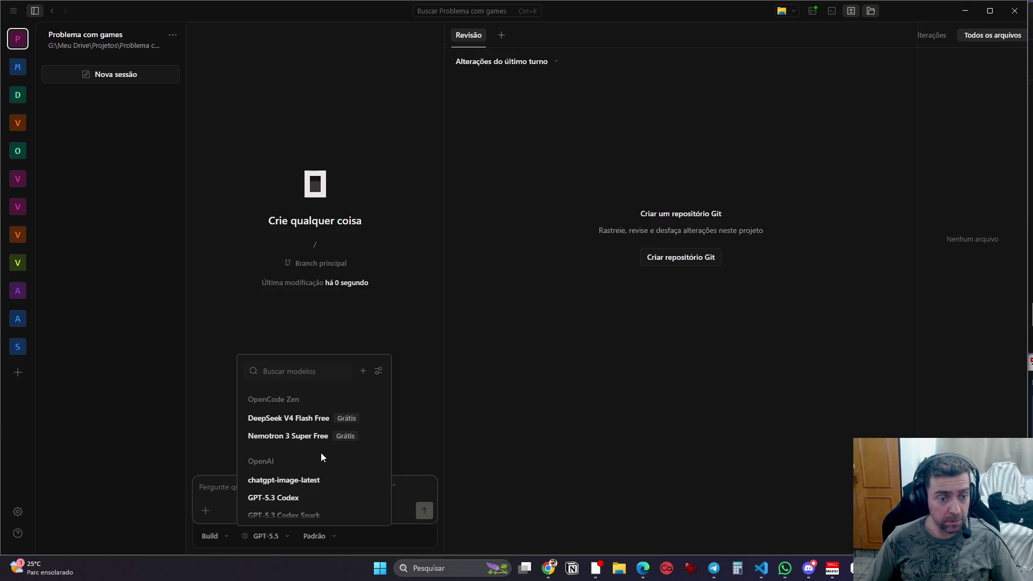
scroll(322, 453, "down", 5)
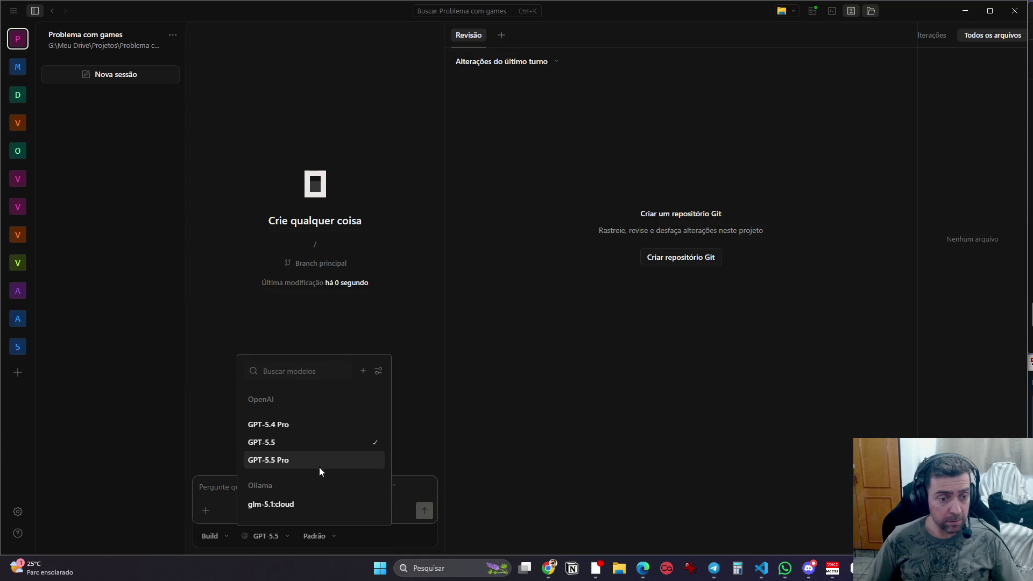
key("Escape")
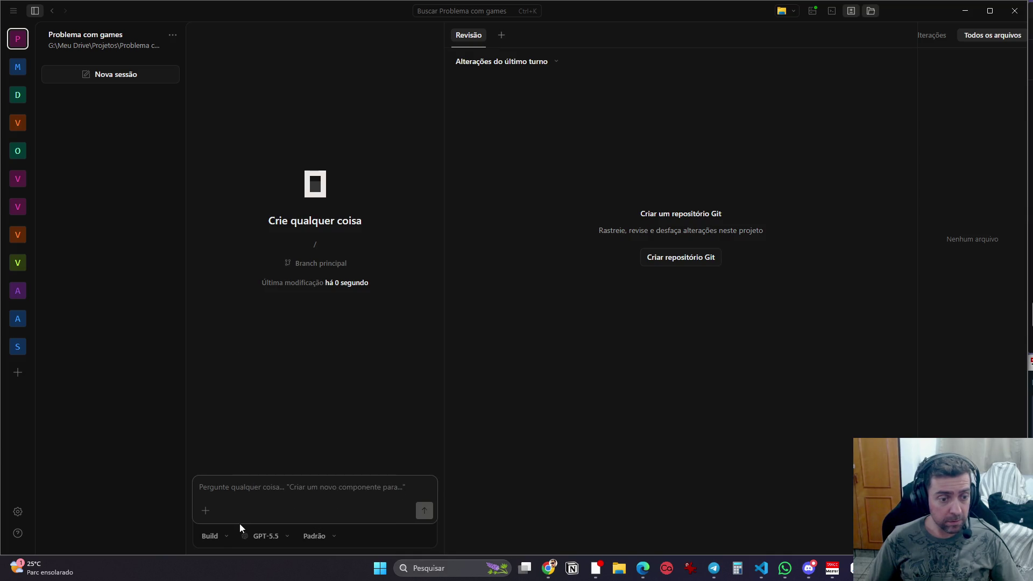
left_click(316, 541)
left_click(267, 539)
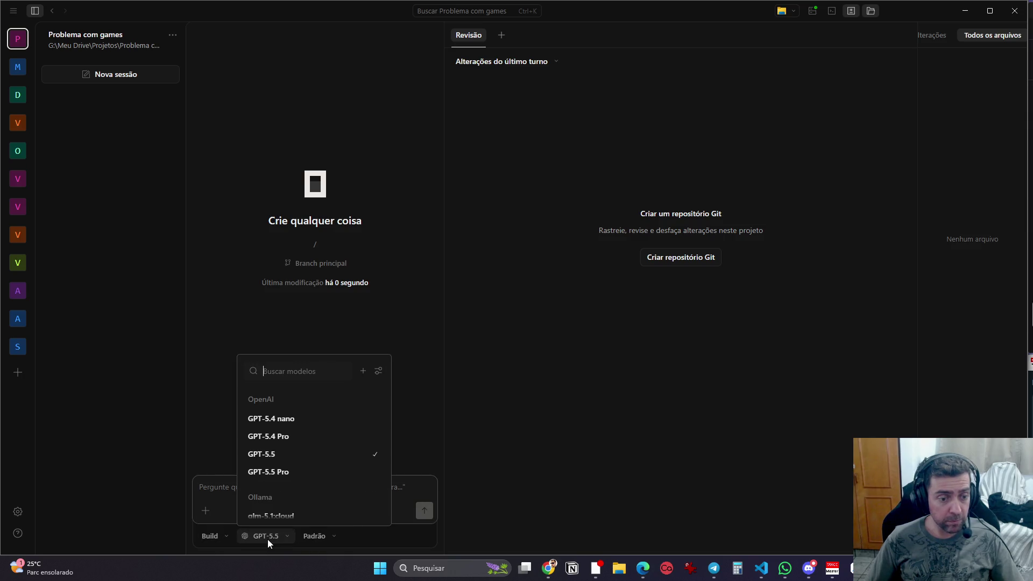
Step: Open the Connect provider dialog and scroll through the list of providers
left_click(363, 372)
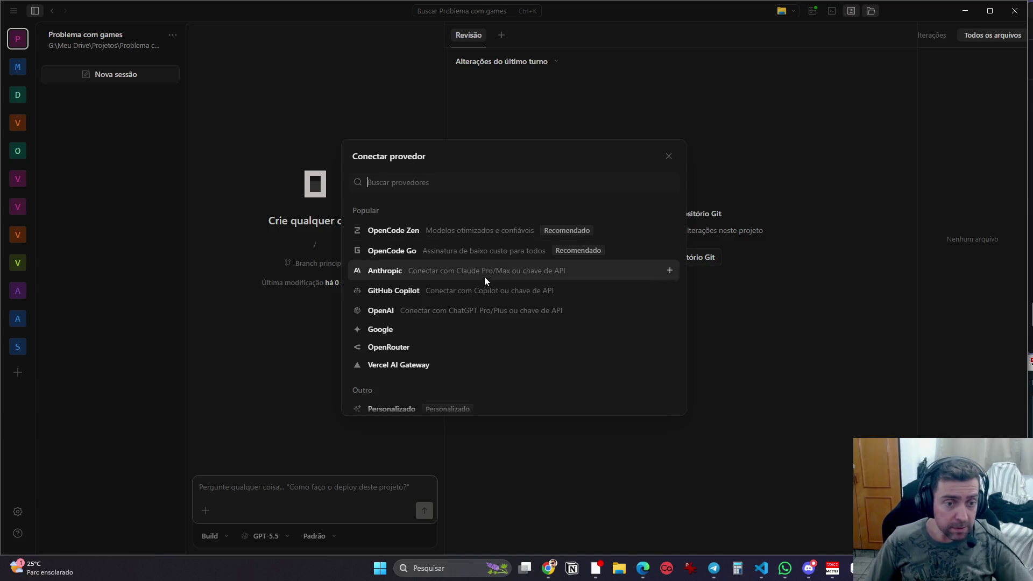
scroll(486, 281, "down", 3)
scroll(492, 284, "up", 3)
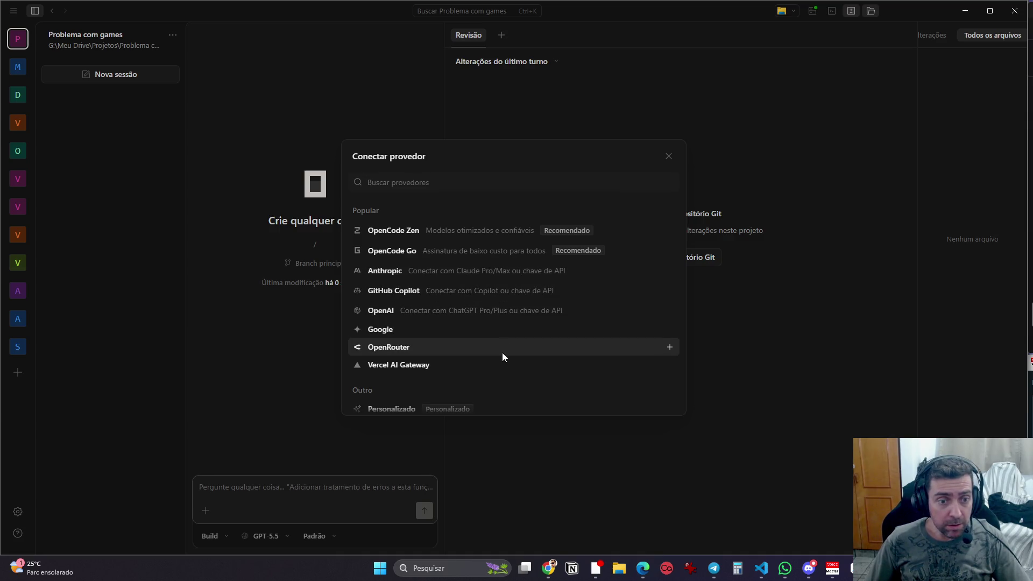
scroll(498, 377, "down", 3)
scroll(494, 378, "down", 1)
scroll(494, 377, "down", 5)
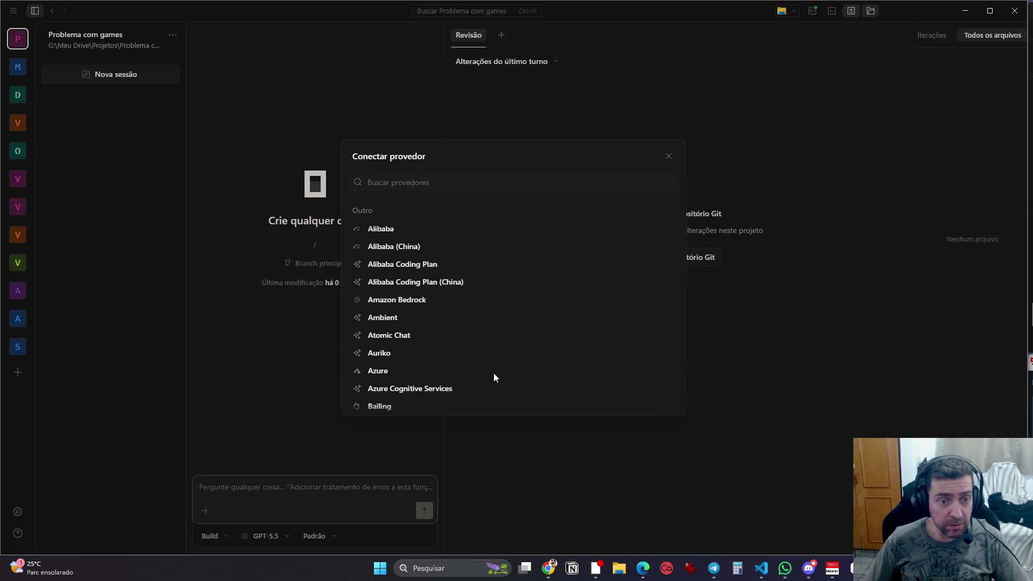
scroll(496, 374, "down", 5)
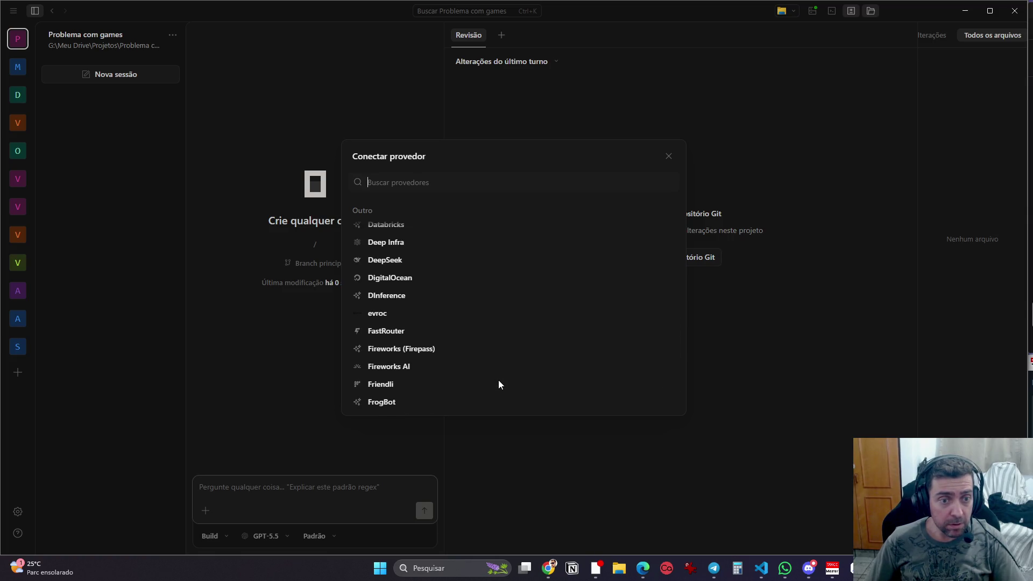
scroll(499, 384, "down", 4)
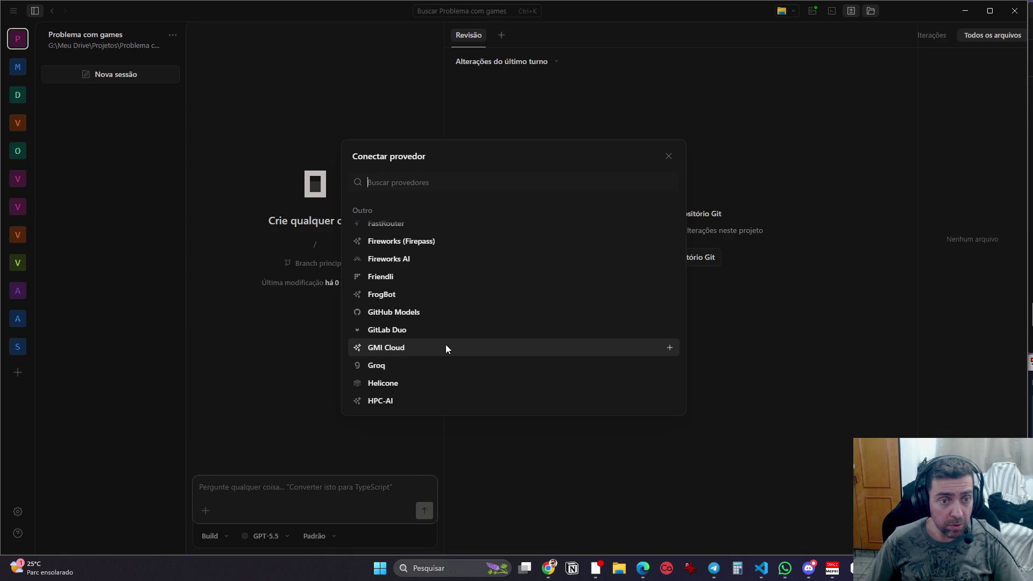
scroll(453, 350, "down", 3)
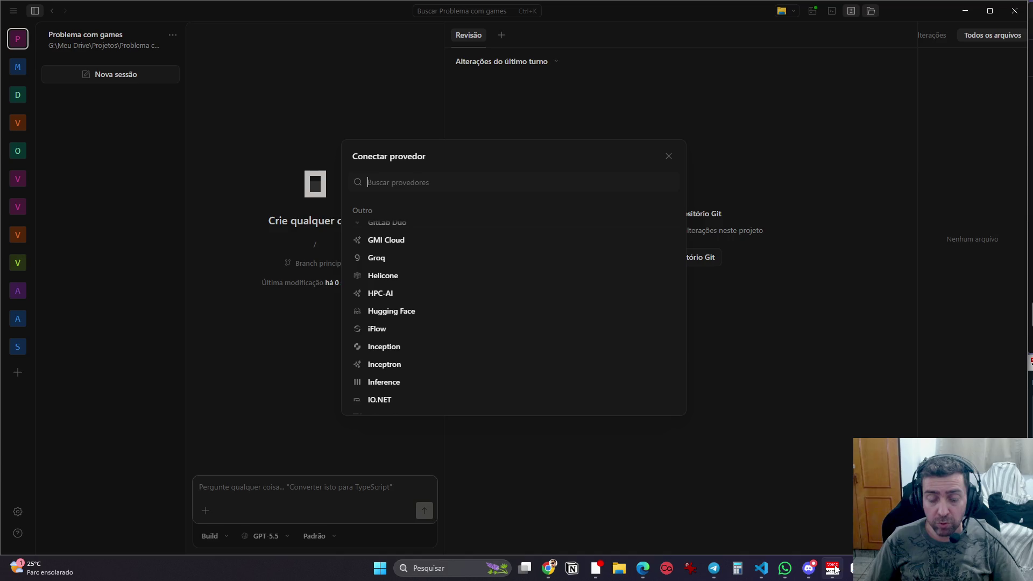
Step: Try searching providers for 'open', clear it, and switch to Discord's chat-geral channel
left_click(809, 569)
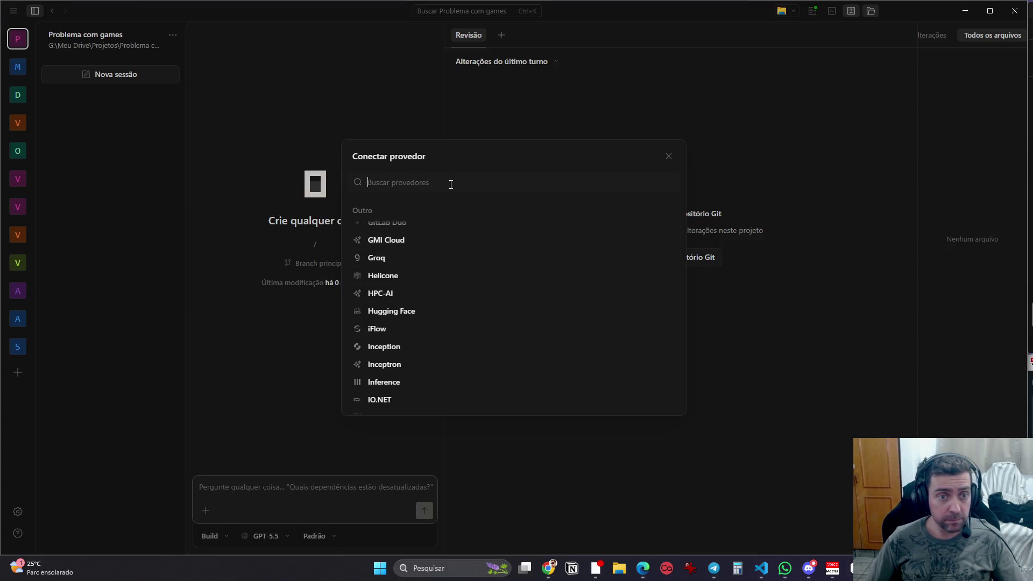
type("open")
key("BackSpace")
key("BackSpace")
key("BackSpace")
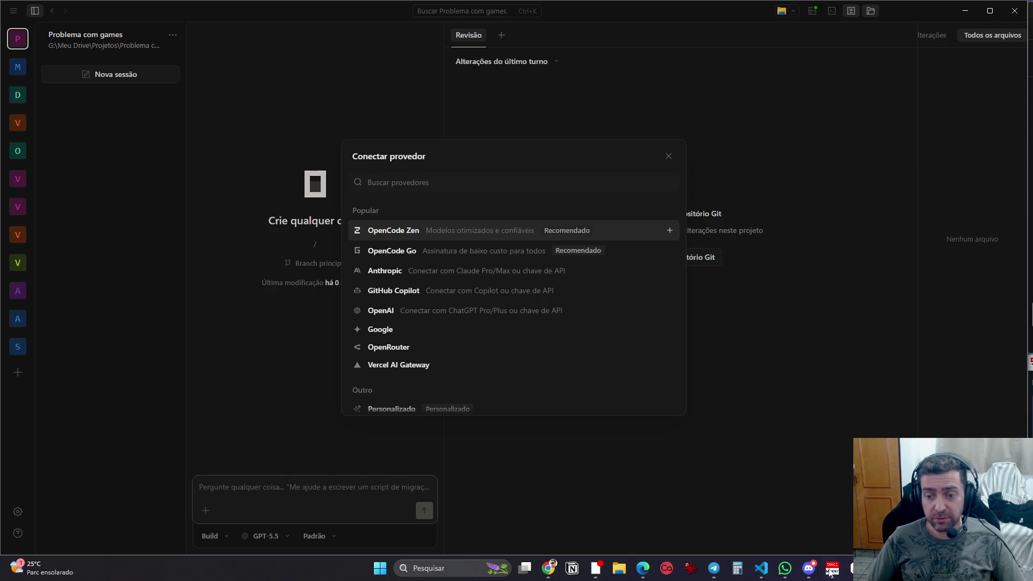
left_click(809, 568)
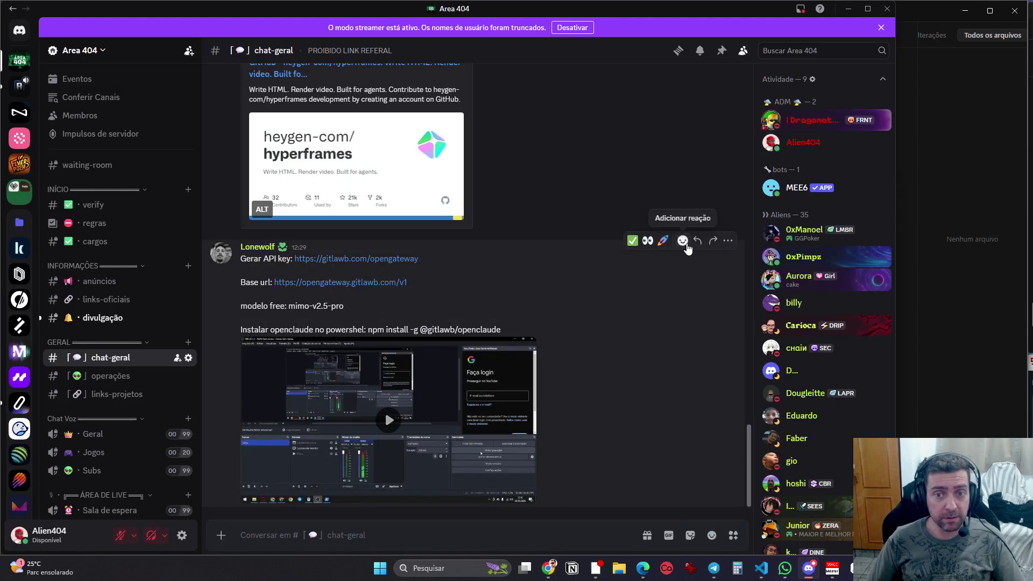
Step: Reply to the OpenGateway setup message with 'e pra arrumar isso no opencode?'
left_click(698, 241)
type("e pra arrumar isso no opencode?")
key("Return")
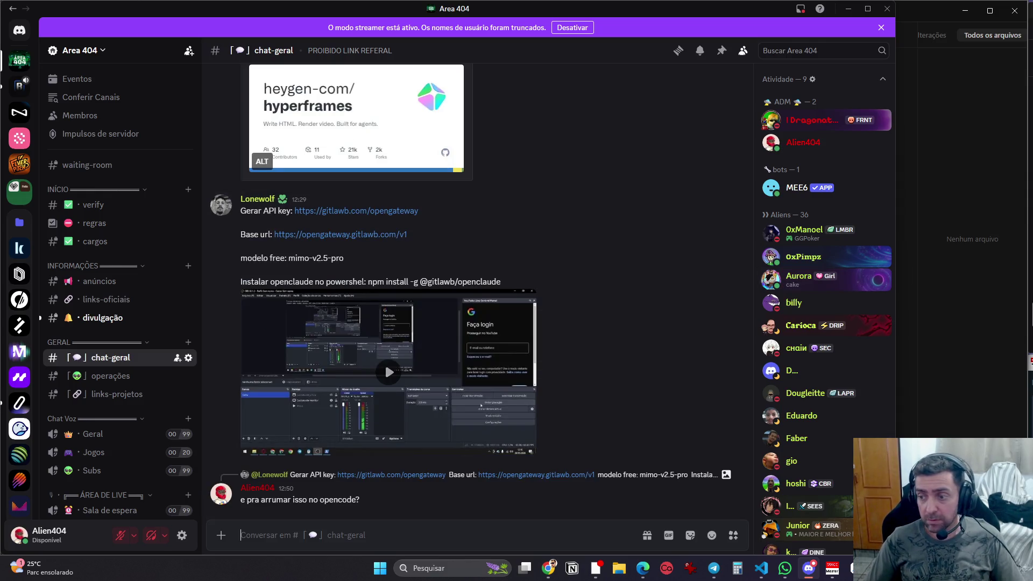
Step: Approve Antigravity's pending commands, then return to OpenCode
key("alt+Tab")
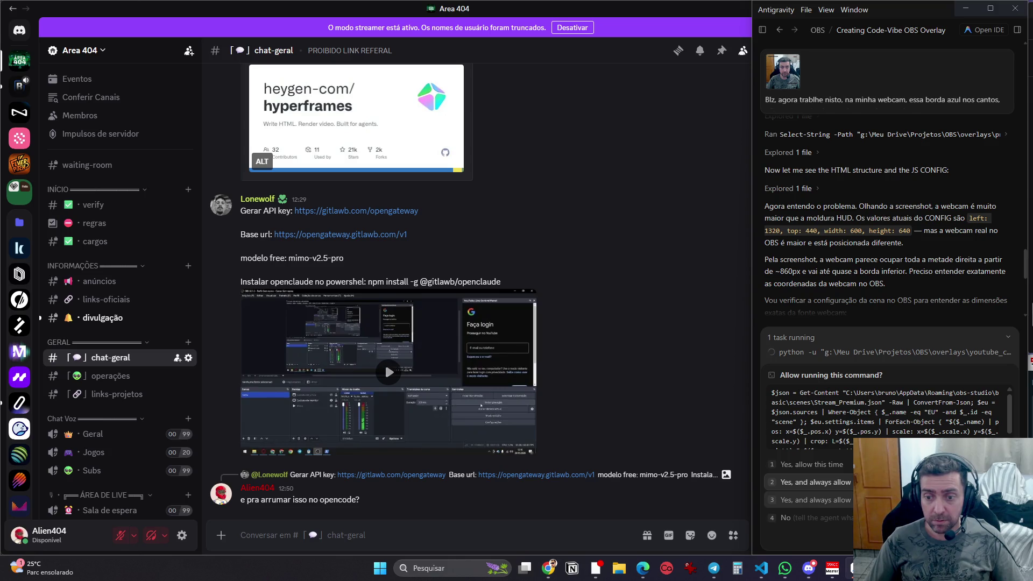
key("Down")
key("Return")
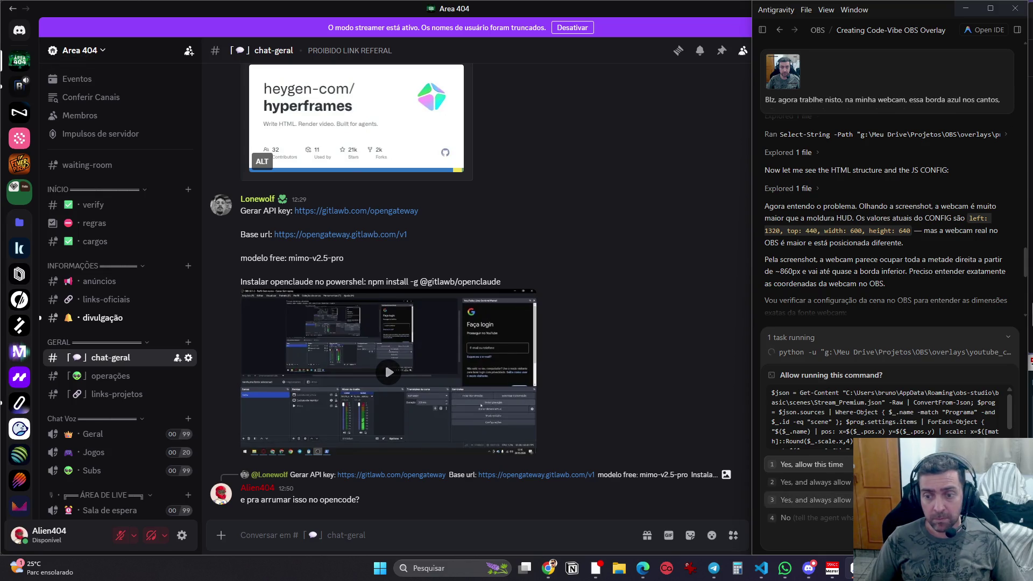
left_click(872, 483)
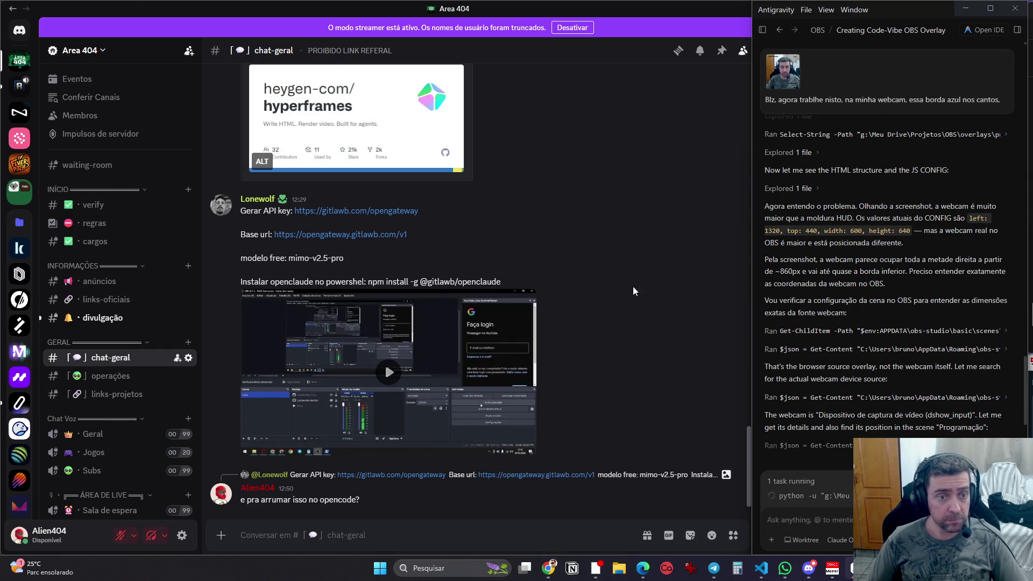
key("alt+Tab")
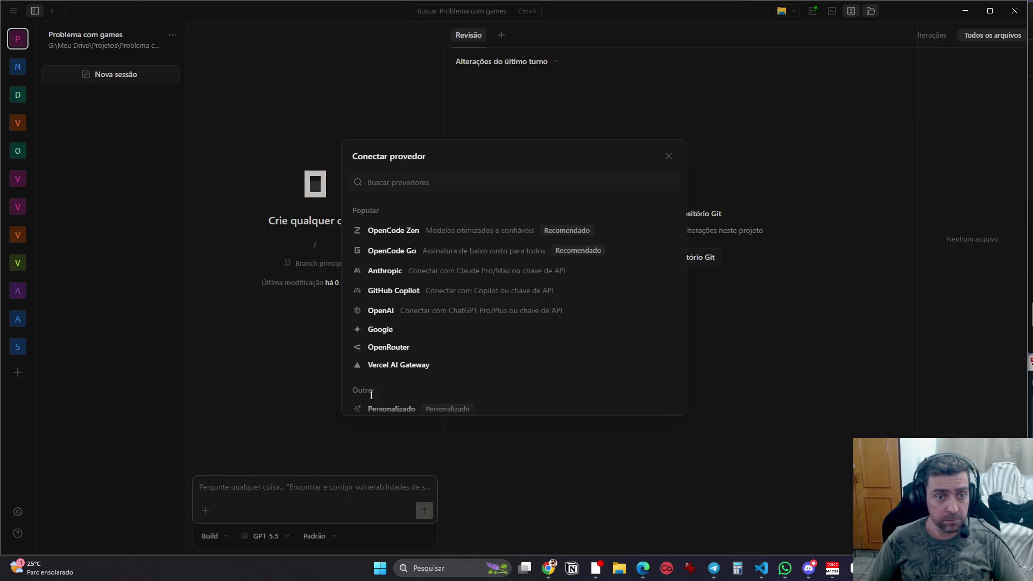
Step: Start the prompt 'Quero usar uma api key do' and always-allow Antigravity's pending command
left_click(274, 481)
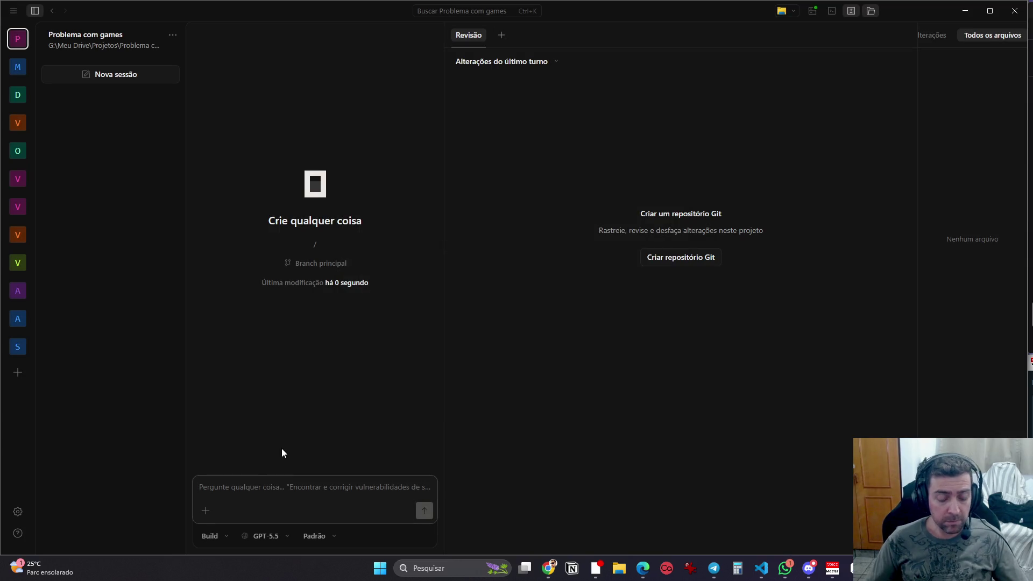
type("Quero usar ")
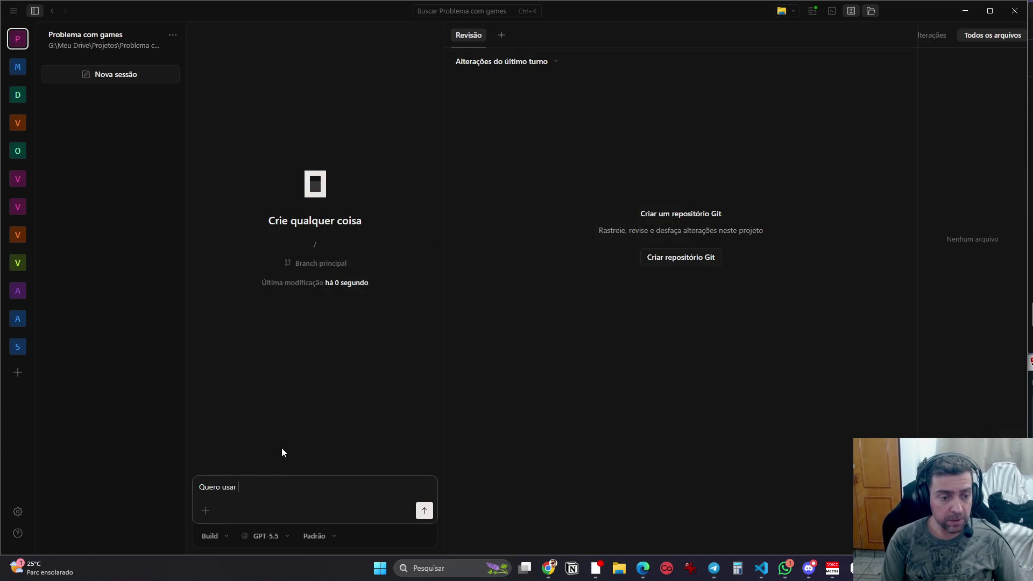
type("uma api key do")
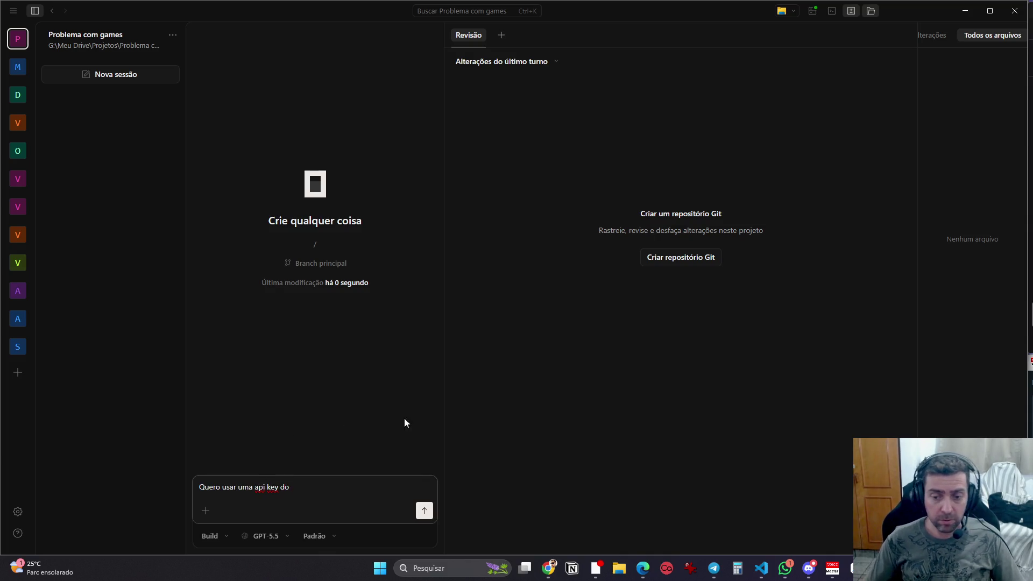
left_click(853, 569)
key("Down")
key("Down")
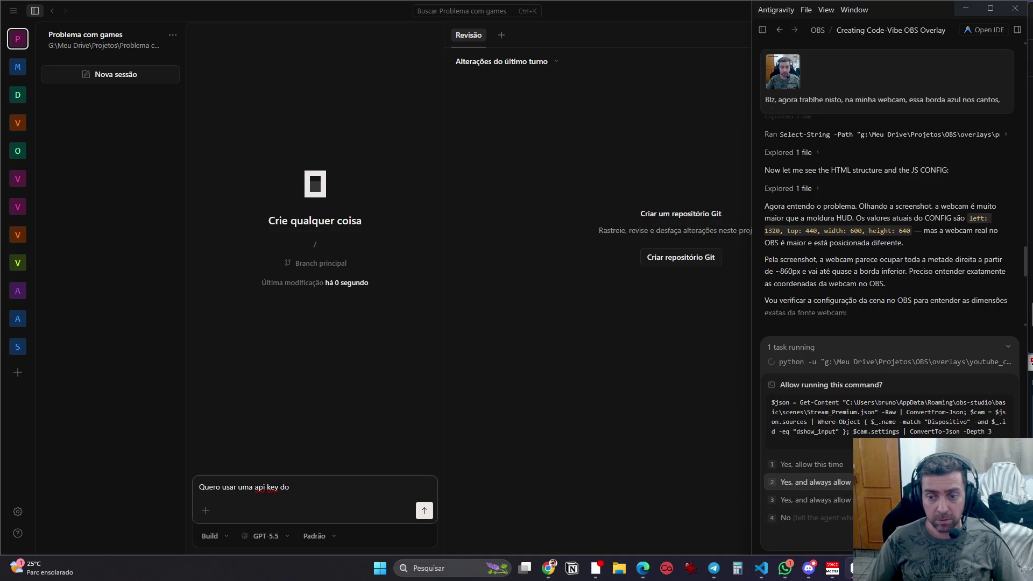
key("Return")
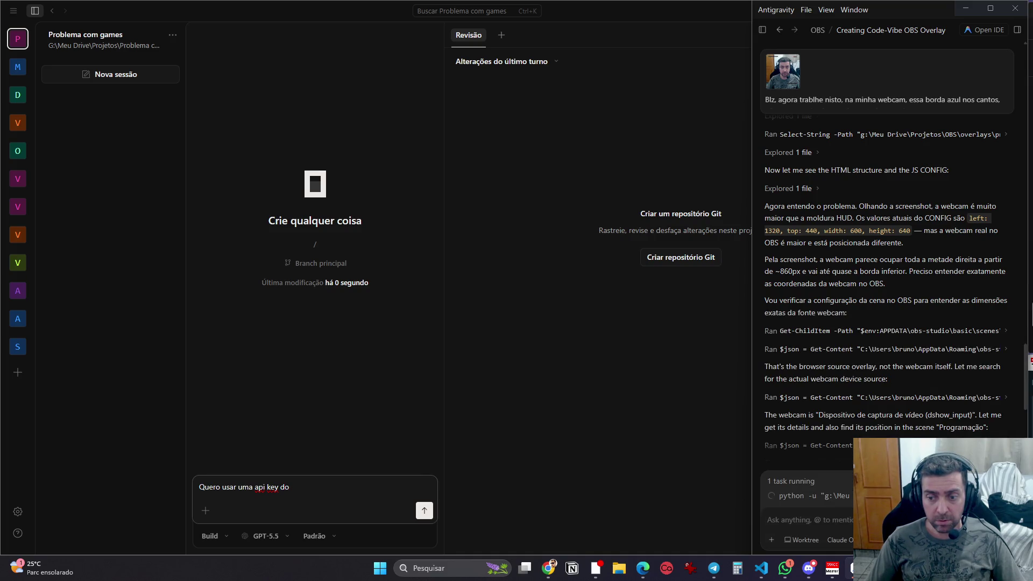
Step: Open the gitlawb.com/opengateway link from the Discord message
left_click(809, 571)
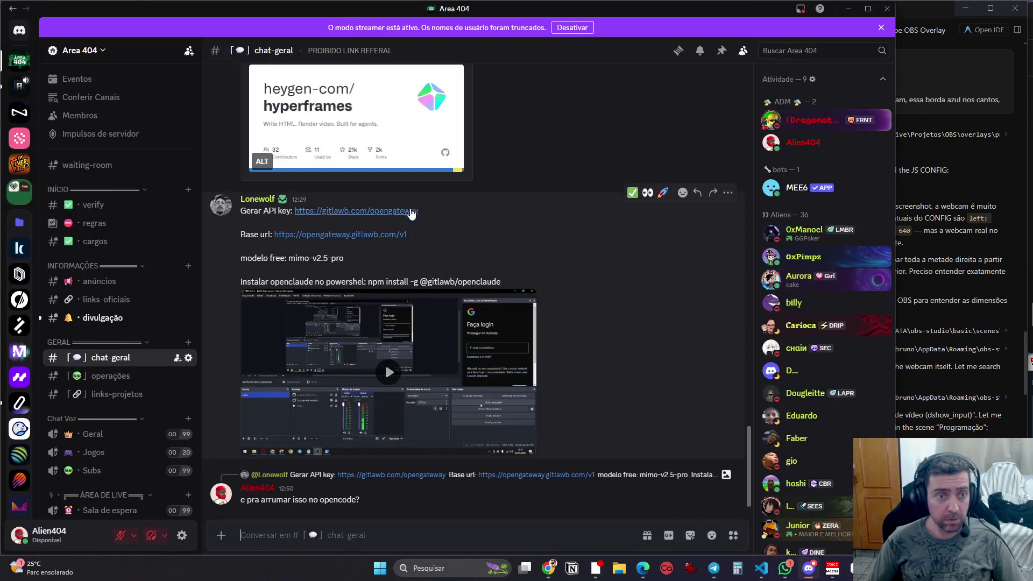
double_click(398, 212)
left_click(400, 211)
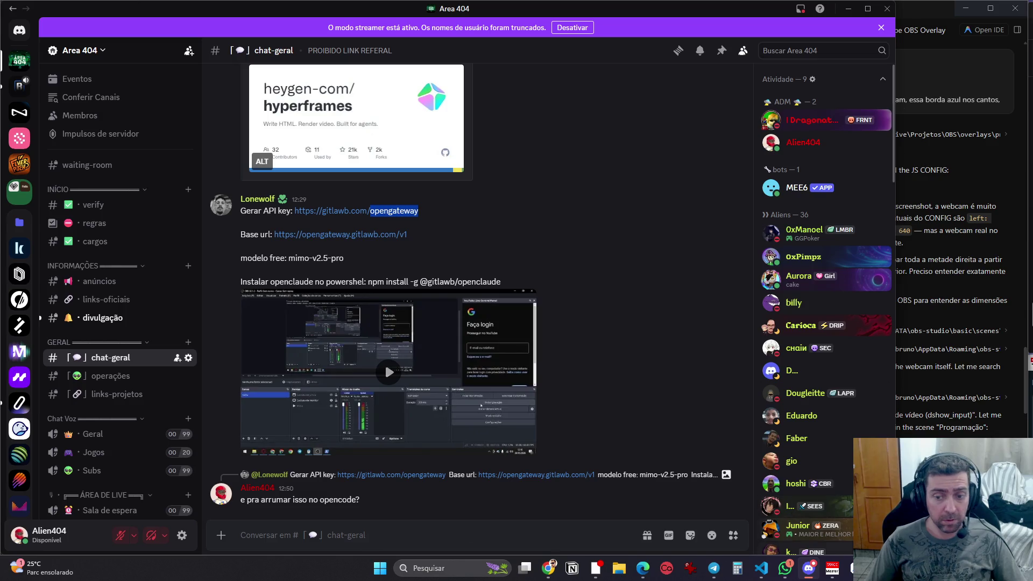
Step: Paste the OpenGateway link and send the question about its model free until June 2
key("alt+Tab")
type("https://gitlawb.com/opengateway")
type("com u")
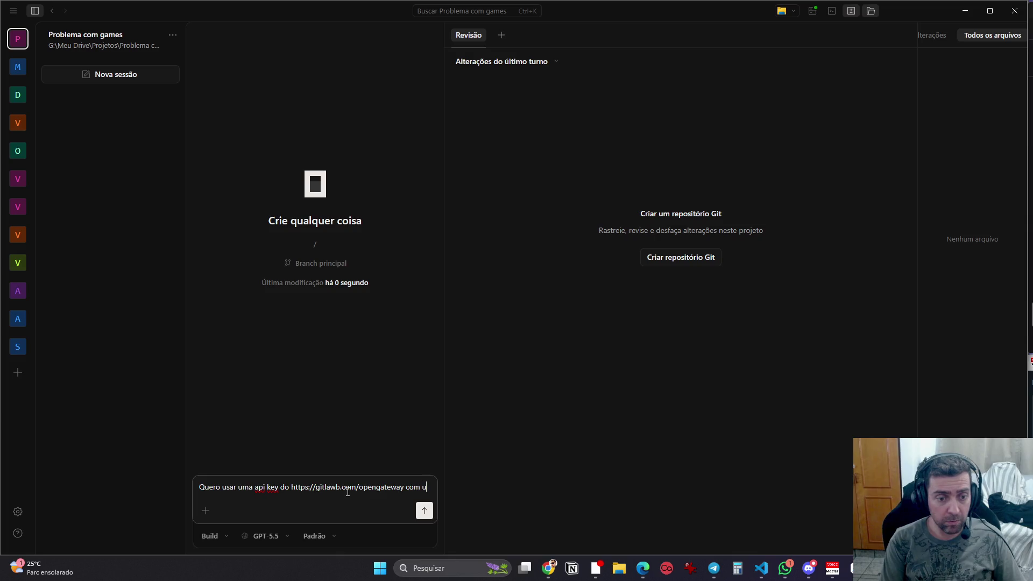
type("m modelo especifico ")
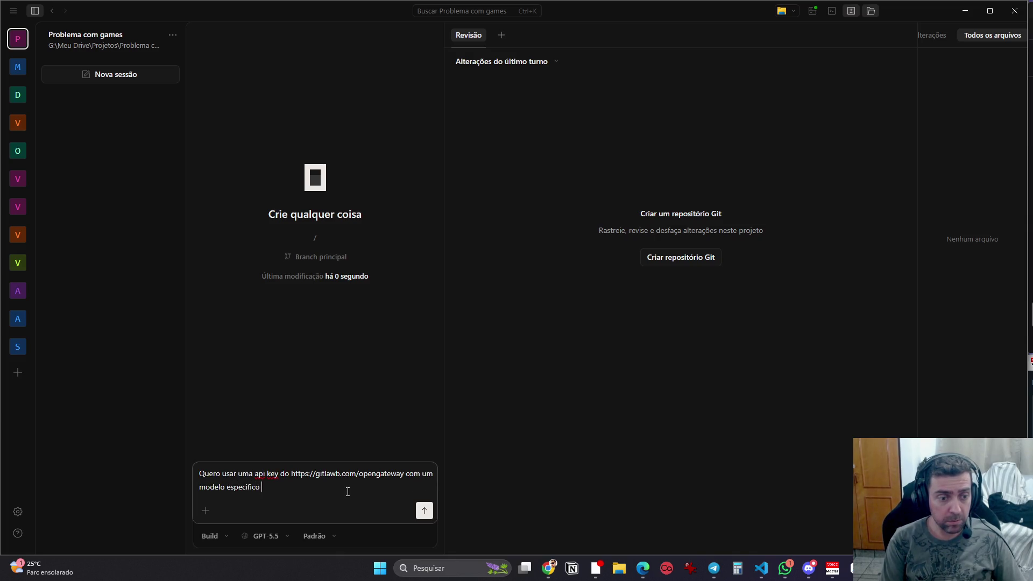
type("que ta free até o dia 2 de junho.")
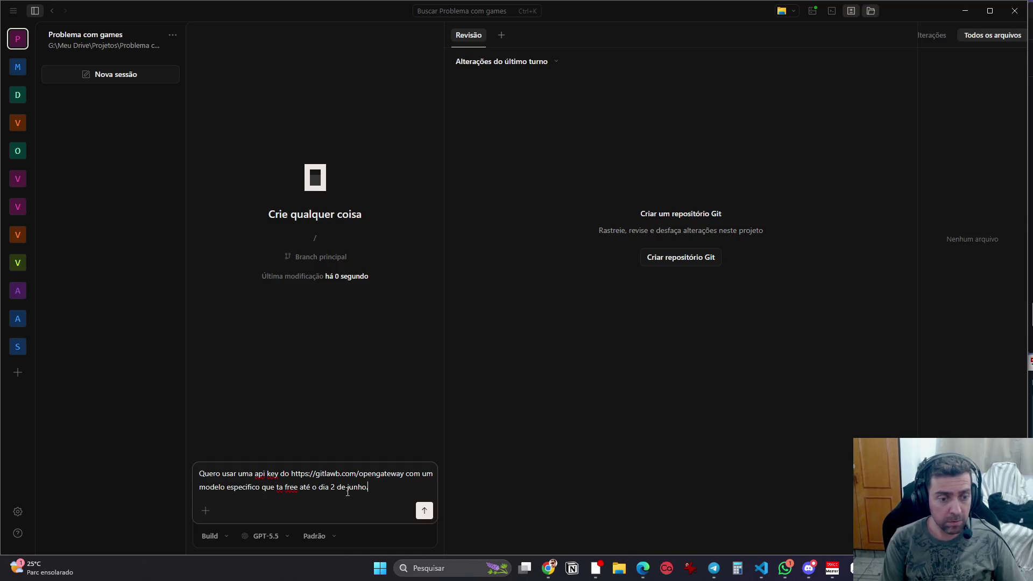
key("shift+Return")
type("COmo faço isso?")
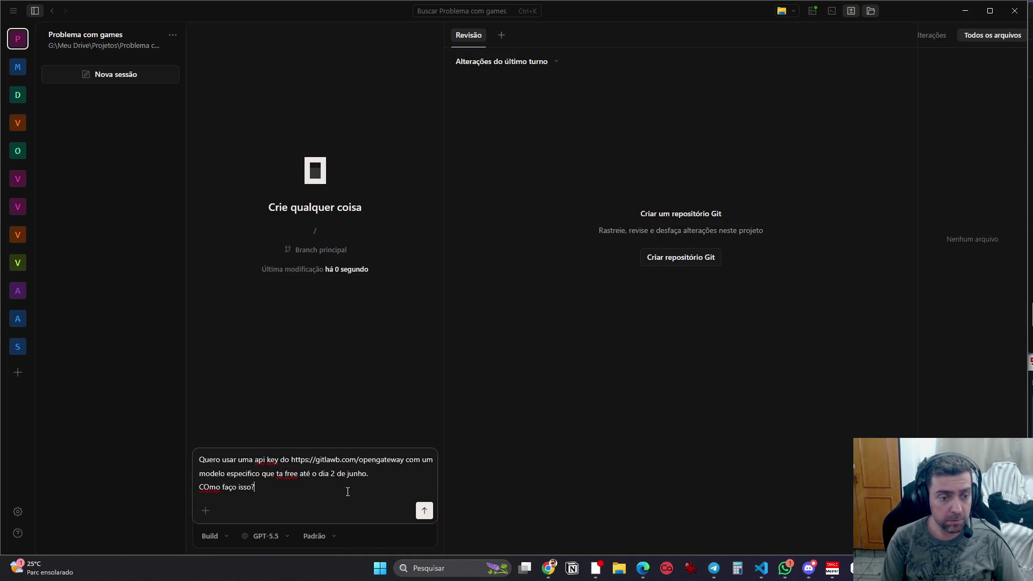
key("Return")
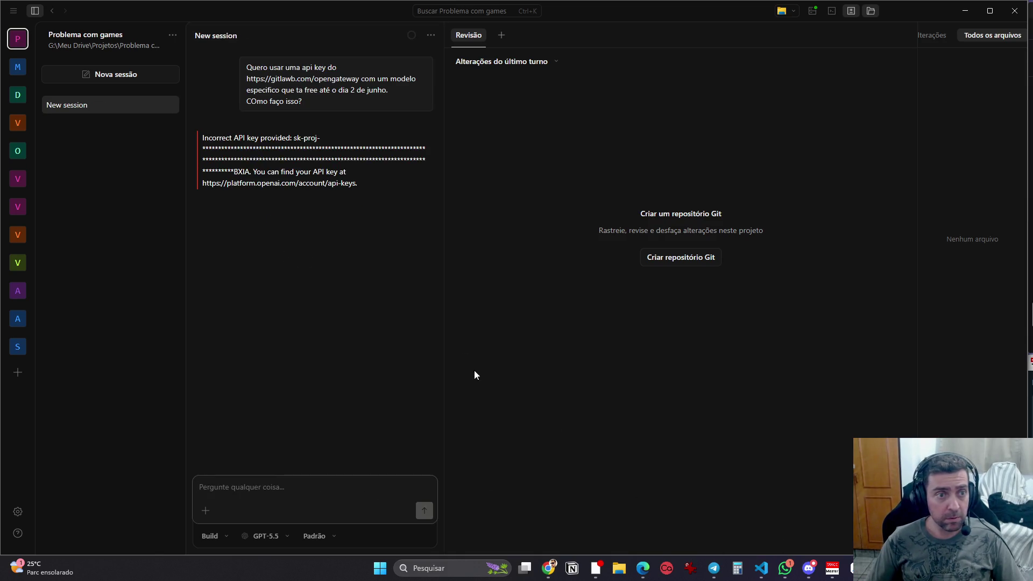
Step: Select the question text and switch to the ChatGPT GitLaw API conversation
left_click_drag(344, 98, 233, 64)
key("ctrl+c")
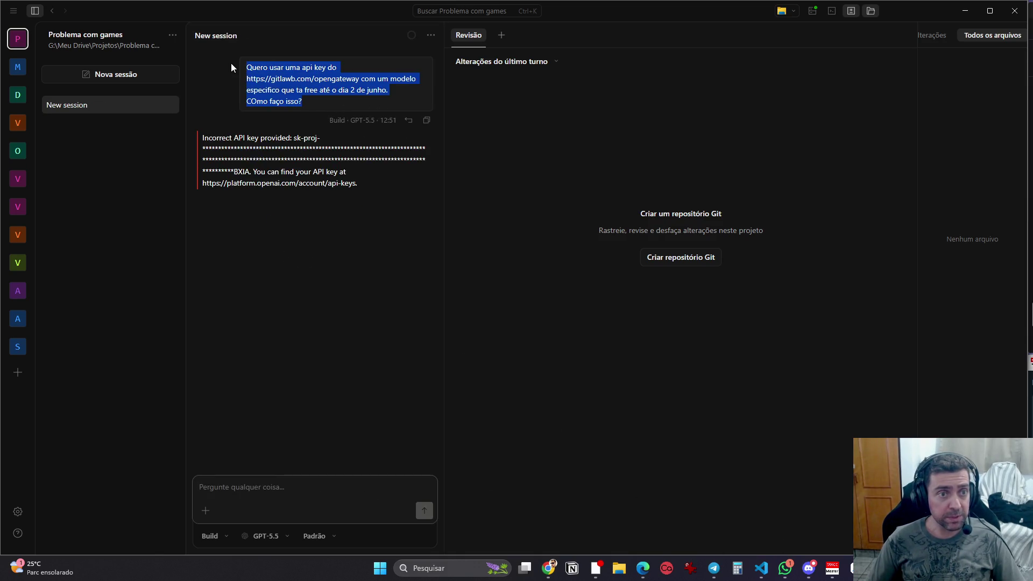
left_click(545, 570)
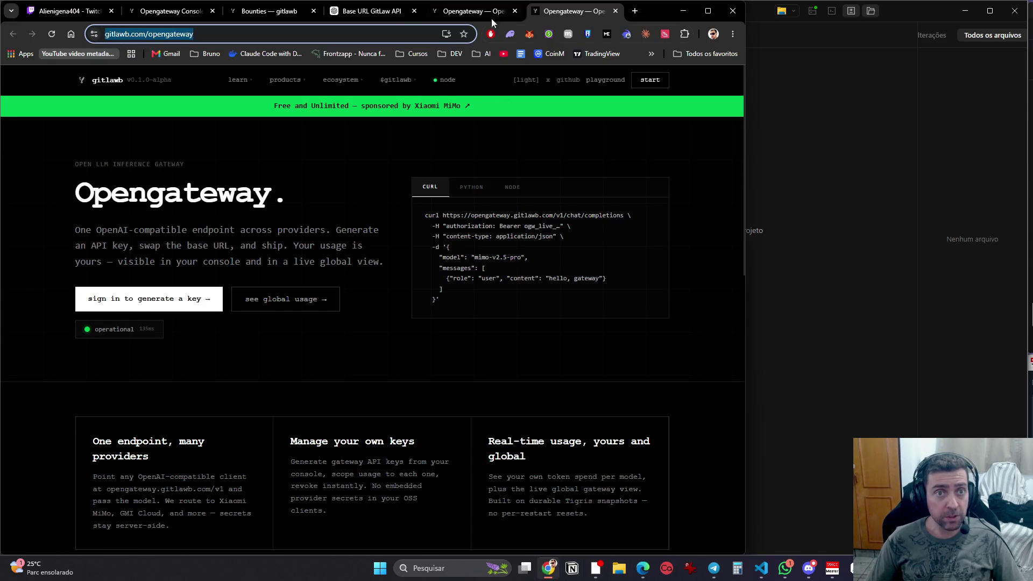
left_click(392, 14)
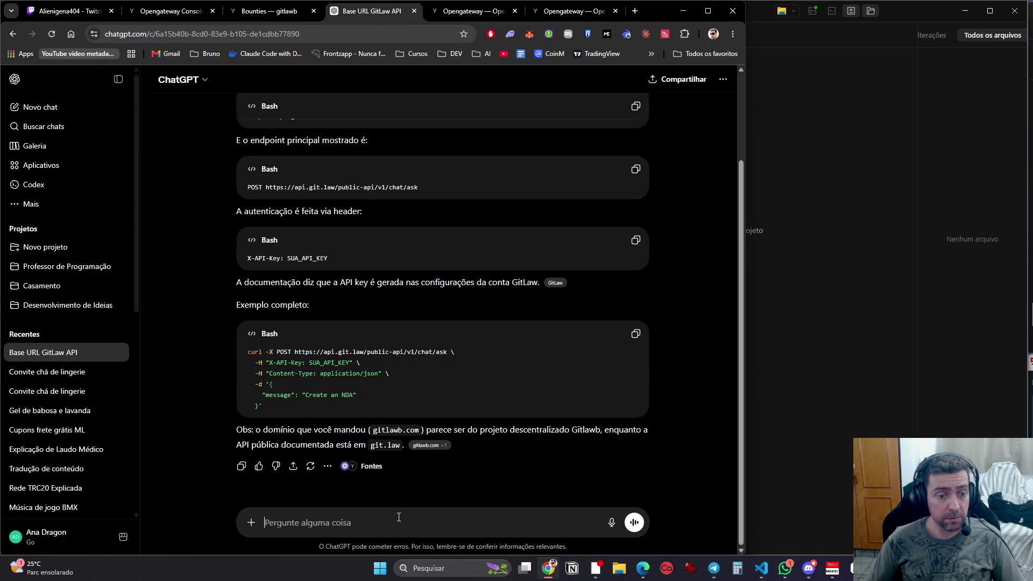
Step: Paste the question, add 'Usar no opencode, como faço para configurar?' and send it
key("ctrl+v")
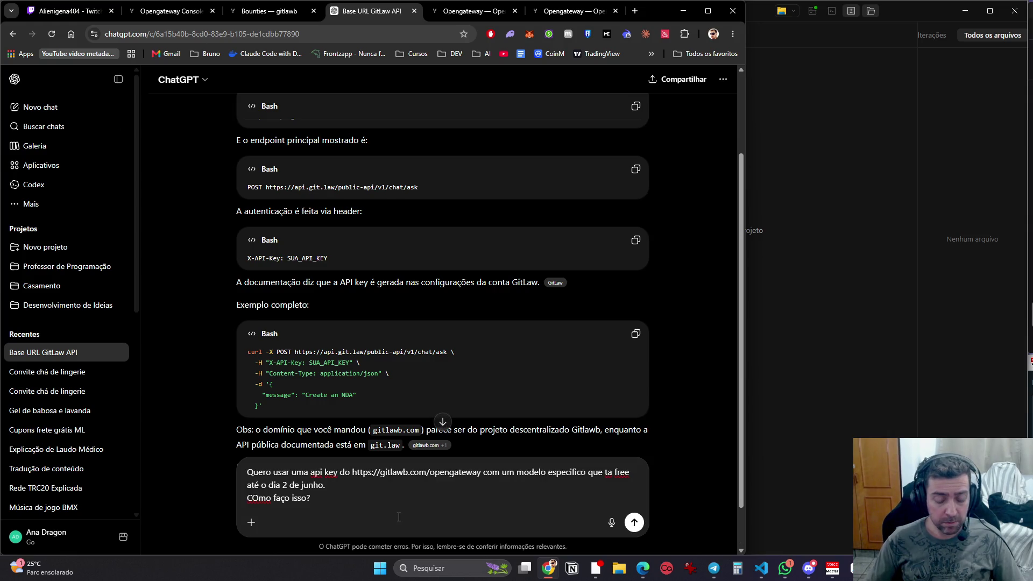
key("shift+Return")
key("shift+Return")
type("Usar no ope")
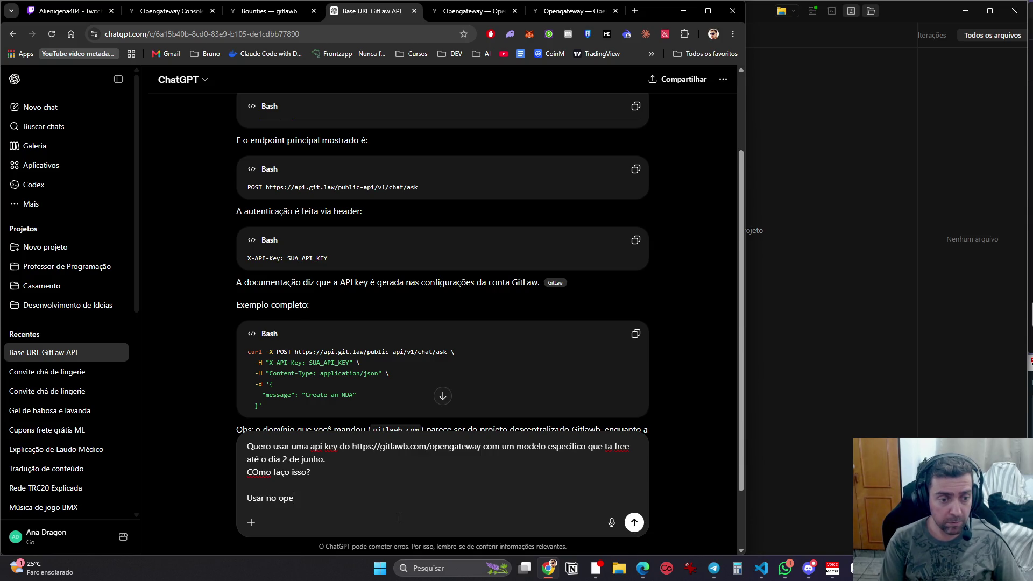
type("ncode, co")
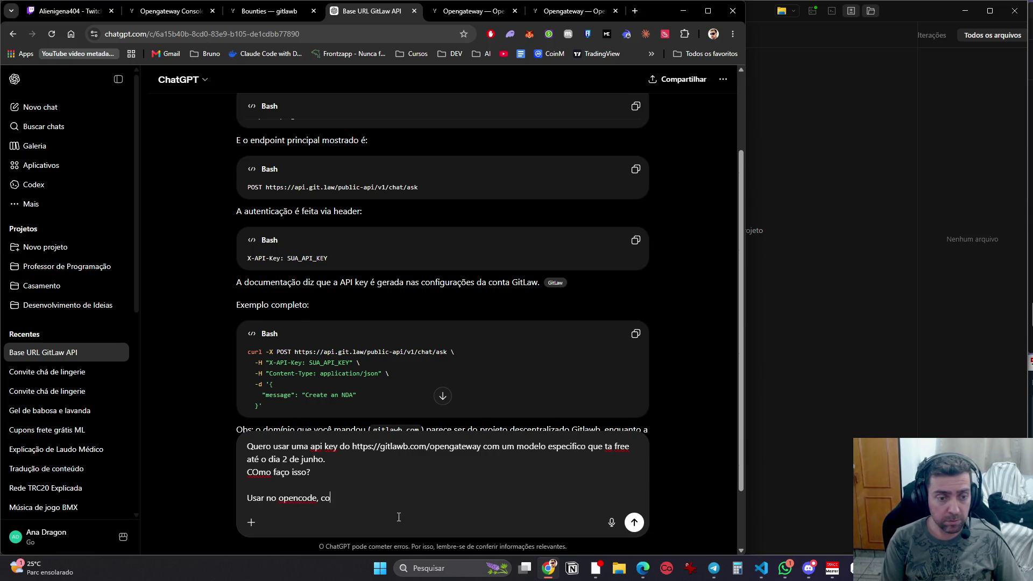
type("mo faço para configurar?")
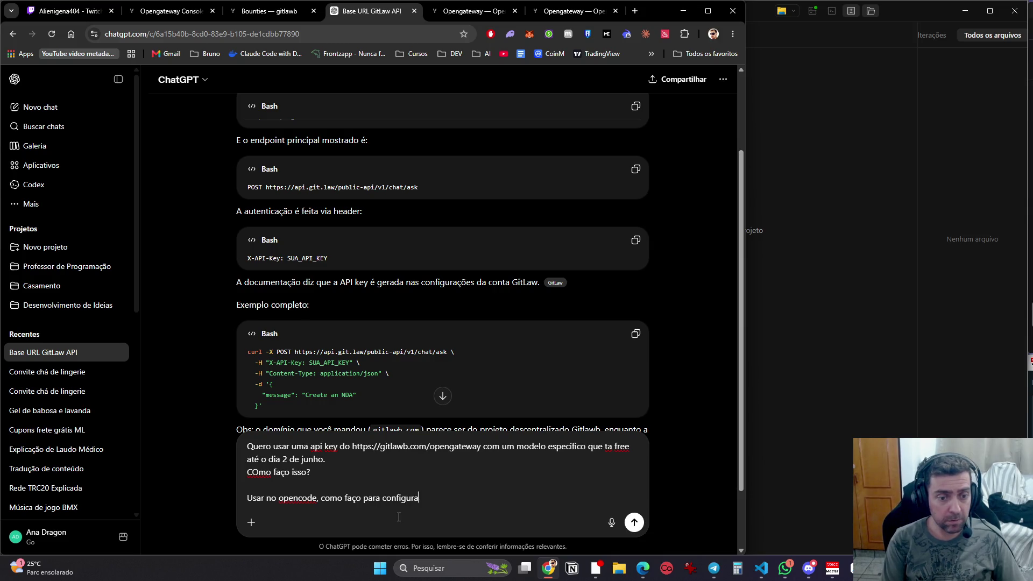
key("Return")
left_click(785, 568)
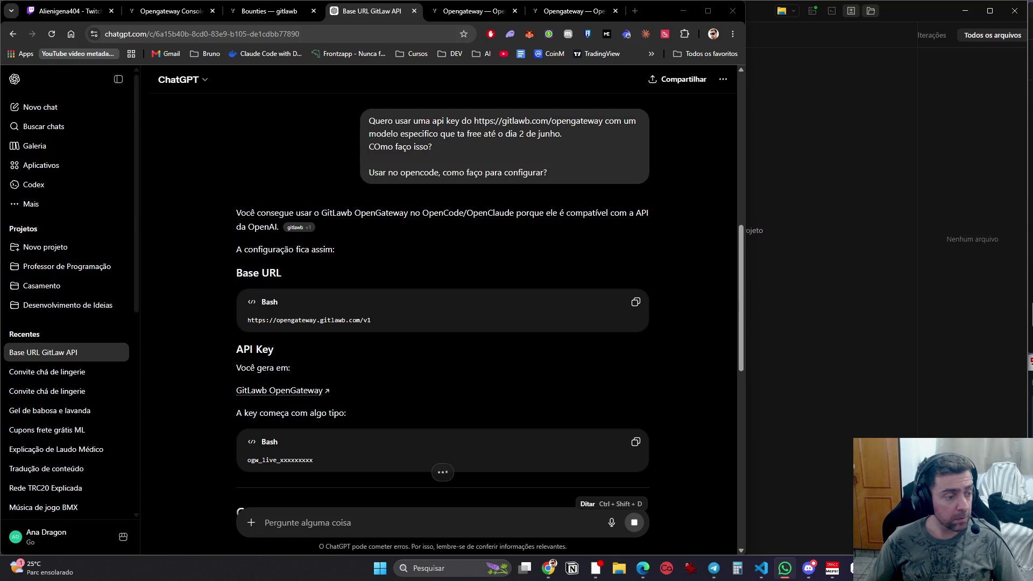
key("alt+Tab")
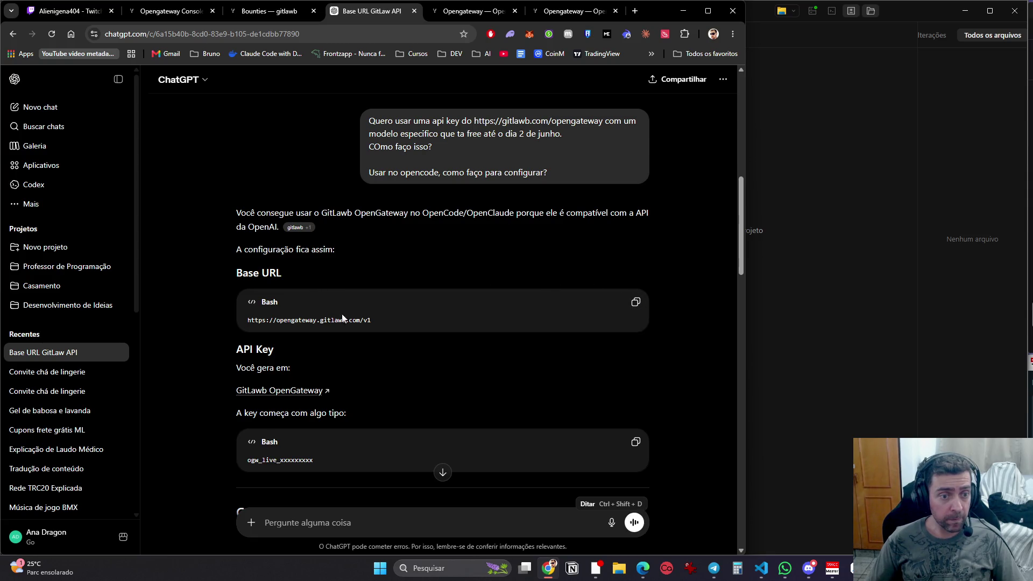
Step: Scroll ChatGPT's reply to the OpenCode settings: OpenAI Compatible provider, /v1 base URL, mimo-v2.5-pro
scroll(409, 366, "down", 5)
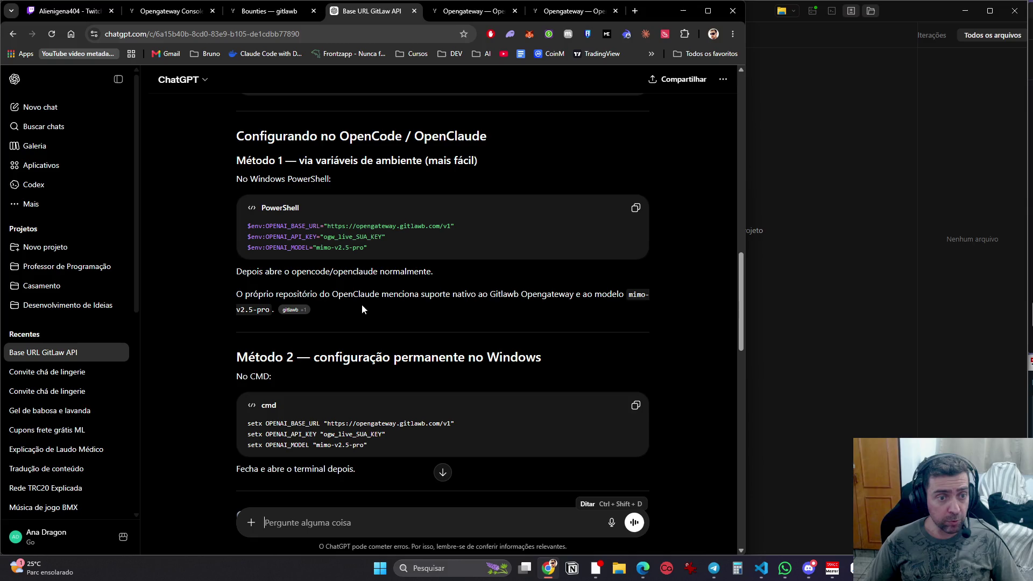
scroll(402, 290, "down", 3)
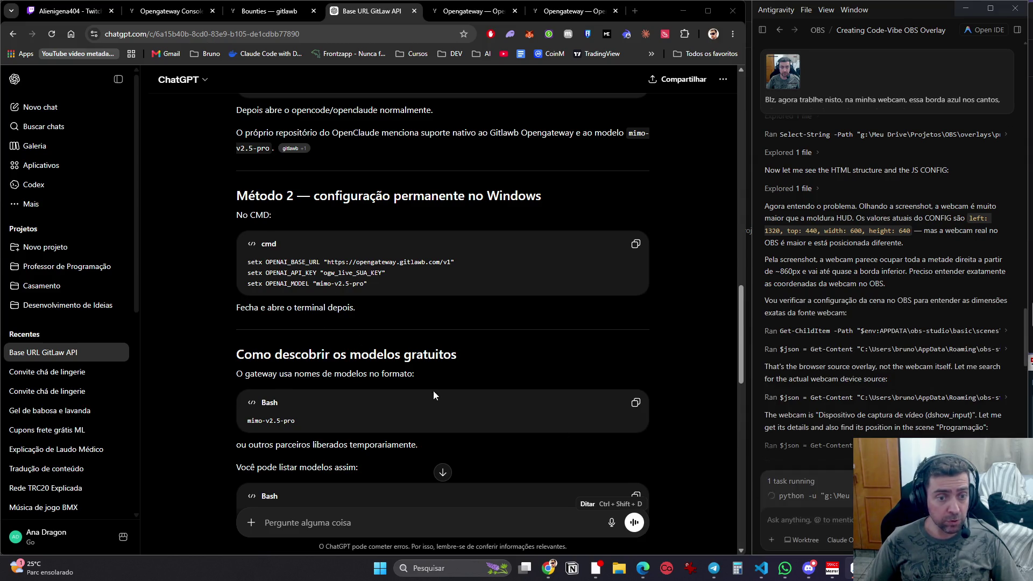
scroll(435, 392, "down", 2)
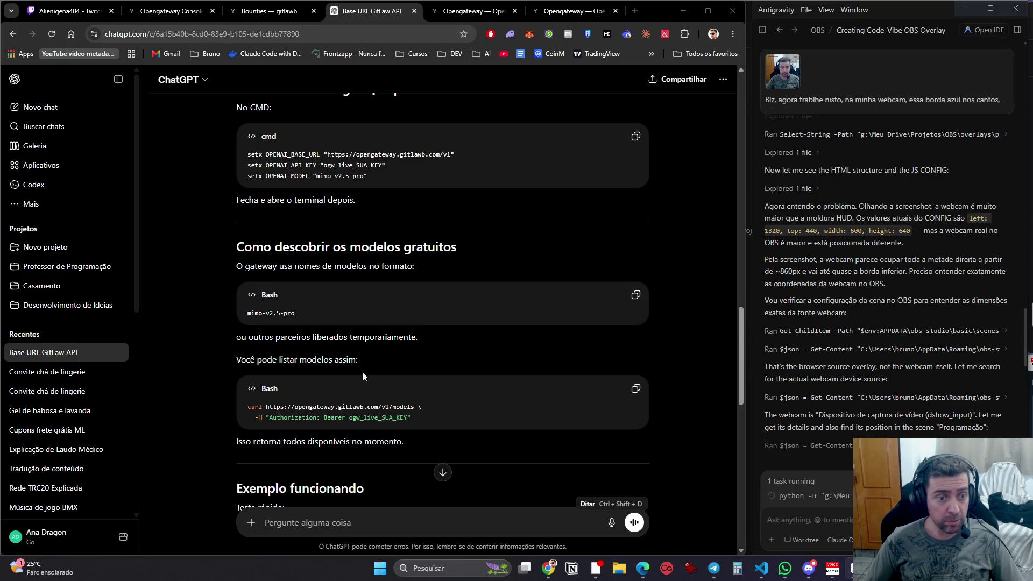
scroll(379, 396, "down", 4)
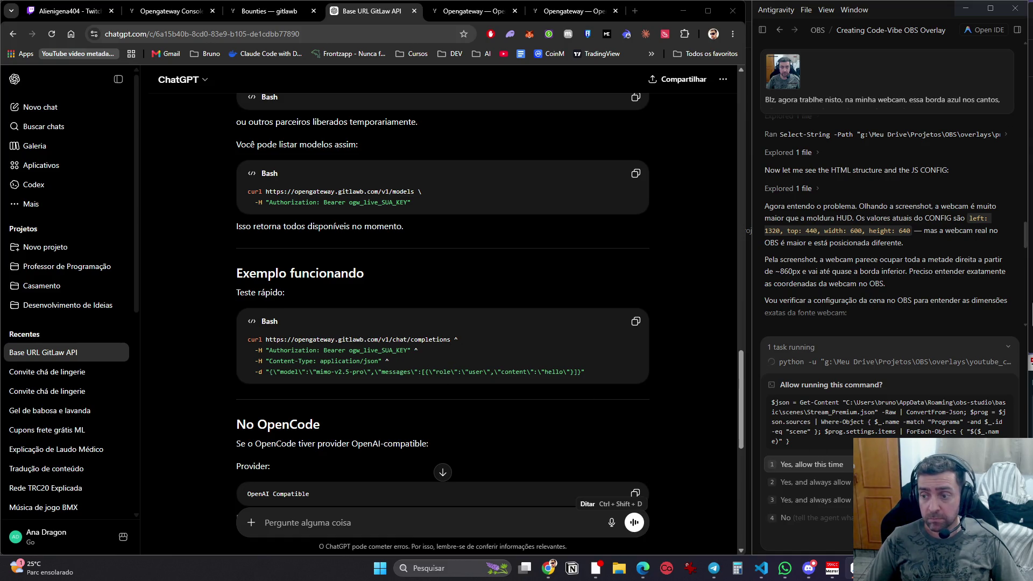
Step: Always allow Antigravity's pending commands, finish reading the reply, and return to OpenCode
key("Down")
key("Down")
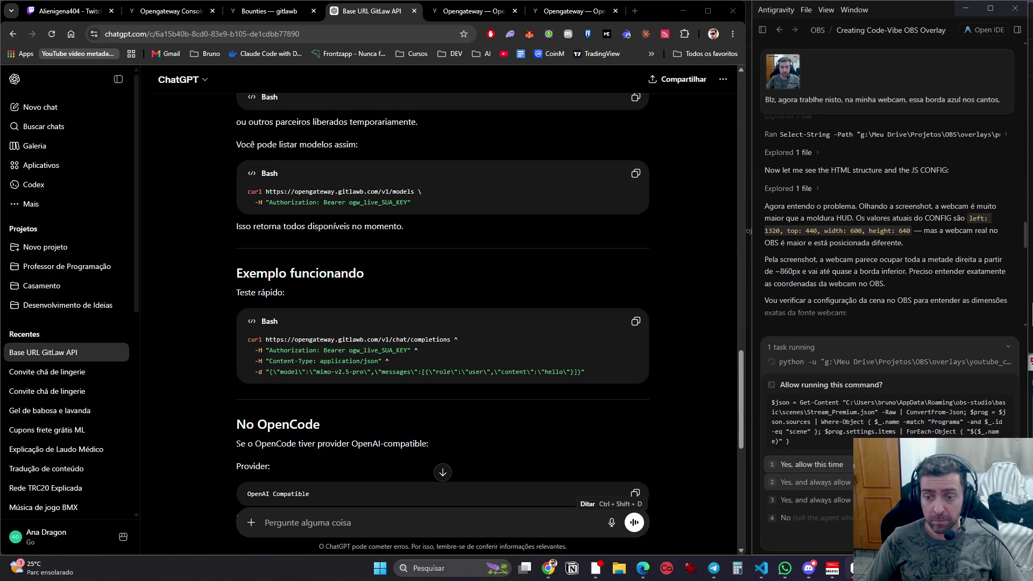
key("Return")
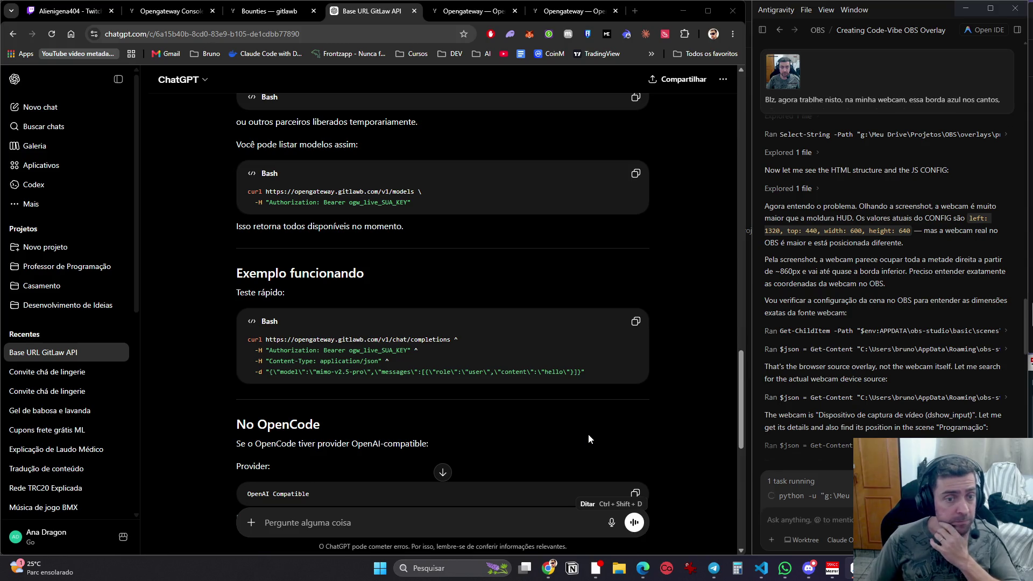
scroll(544, 415, "down", 3)
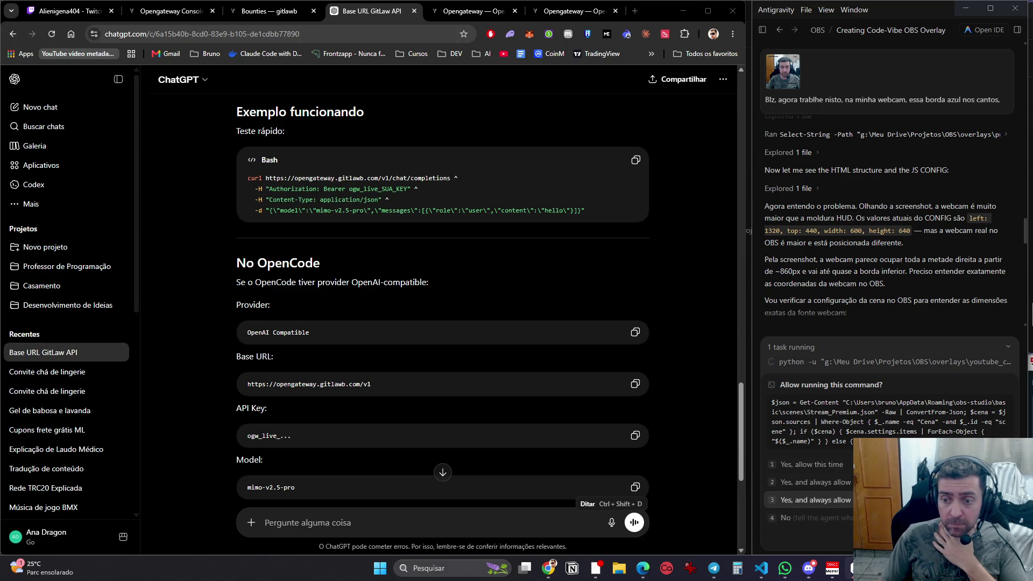
key("Return")
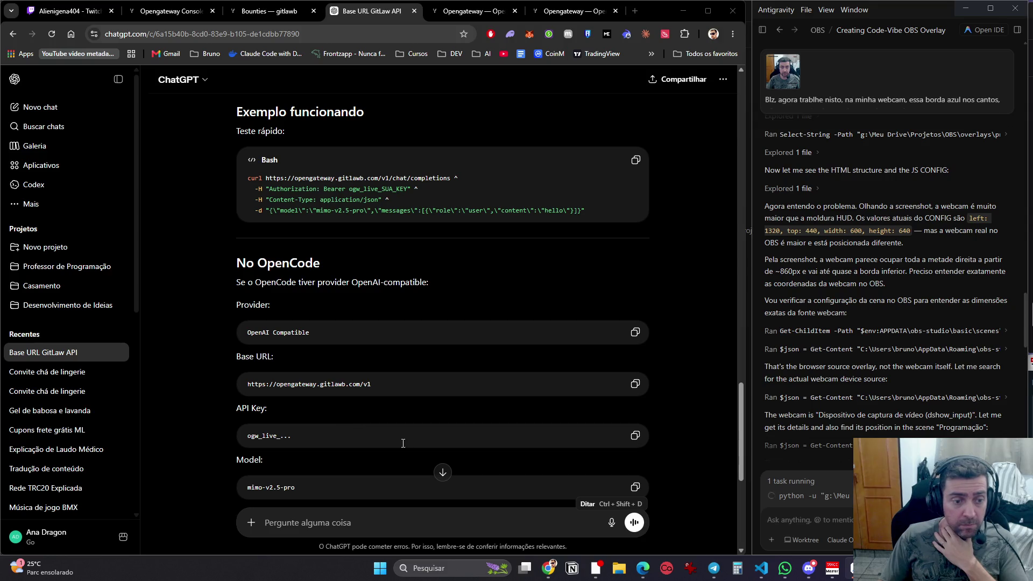
scroll(421, 470, "down", 3)
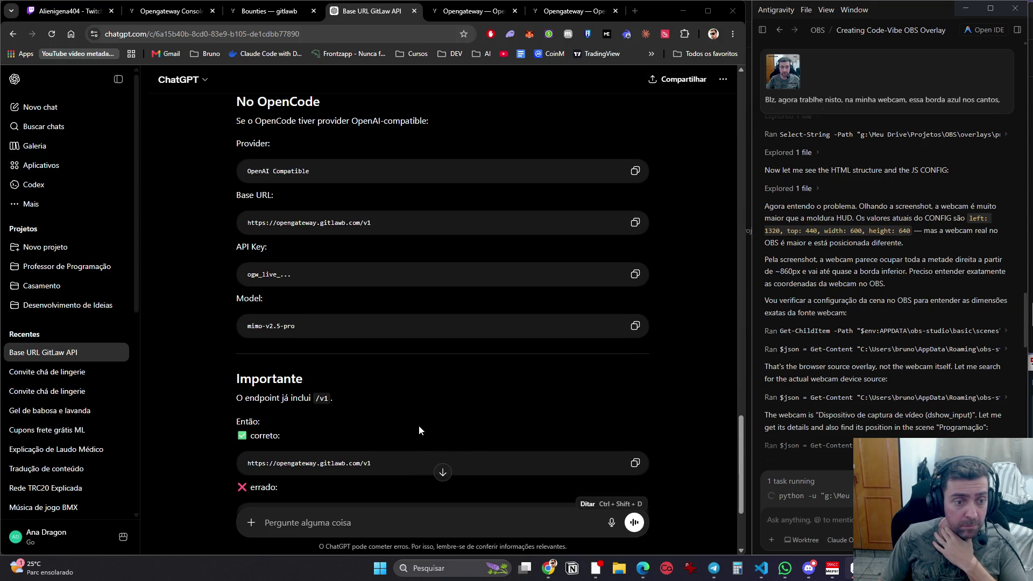
scroll(425, 434, "down", 2)
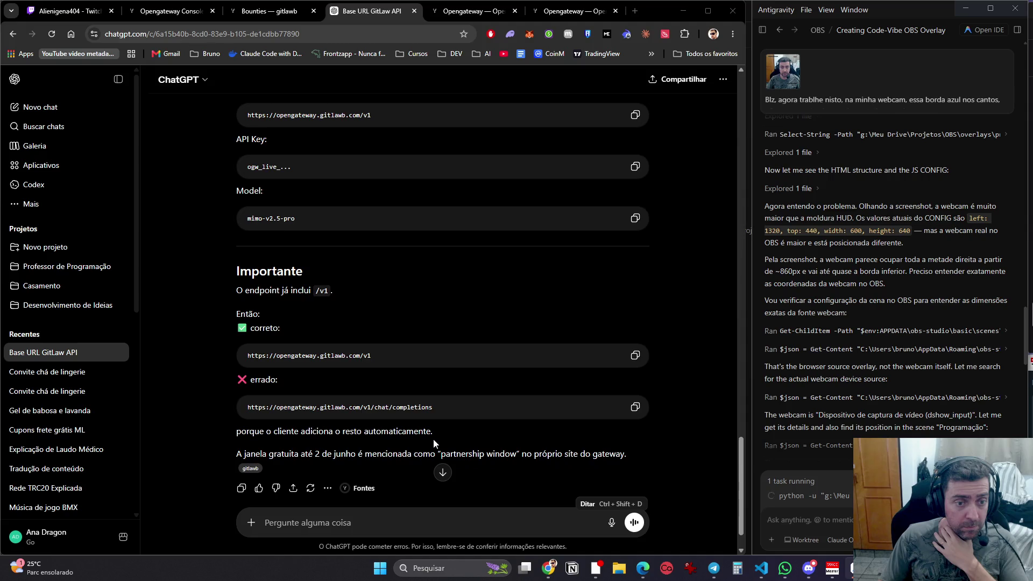
scroll(452, 409, "up", 3)
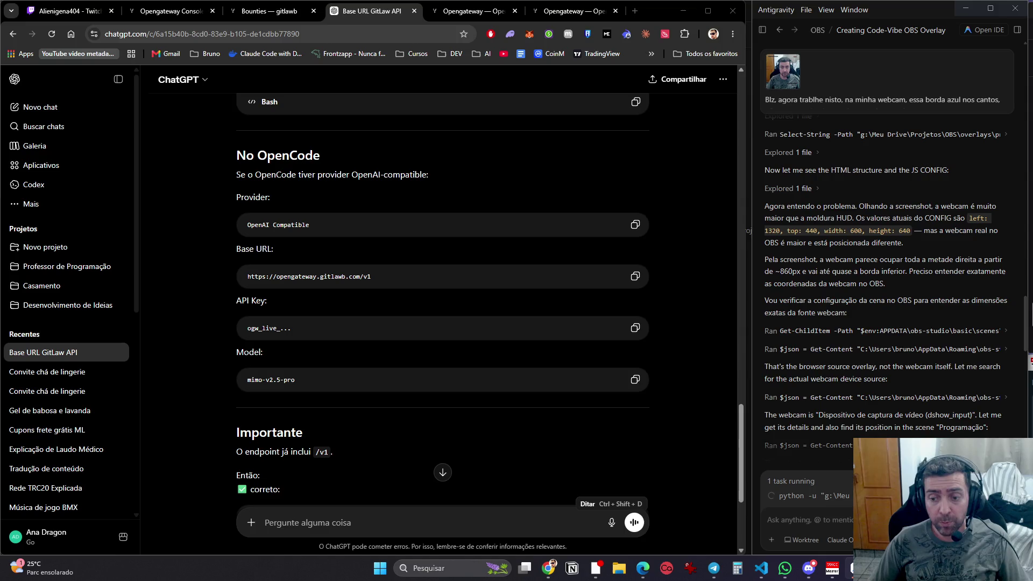
key("alt+Tab")
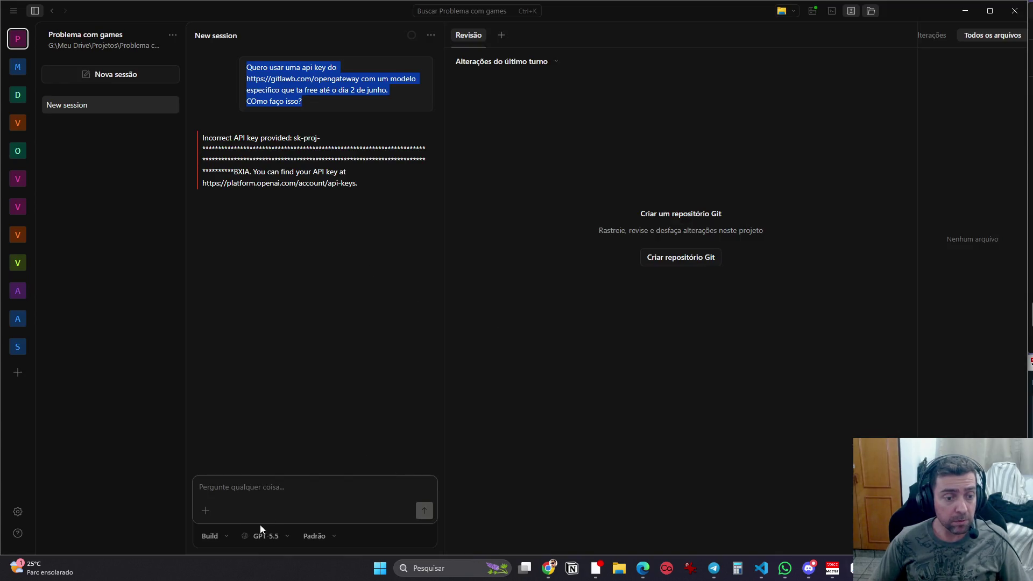
Step: From OpenCode's GPT-5.5 model selector, begin connecting the OpenCode Zen provider, then return to Chrome
left_click(237, 490)
left_click(266, 536)
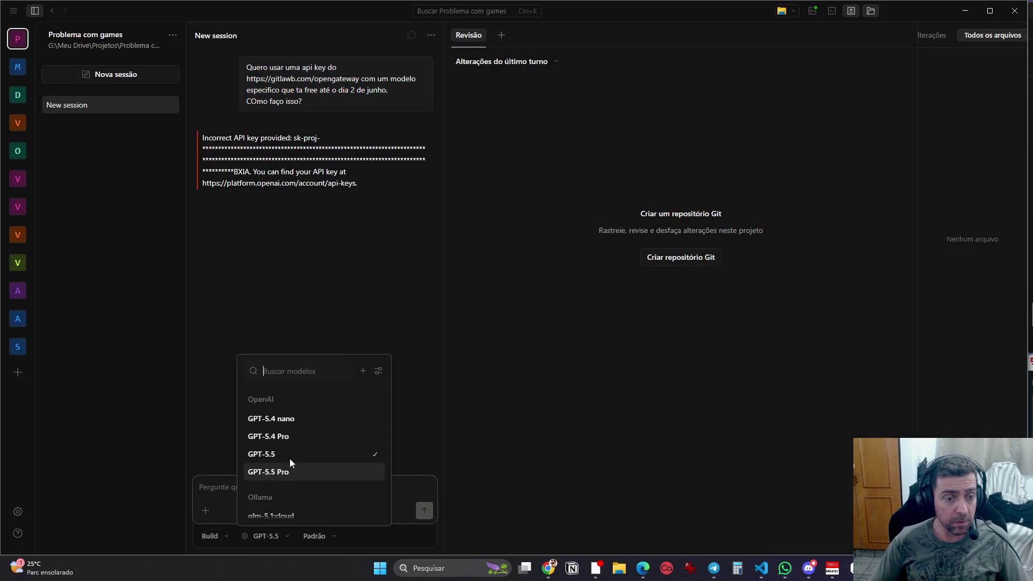
left_click(364, 371)
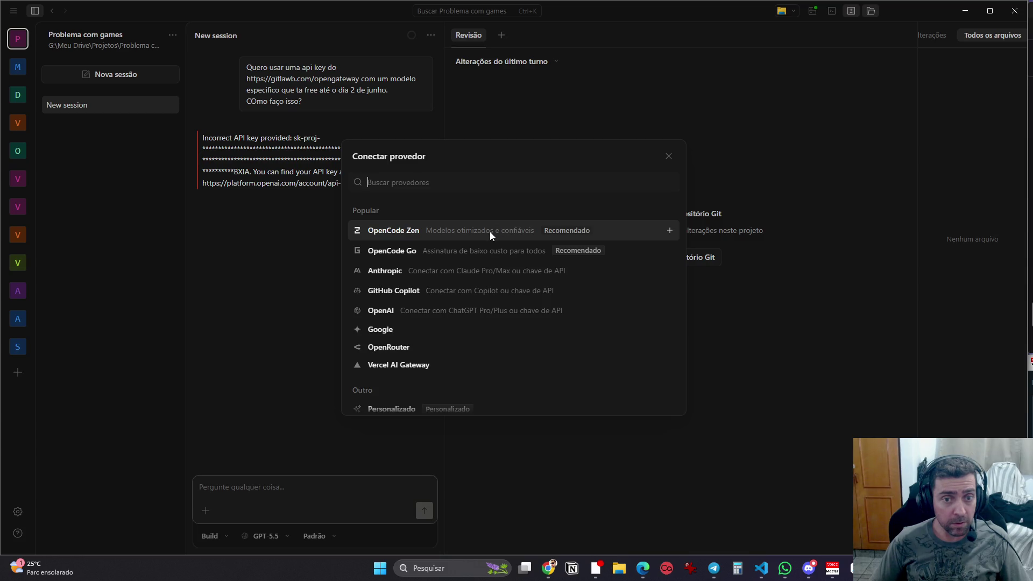
left_click(669, 230)
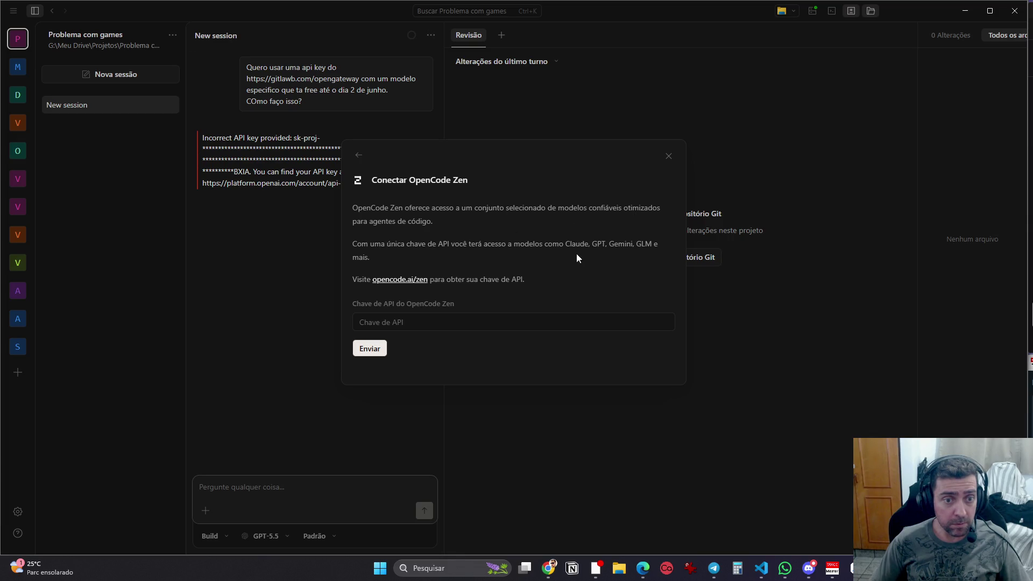
left_click(548, 568)
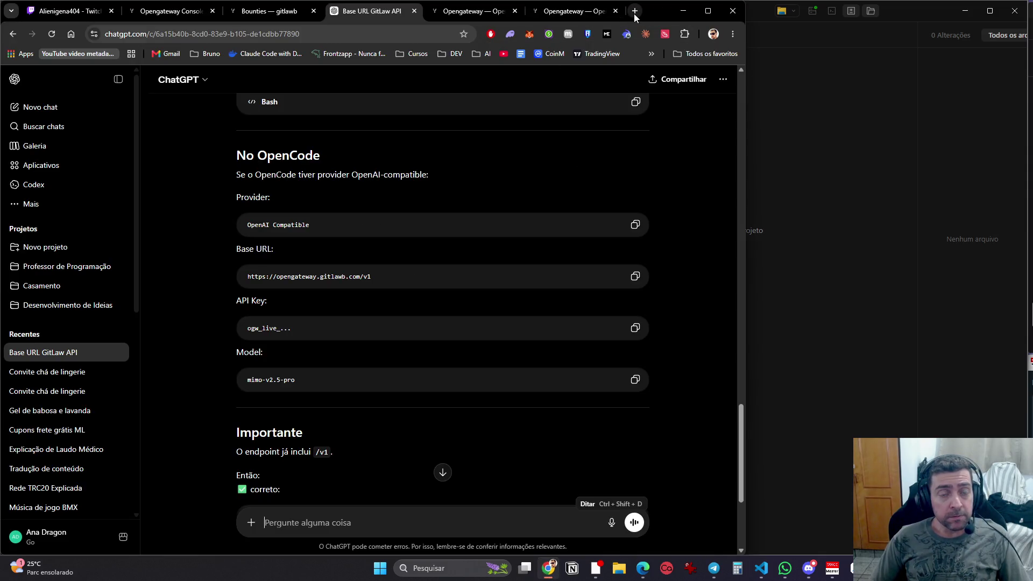
Step: Switch to the Gitlawb Opengateway tab and scroll through its API-key sign-in page
left_click(635, 11)
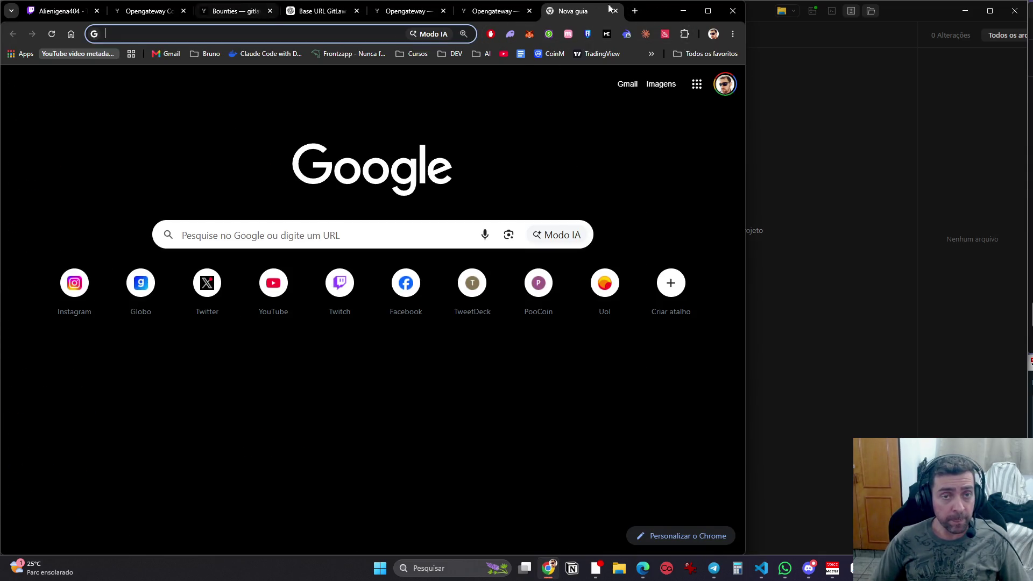
left_click(406, 10)
mouse_move(406, 83)
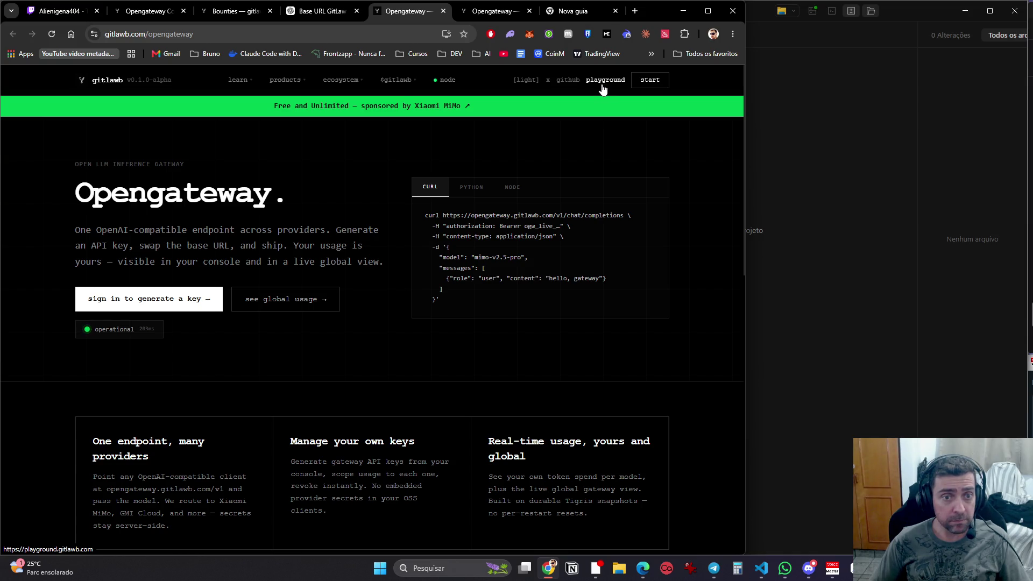
scroll(292, 386, "down", 4)
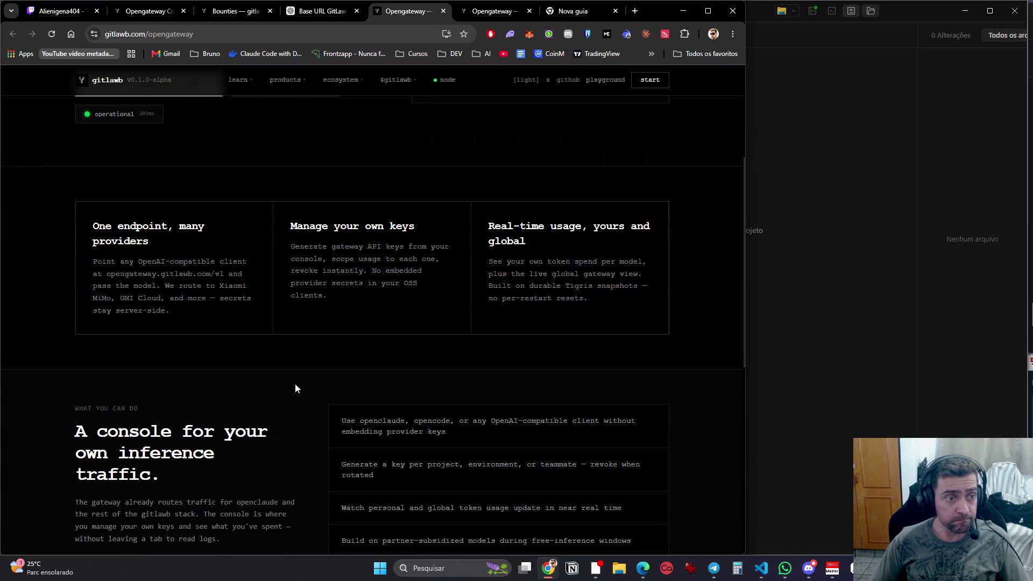
scroll(295, 389, "down", 4)
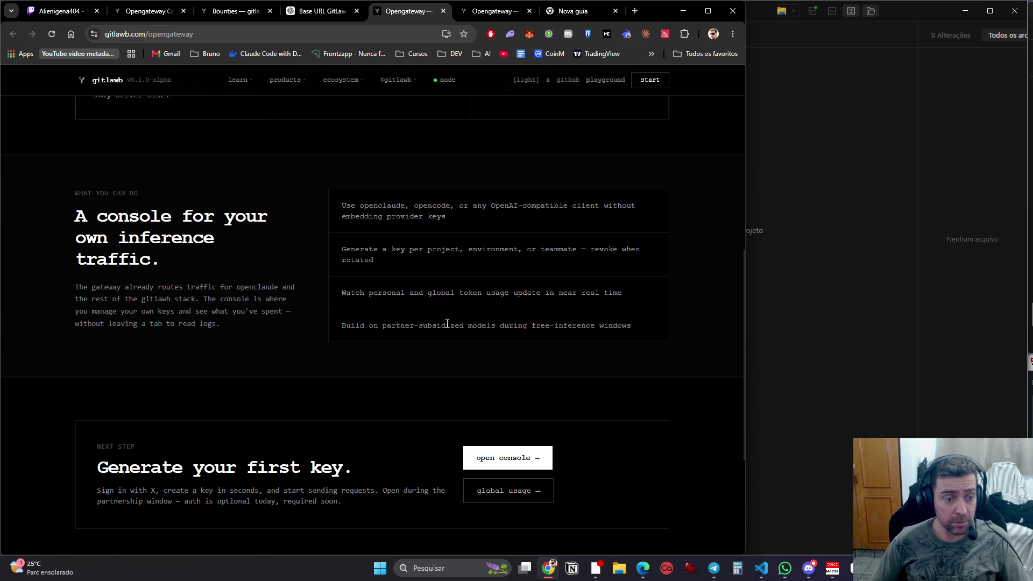
scroll(448, 326, "down", 4)
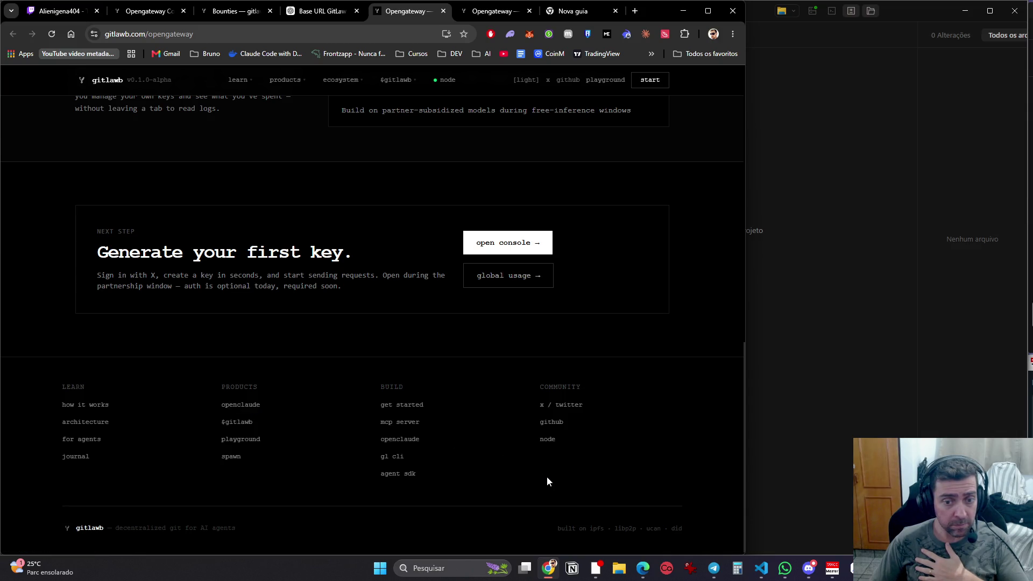
scroll(501, 450, "up", 15)
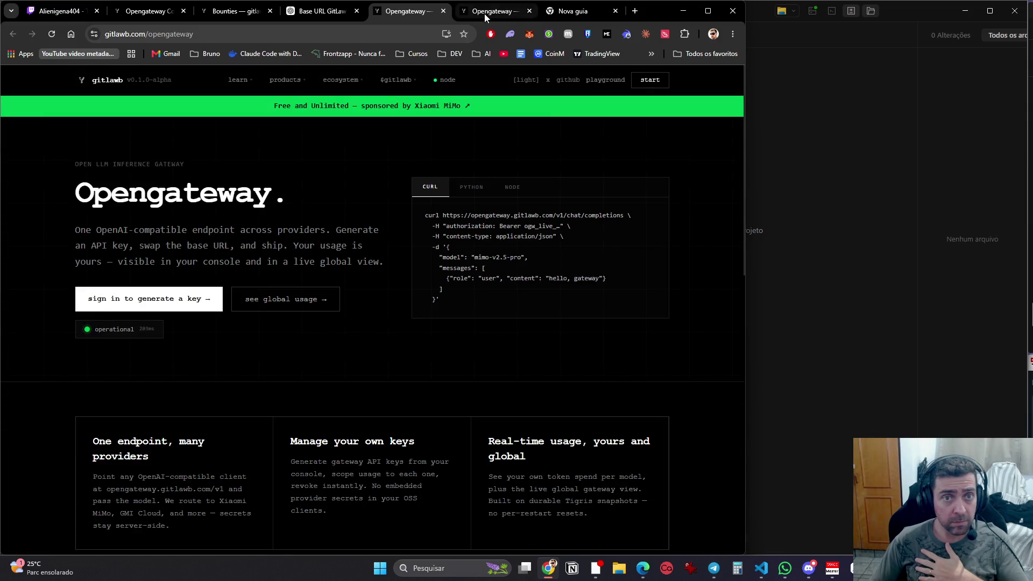
Step: Briefly visit OpenCode, then return to Chrome and bring up the second Opengateway tab
mouse_move(485, 14)
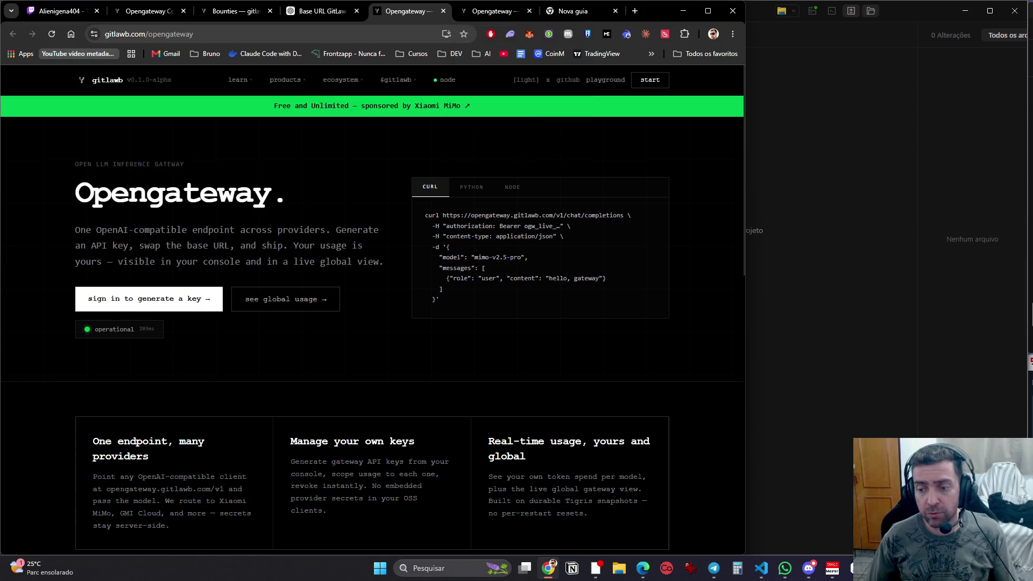
key("alt+Tab")
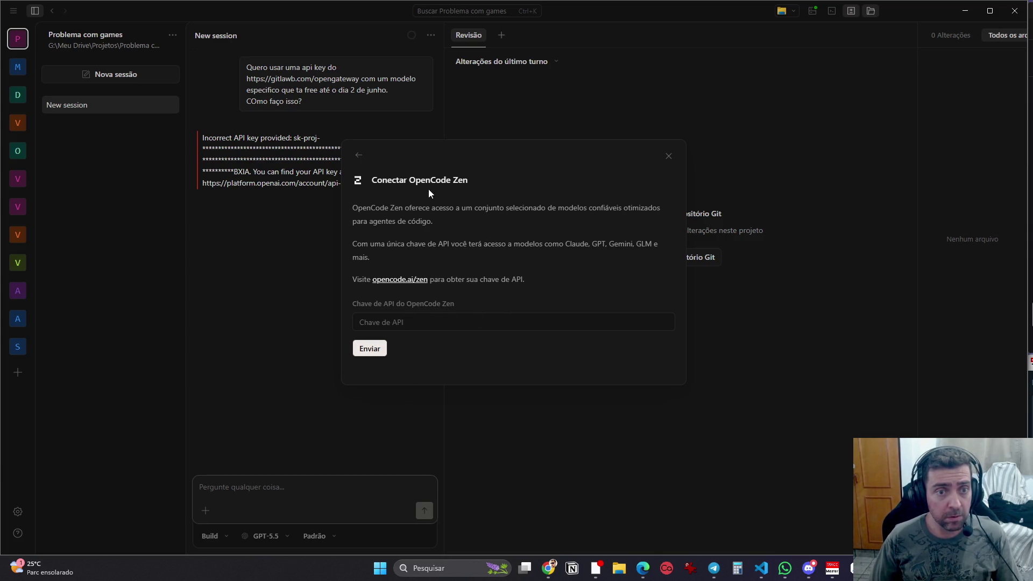
left_click(549, 569)
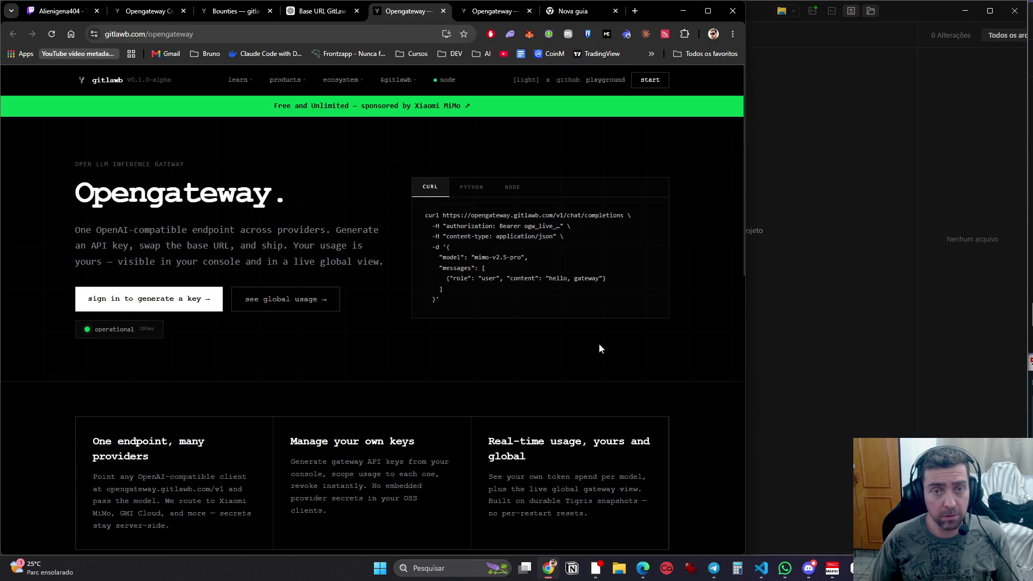
left_click(494, 15)
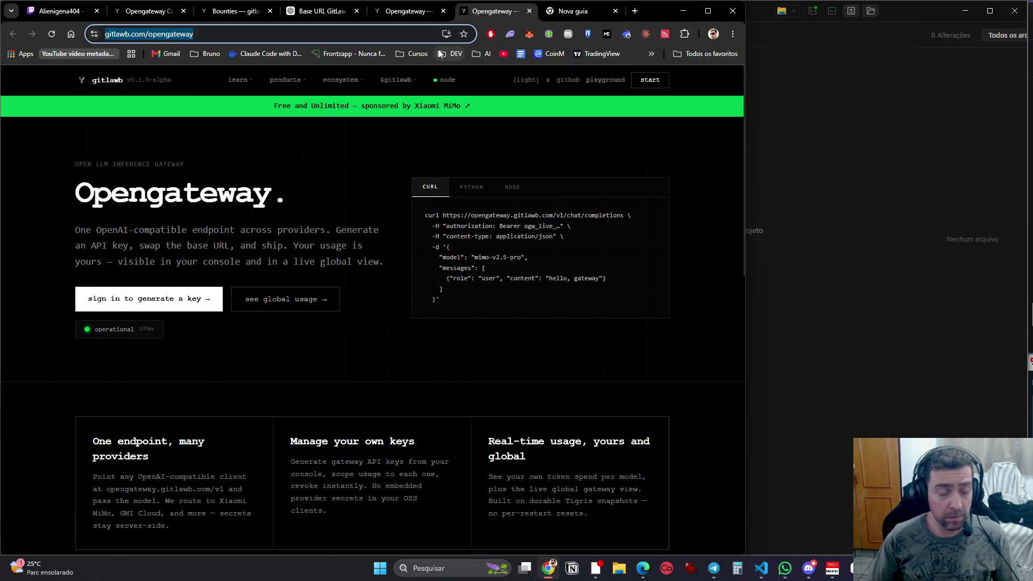
Step: Load the opencode download page, open its Portuguese docs in a new tab, and copy the docs URL
type("opencode.ai/br/download")
key("Return")
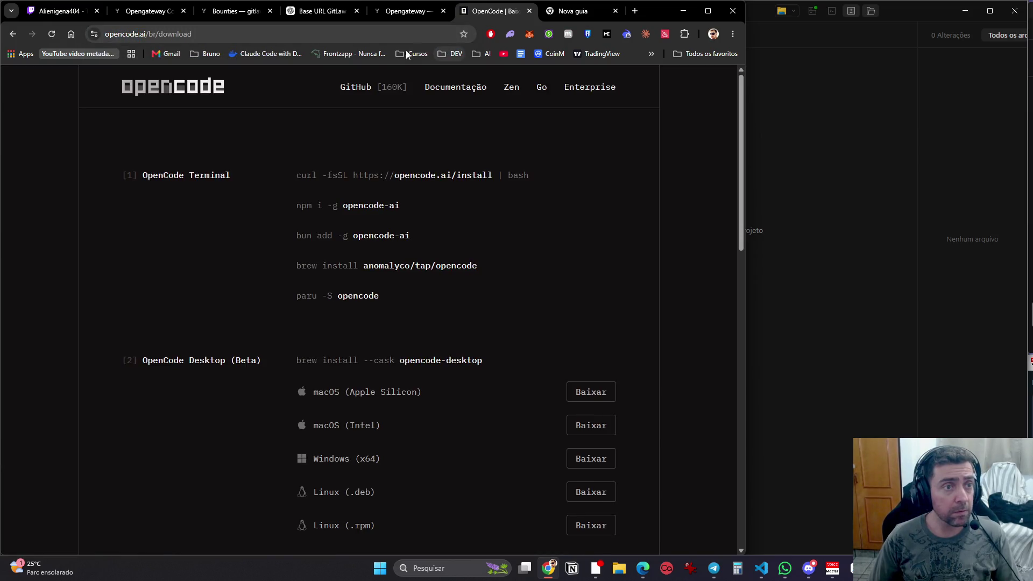
middle_click(458, 88)
left_click(520, 13)
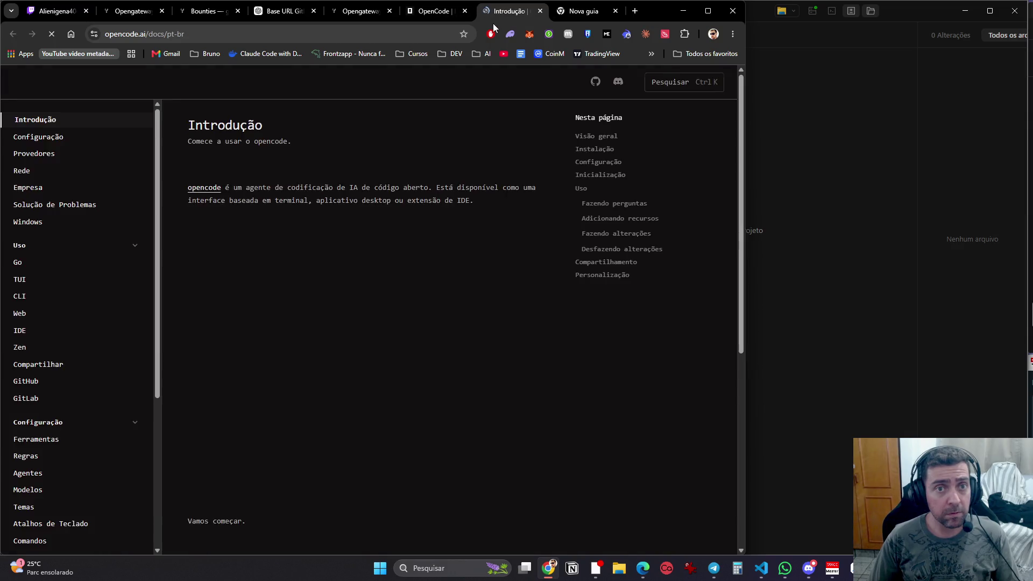
left_click(380, 35)
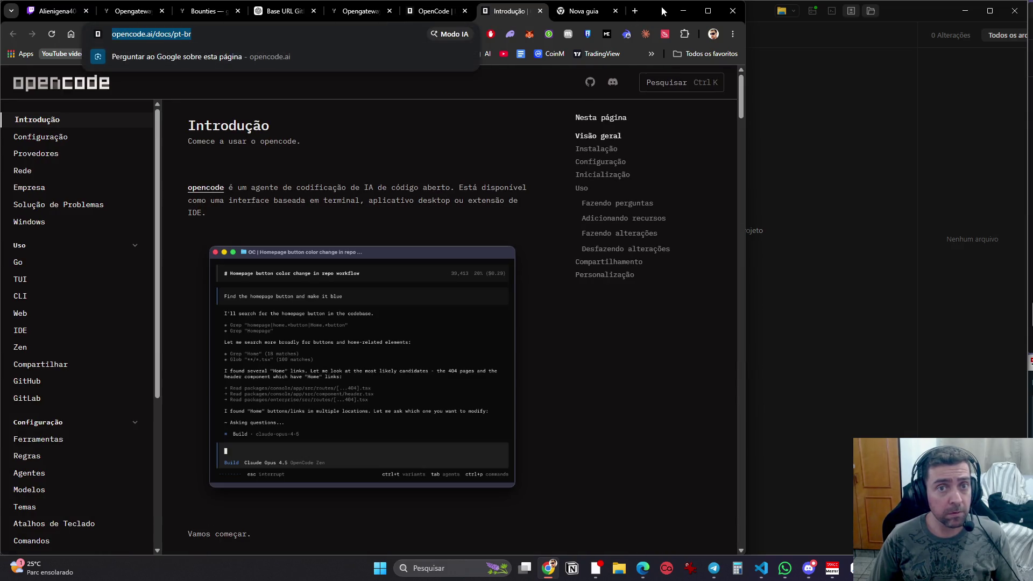
left_click(285, 13)
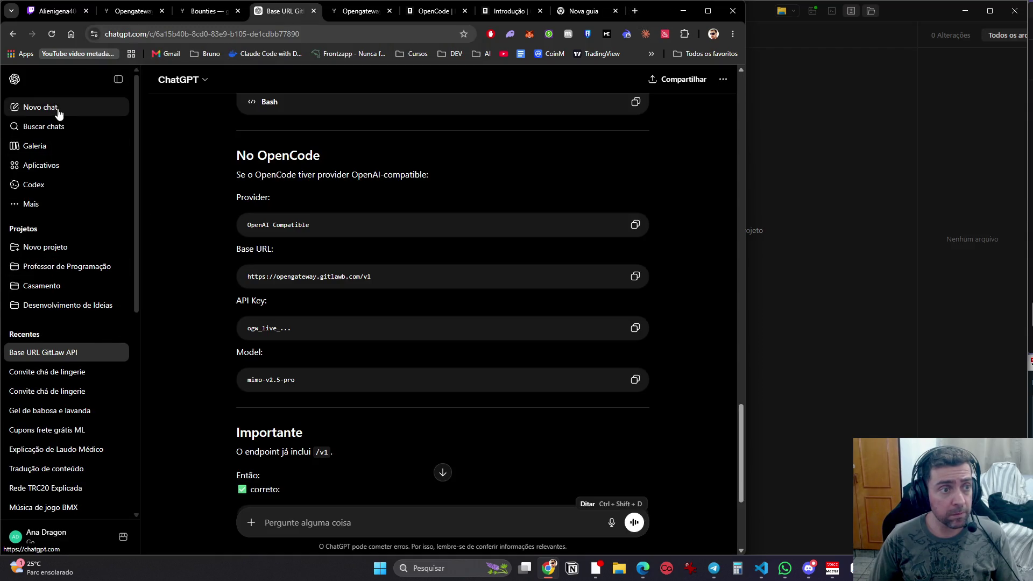
Step: Start a new ChatGPT chat with the OpenCode docs and gitlawb.com/opengateway links, then open Xiaomi MiMo's sponsor page
left_click(33, 107)
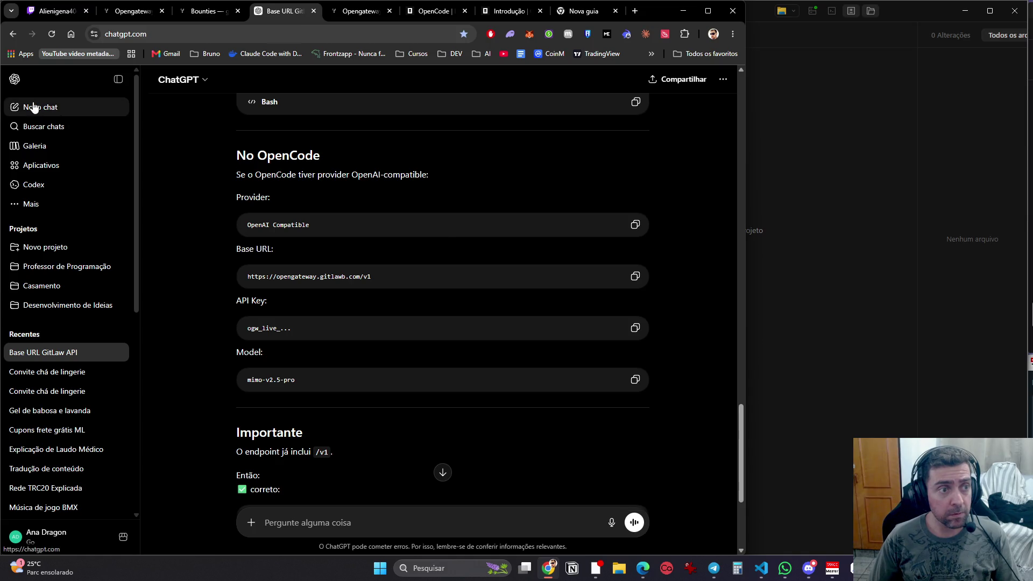
type("https://opencode.ai/docs/pt-br")
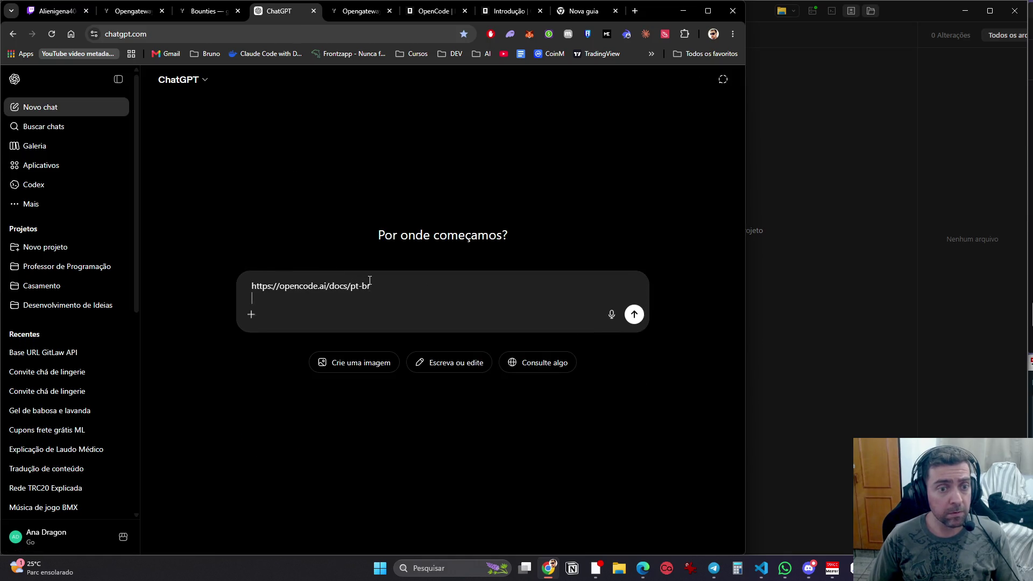
left_click(374, 11)
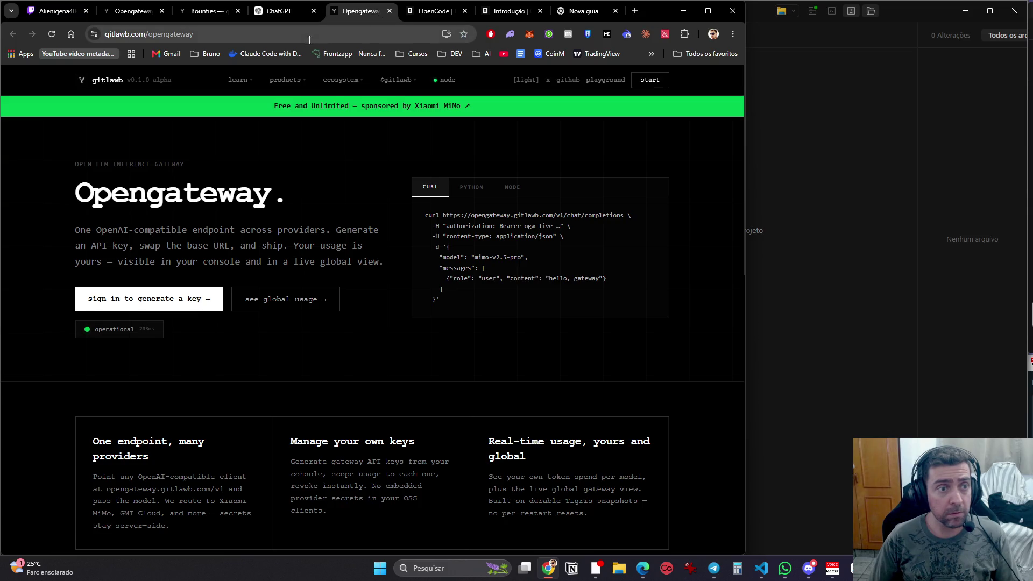
left_click(189, 36)
left_click_drag(202, 38, 106, 35)
key("ctrl+c")
left_click(280, 13)
key("shift+Return")
key("ctrl+v")
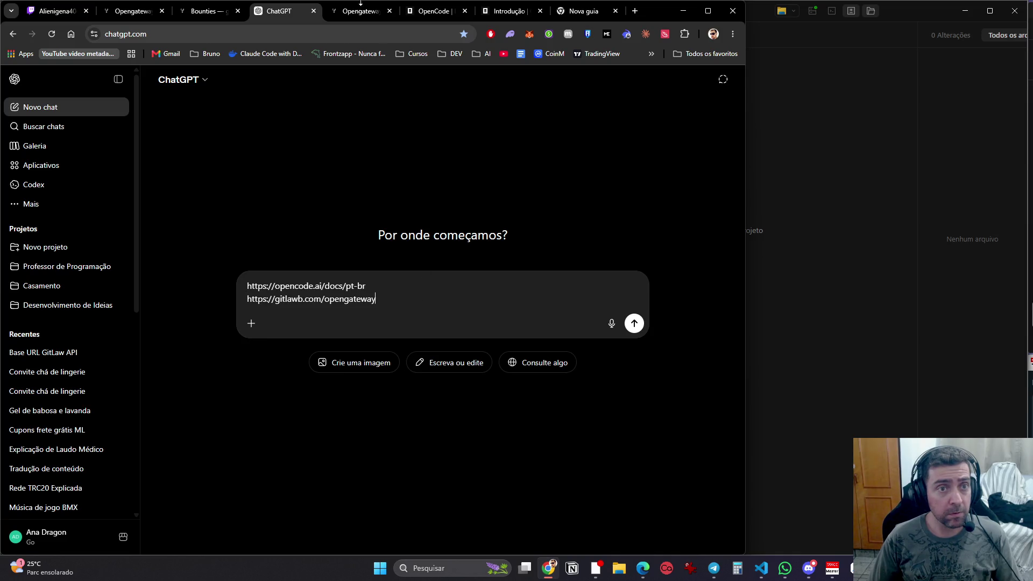
left_click(360, 12)
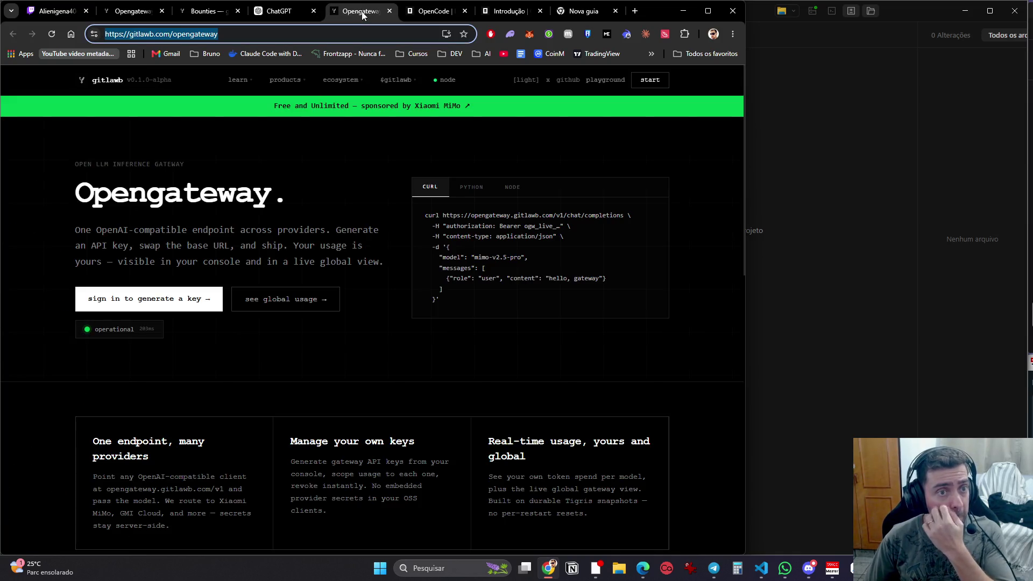
left_click(459, 108)
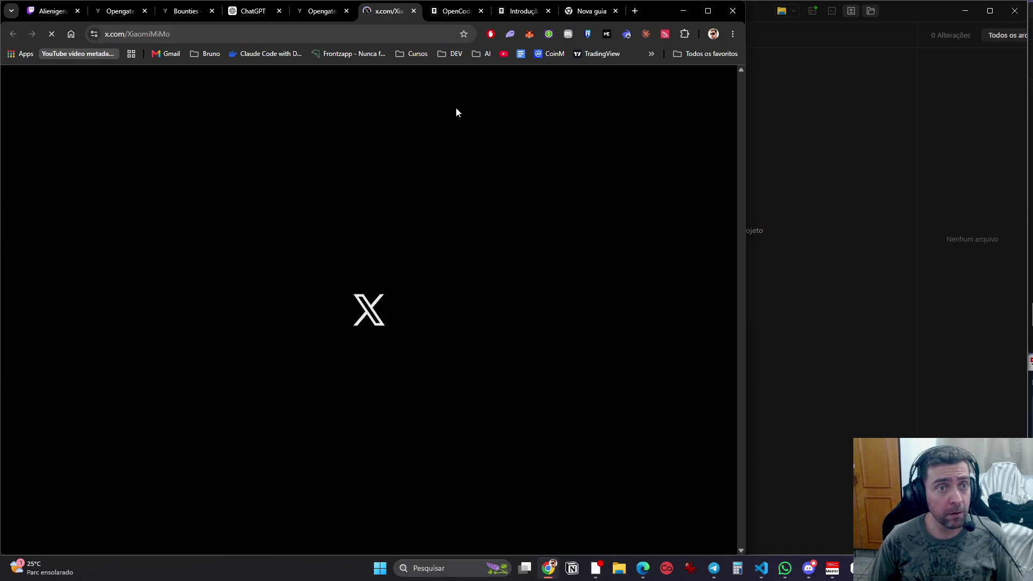
Step: Look over the Xiaomi MiMo profile on X, dismissing the verification banner, then close the tab
left_click(320, 11)
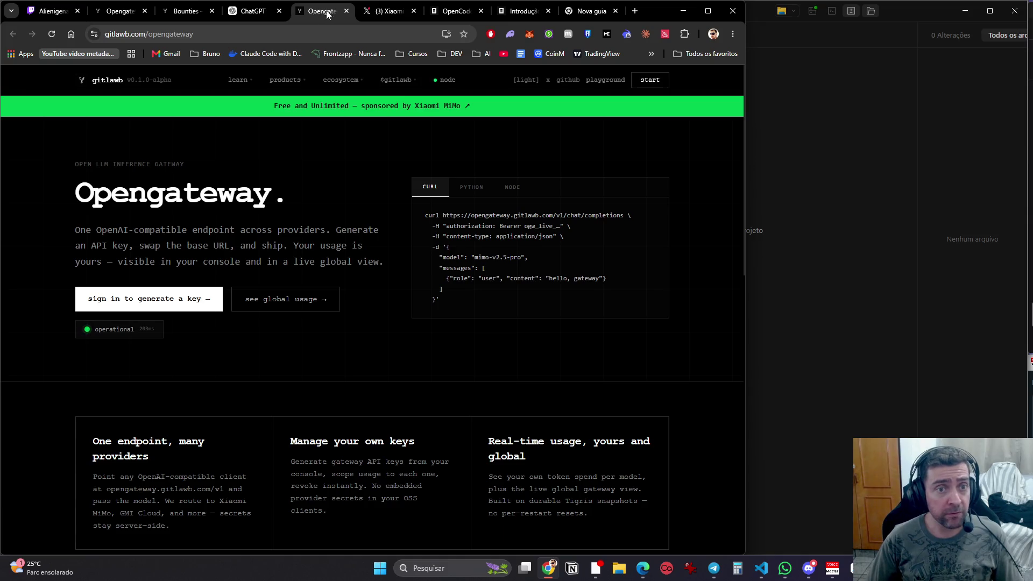
left_click(377, 16)
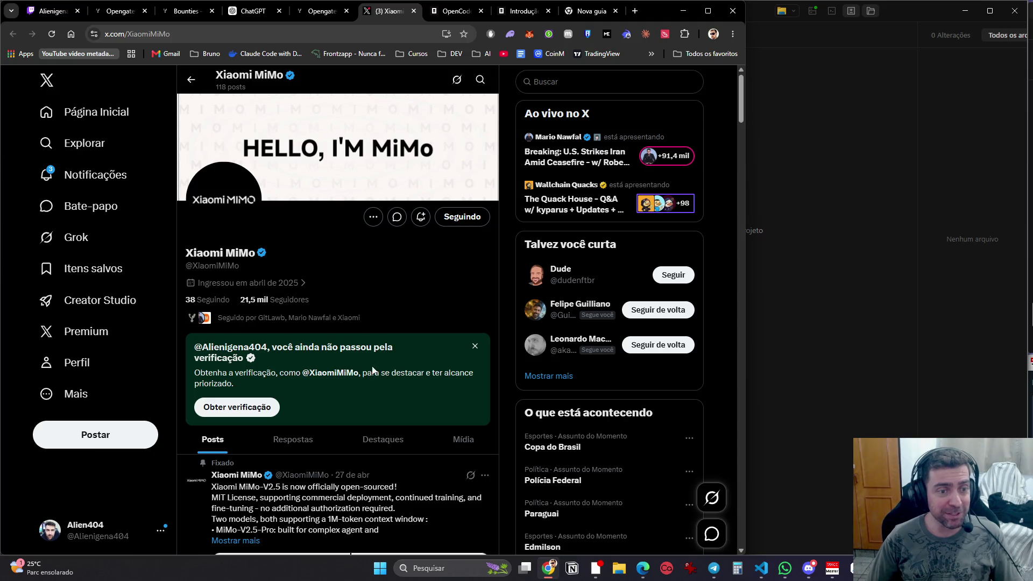
left_click(475, 347)
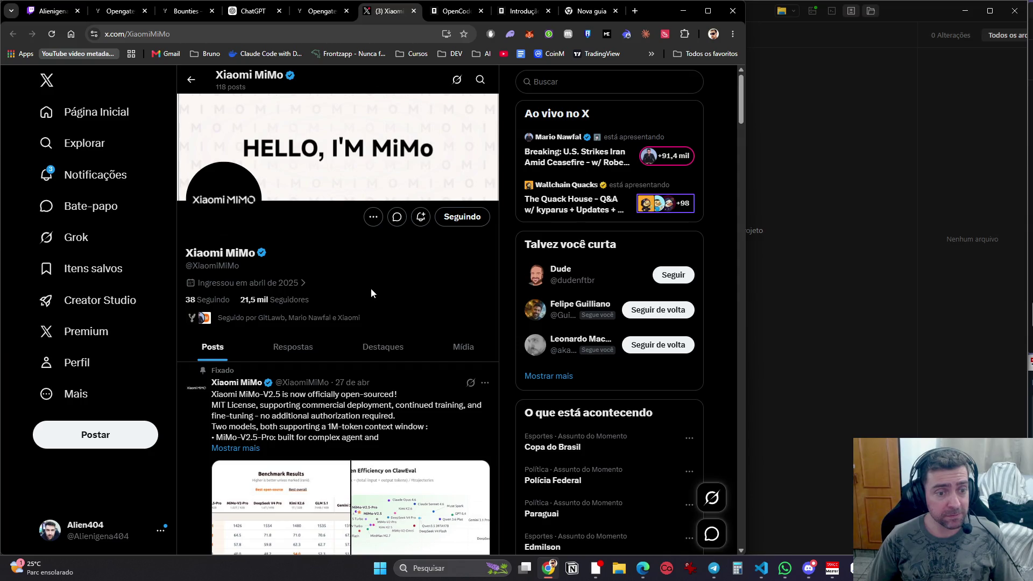
left_click(90, 174)
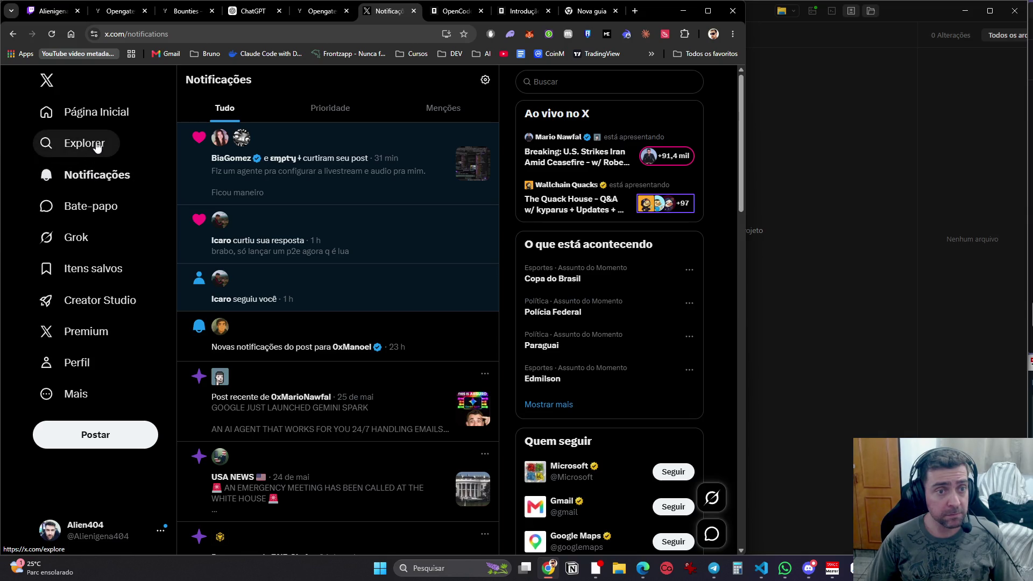
left_click(13, 34)
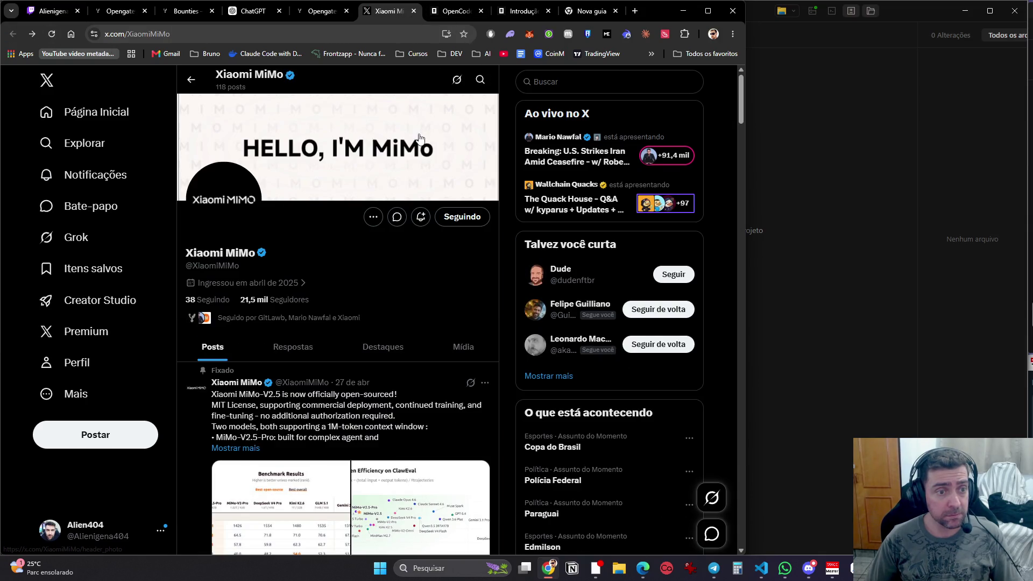
left_click(414, 11)
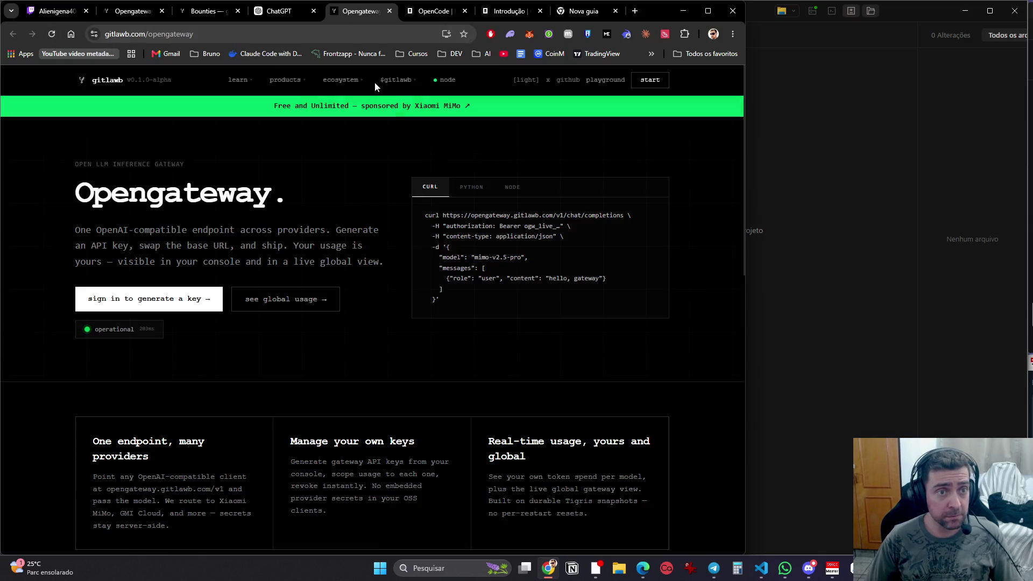
Step: Autoscroll to the Opengateway footer and open the github link under Community in a new tab
mouse_move(345, 83)
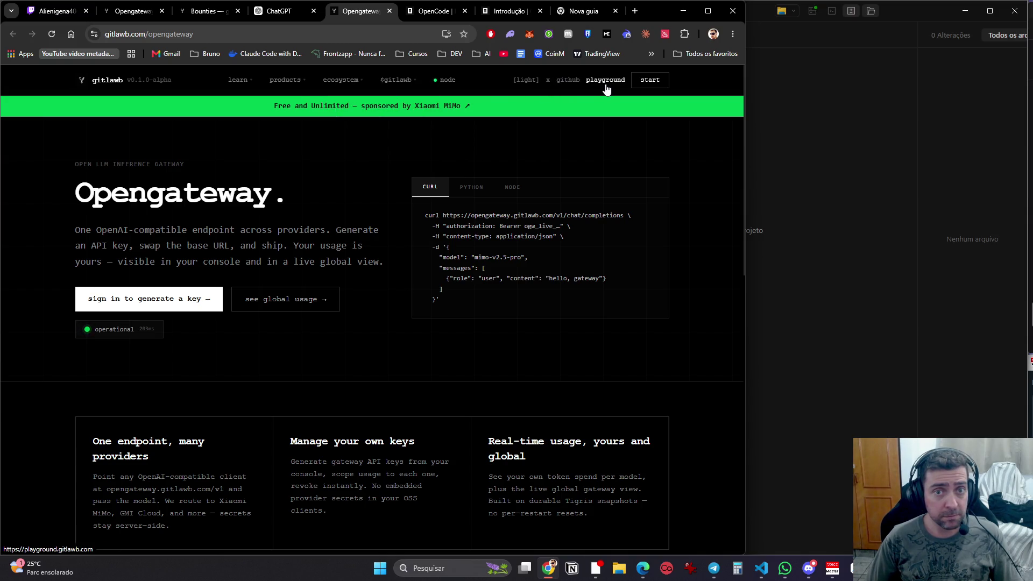
middle_click(685, 79)
scroll(677, 403, "down", 15)
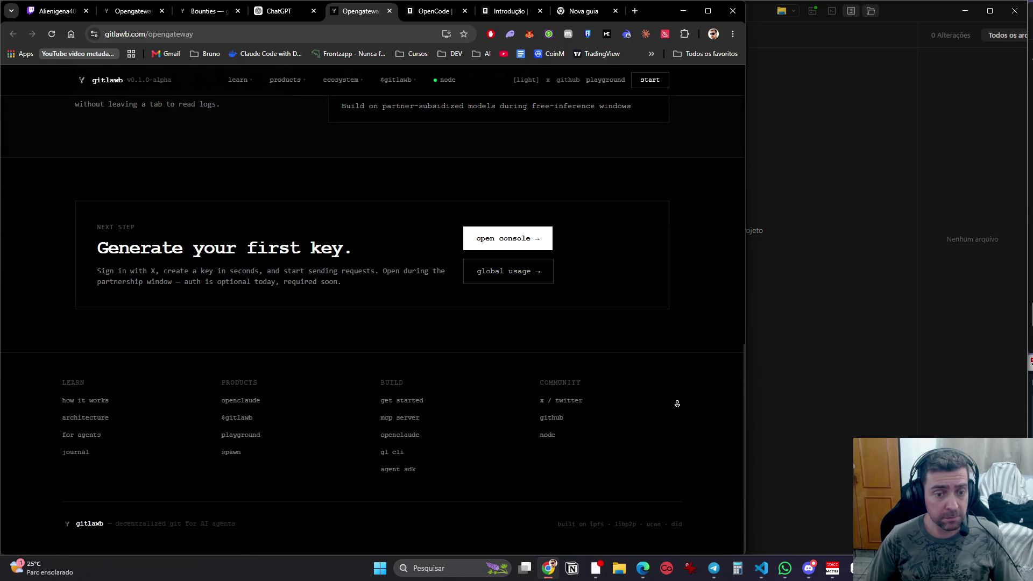
middle_click(553, 420)
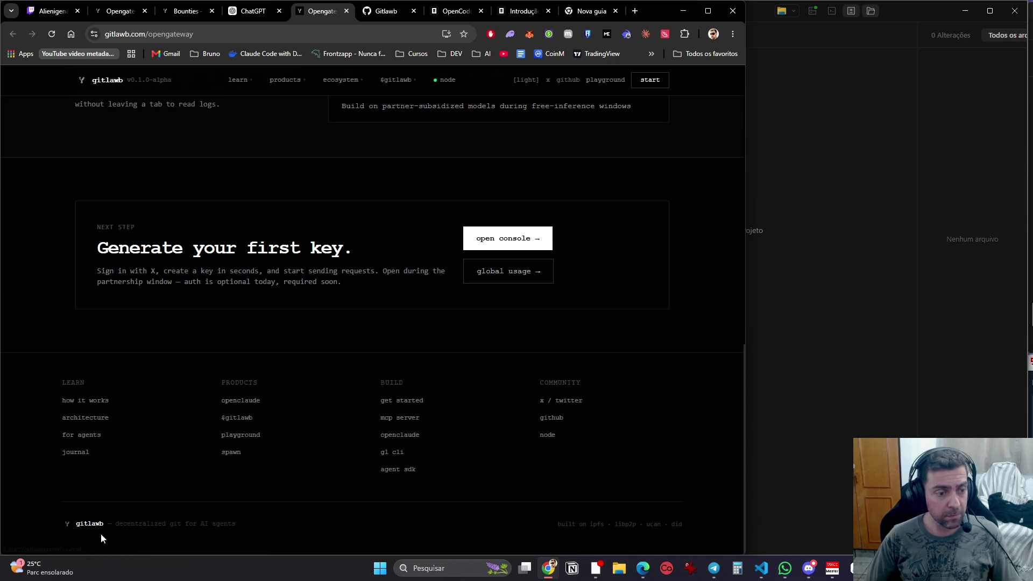
Step: Copy the Gitlawb GitHub organisation URL and add it as the third link in the ChatGPT draft
left_click(386, 13)
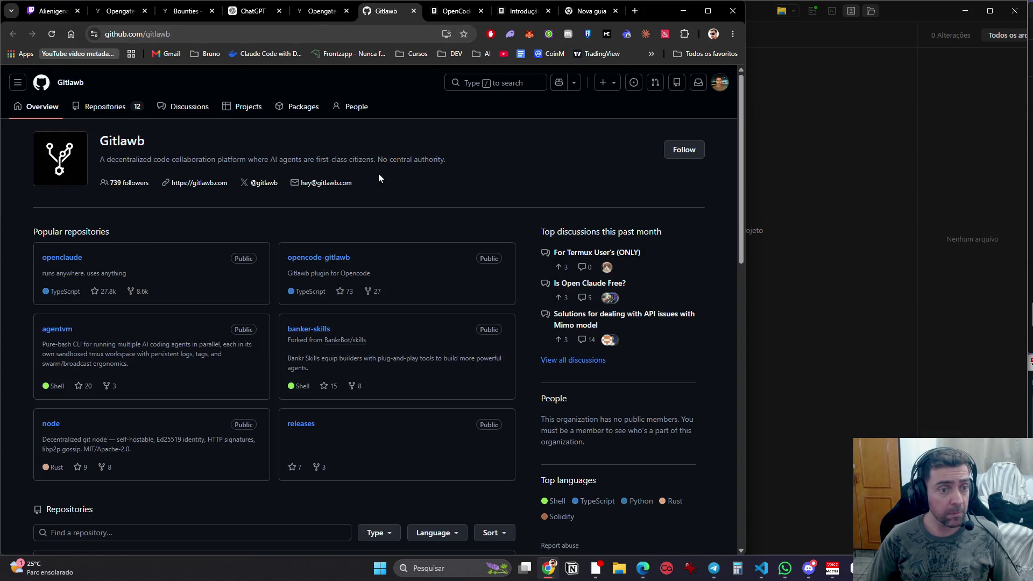
scroll(418, 178, "down", 5)
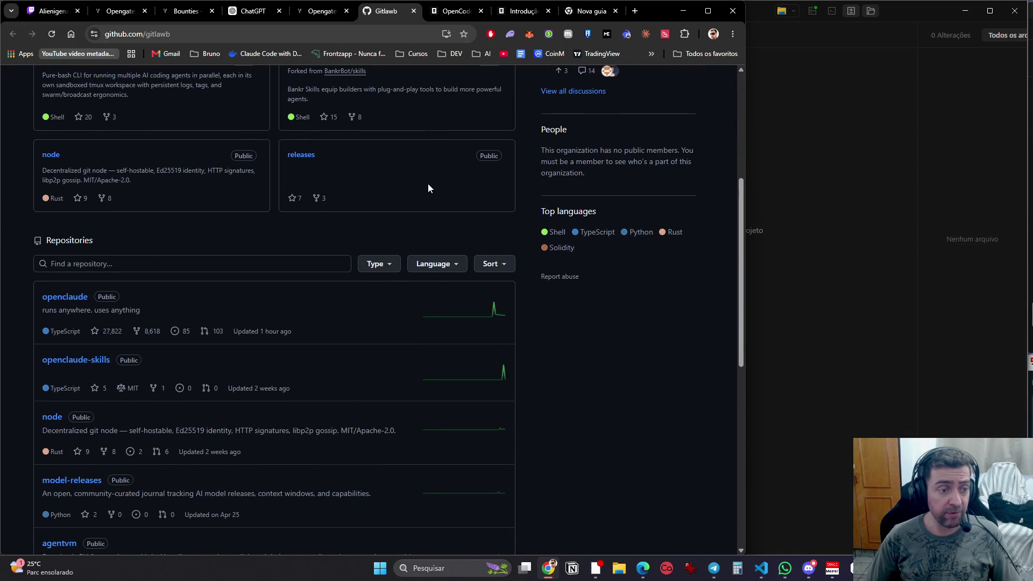
scroll(429, 186, "down", 3)
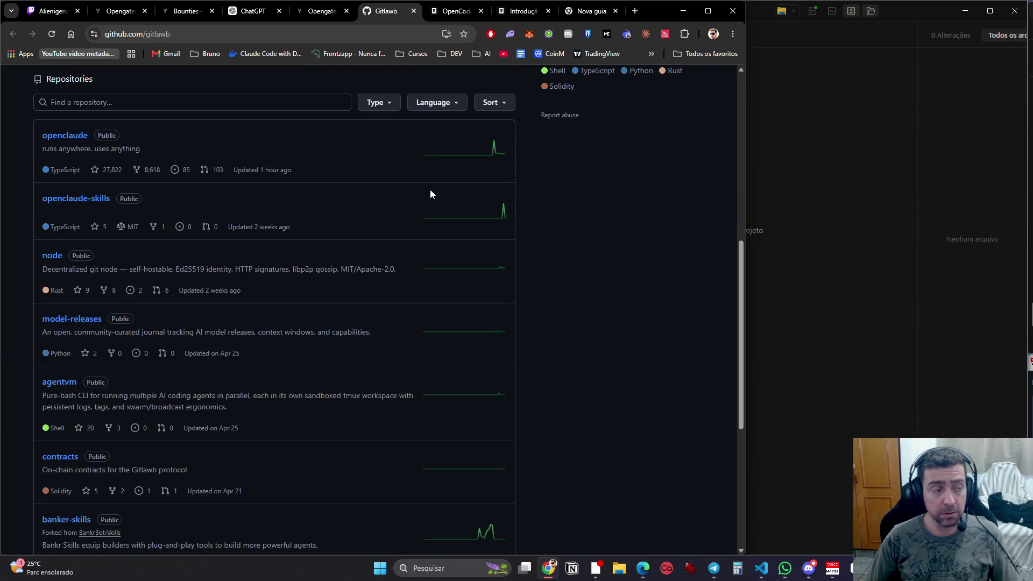
scroll(429, 189, "down", 6)
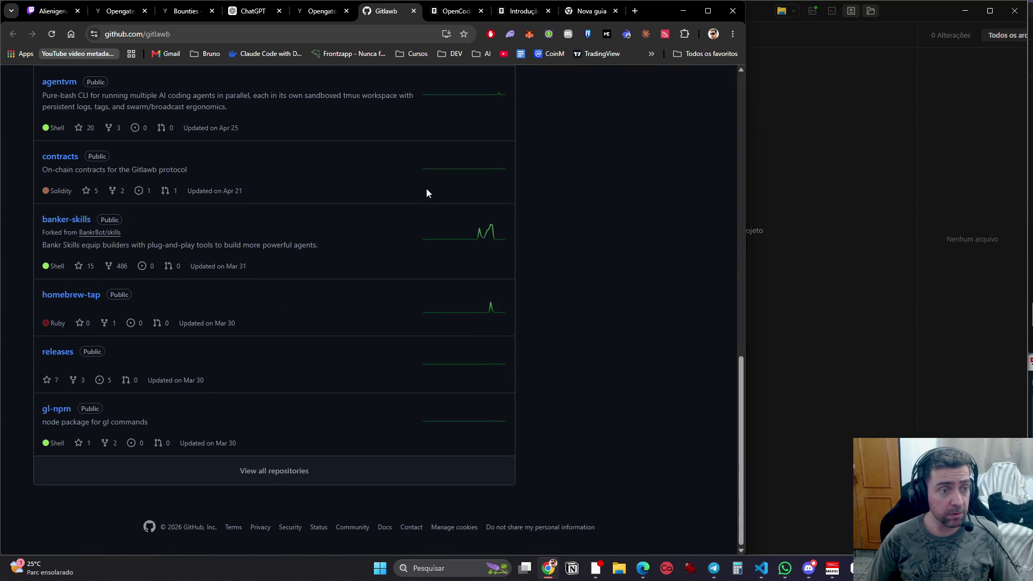
left_click(278, 34)
left_click(253, 11)
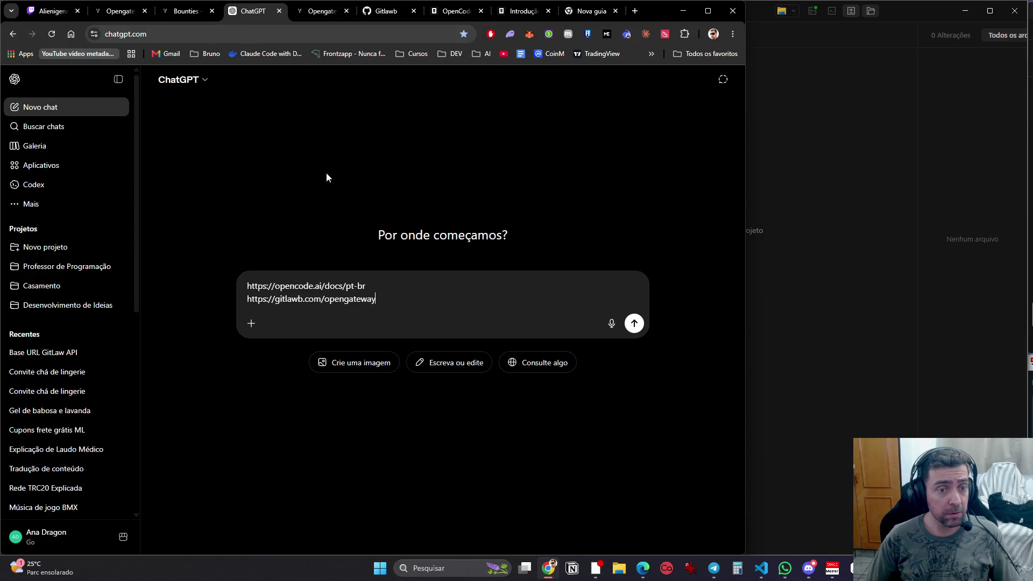
key("shift+Return")
type("https://github.com/gitlawb")
Step: Ask ChatGPT to use these docs as sources and whether Opengateway gitlawb makes OpenCode
key("shift+Return")
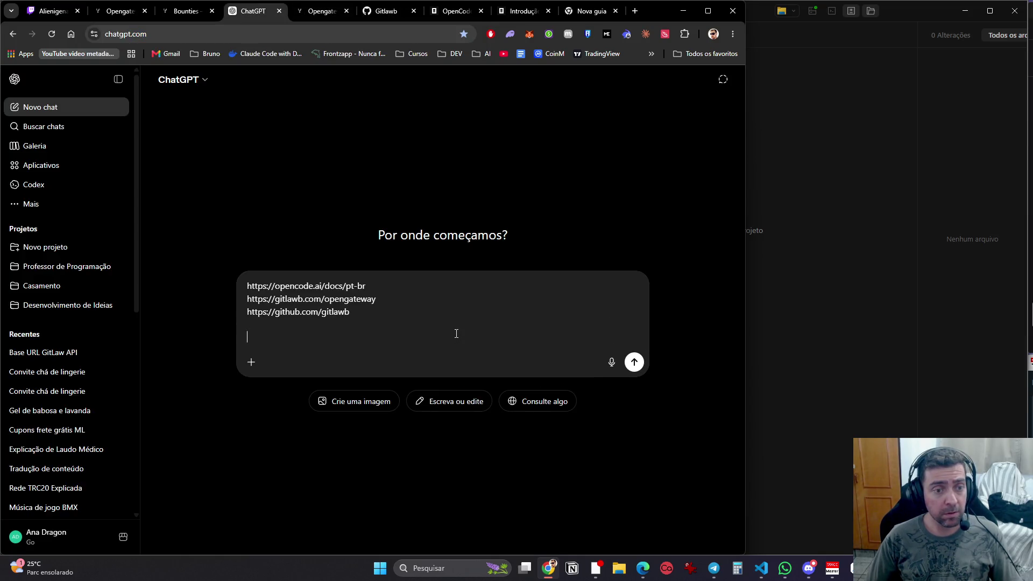
type("Pegue este")
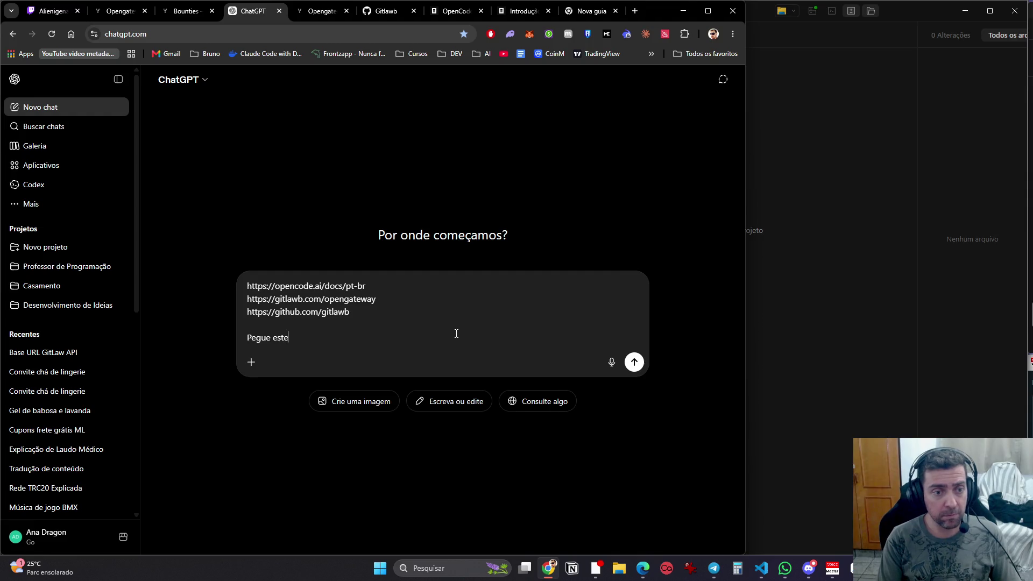
type("do")
type("ites ")
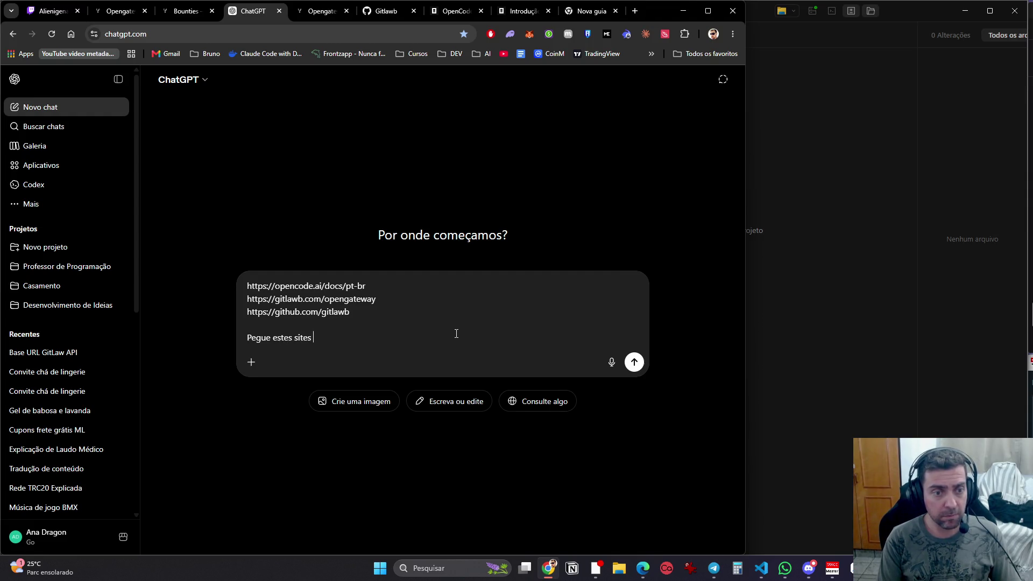
type(" e docuemntações")
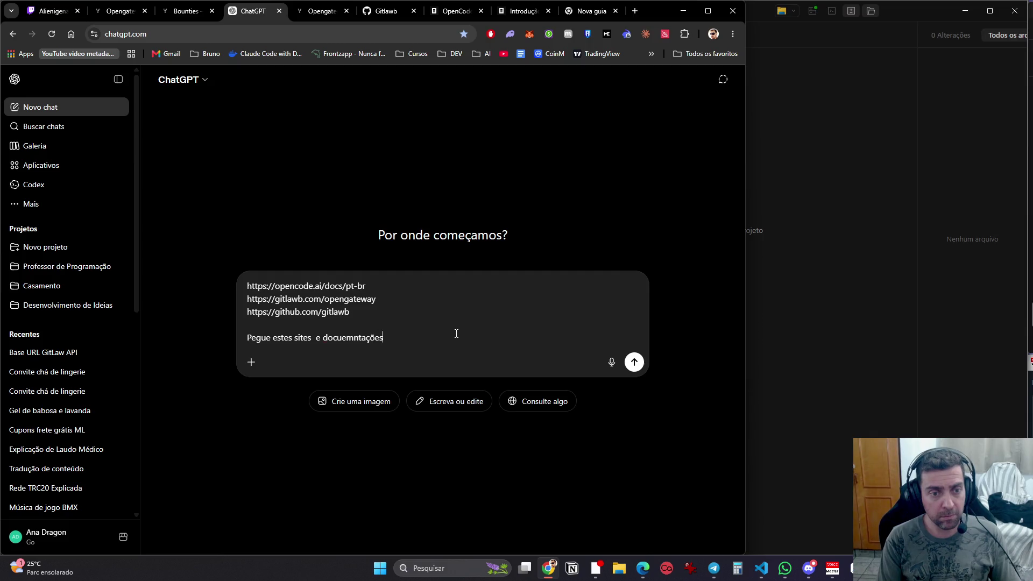
type(" como fonte.")
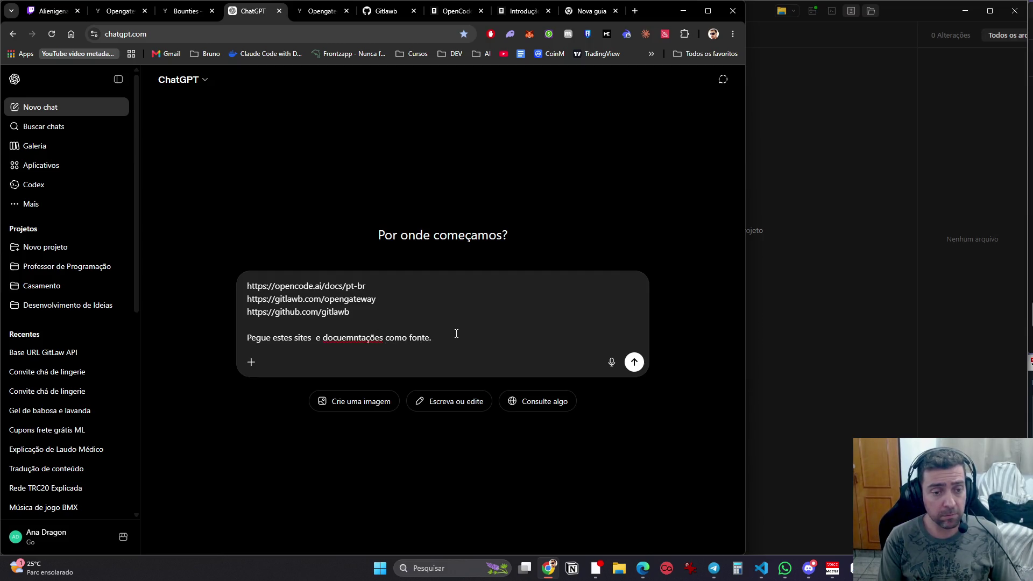
key("shift+Return")
key("shift+Return")
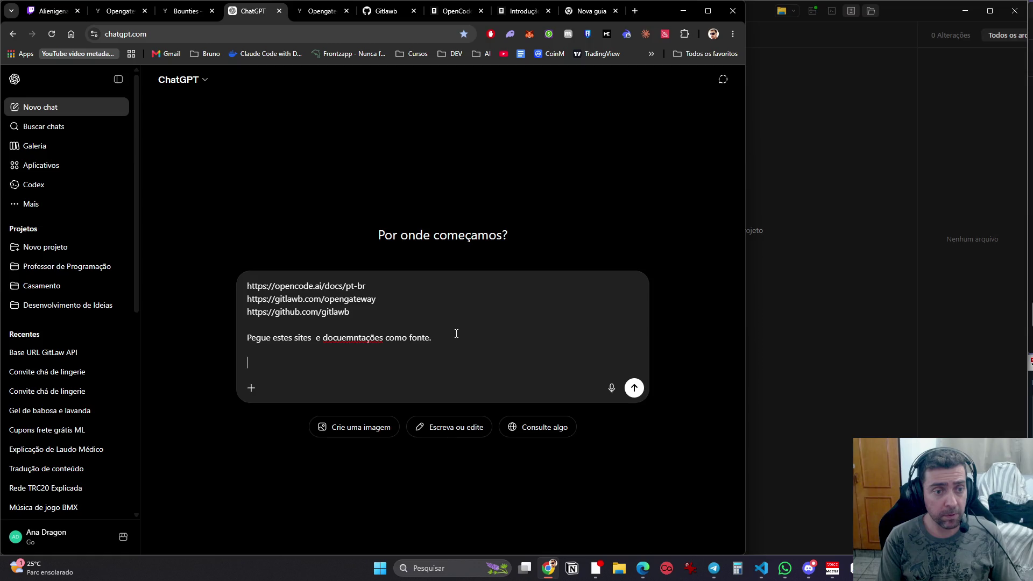
type("A opencode é ")
type("quem faz o")
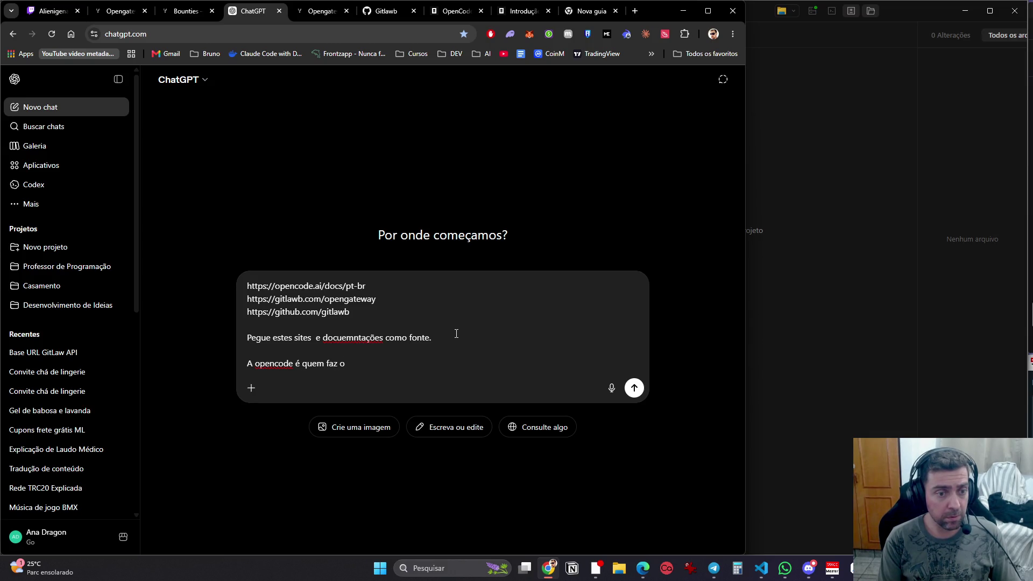
key("BackSpace")
key("BackSpace")
key("BackSpace")
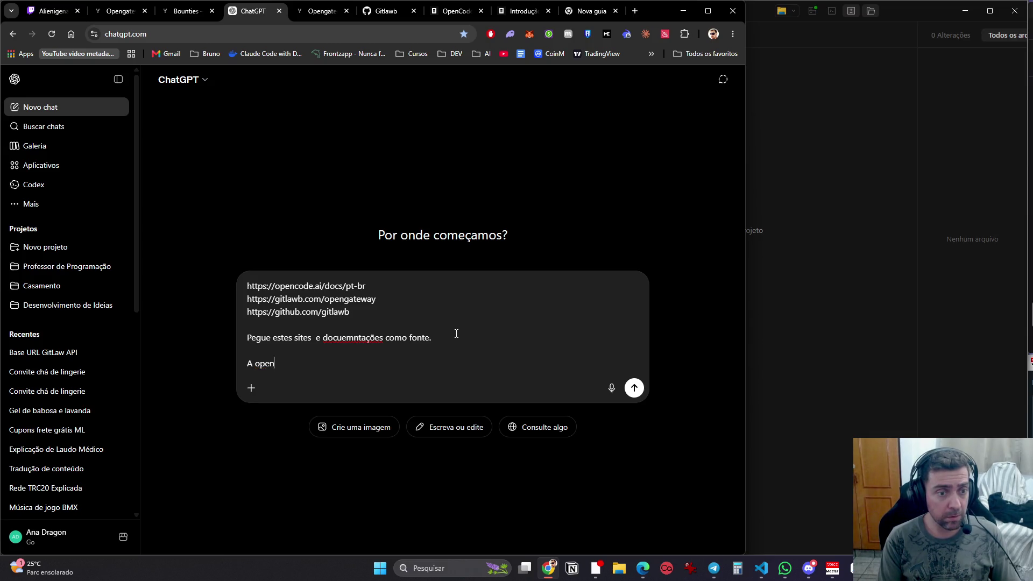
key("BackSpace")
key("BackSpace")
key("BackSpace")
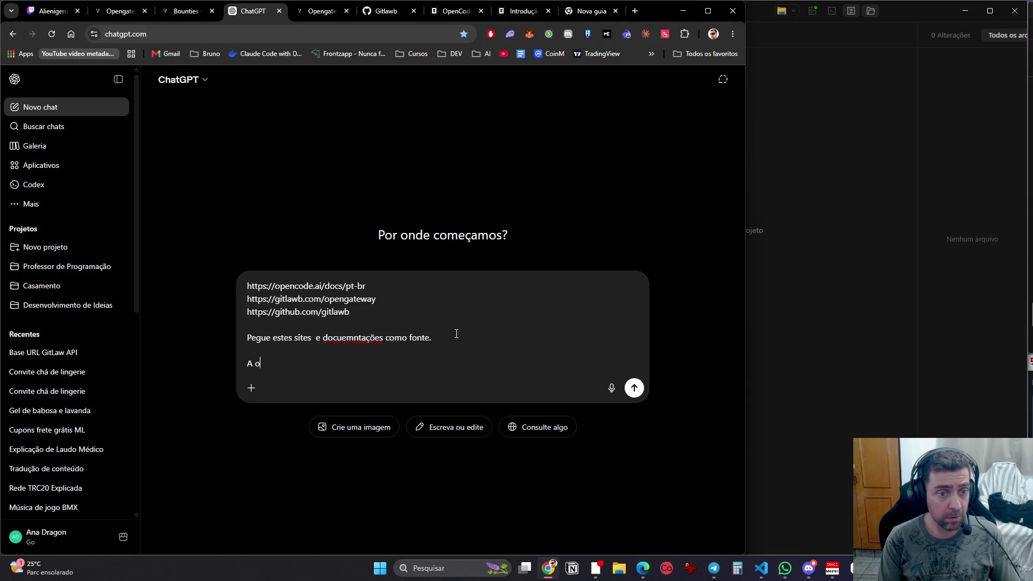
type("pengateway")
type(" gitl")
type("awb ")
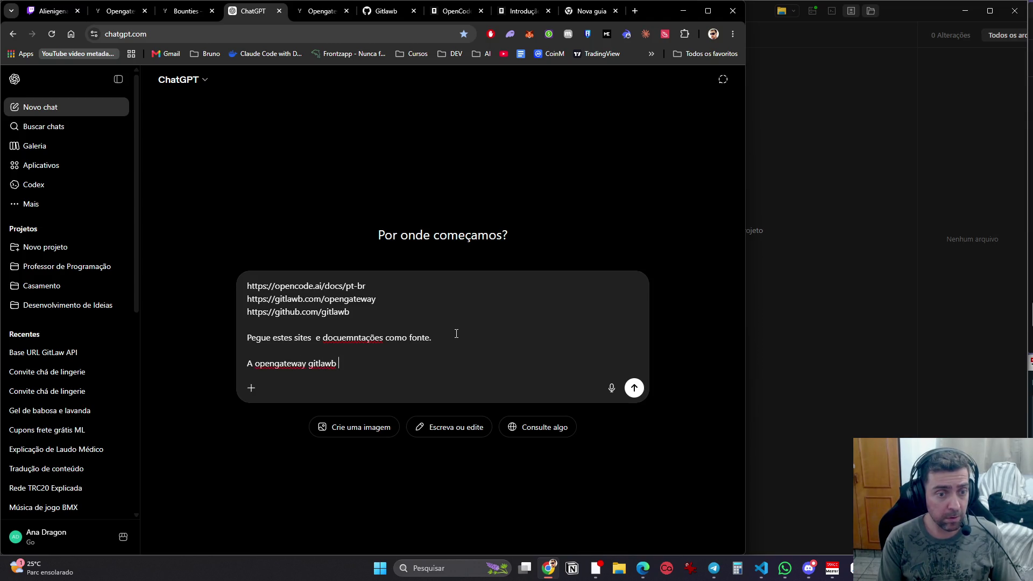
type("é quem faz o ope")
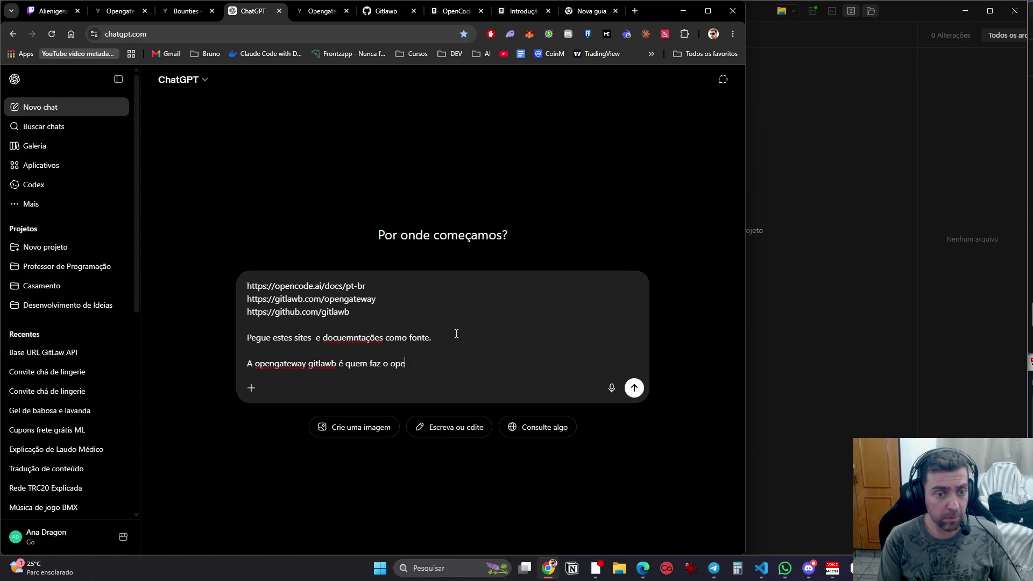
type("ncode?")
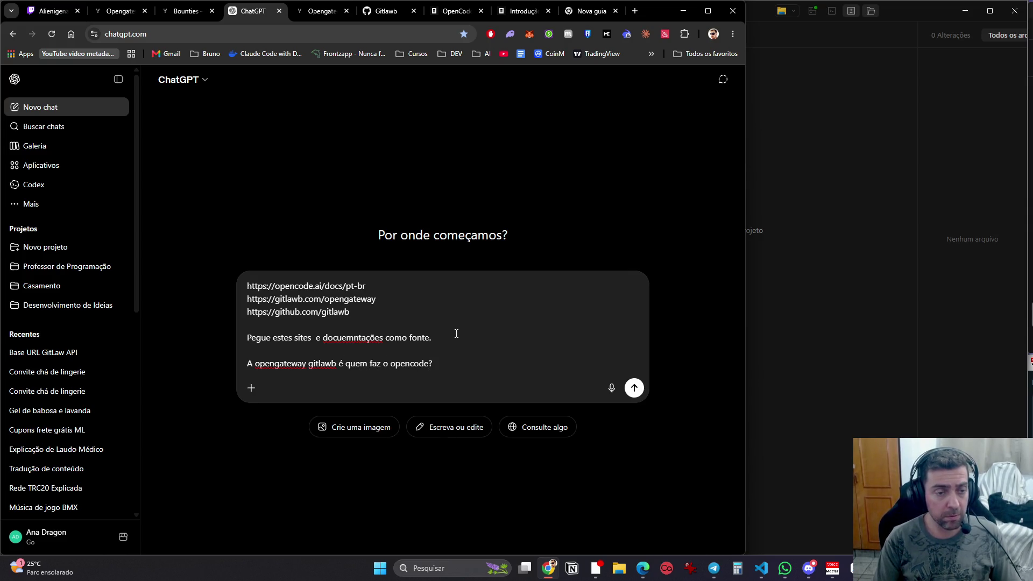
Step: Merge a request for short, precise answers into the sources line and send the question
key("shift+Return")
key("shift+Return")
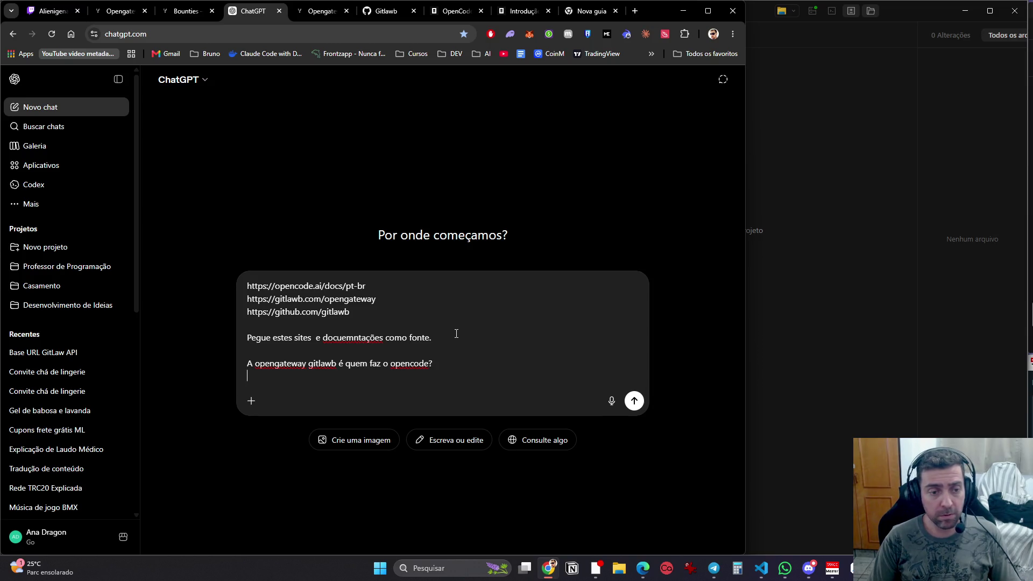
type("De respostas curstas e precisas")
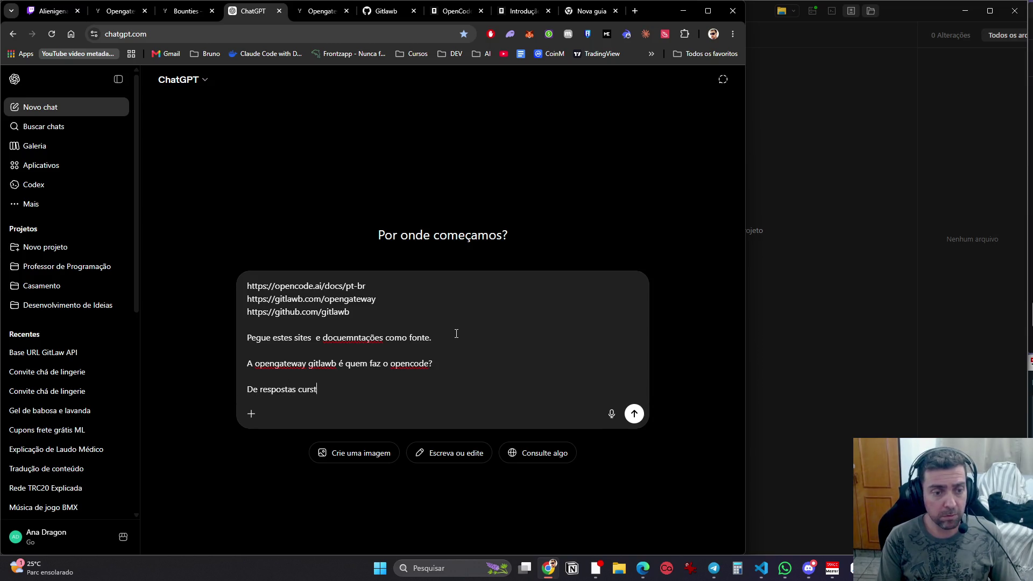
key("ctrl+z")
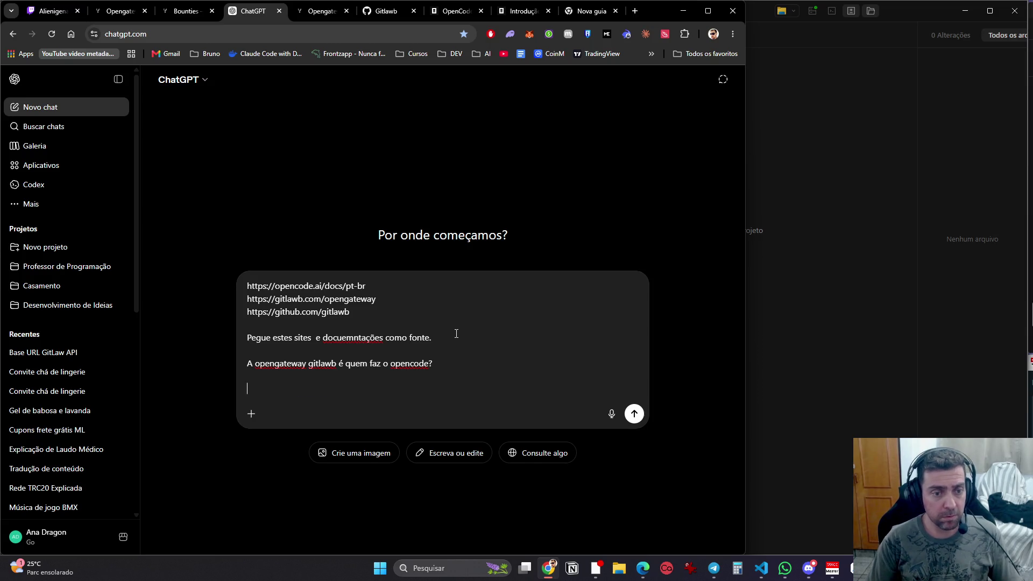
key("BackSpace")
type("e")
type("De respostas curstas e precisas")
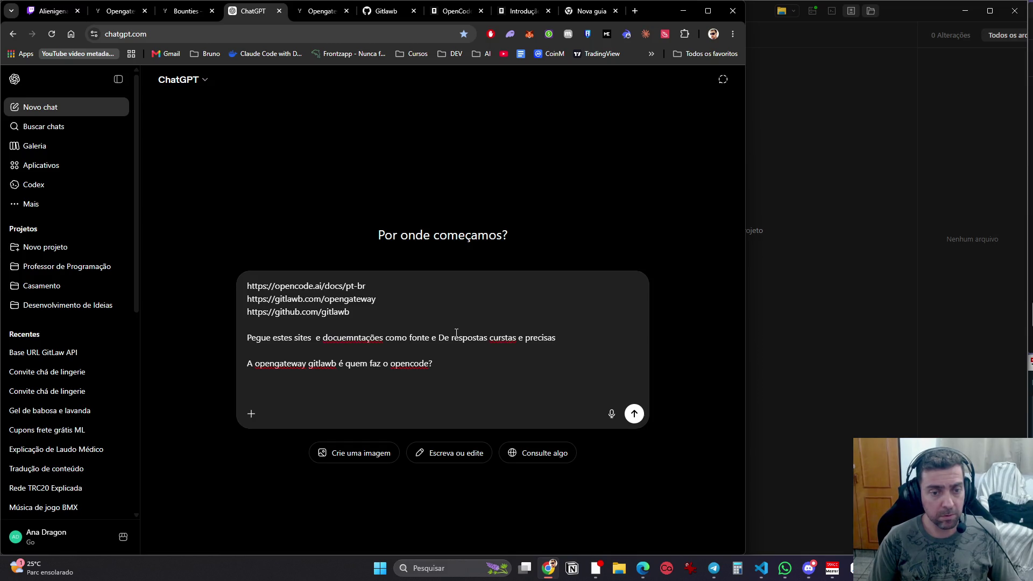
key("Return")
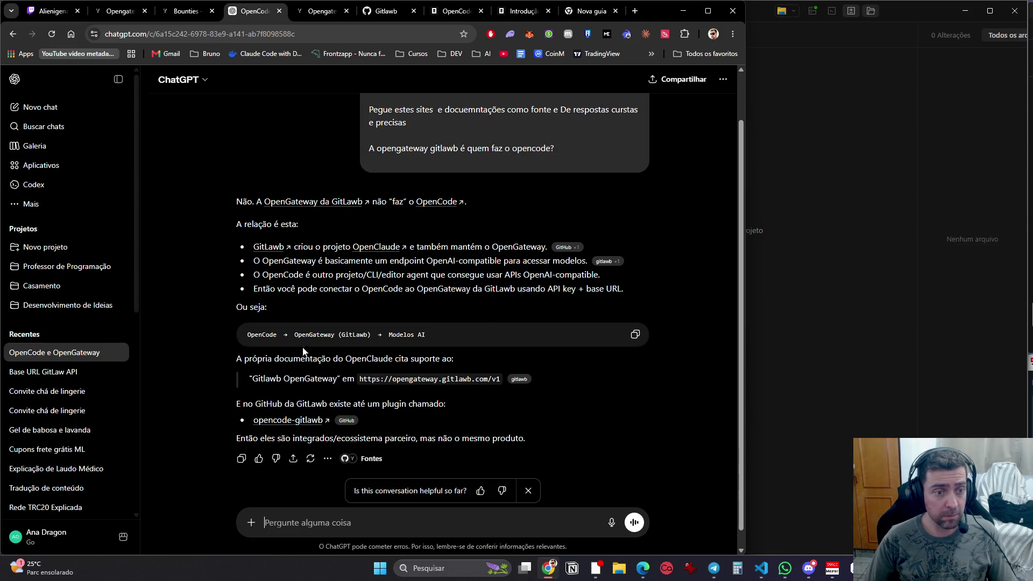
Step: Read the answer that OpenGateway doesn't make OpenCode, then start typing an API-key follow-up
scroll(393, 362, "down", 1)
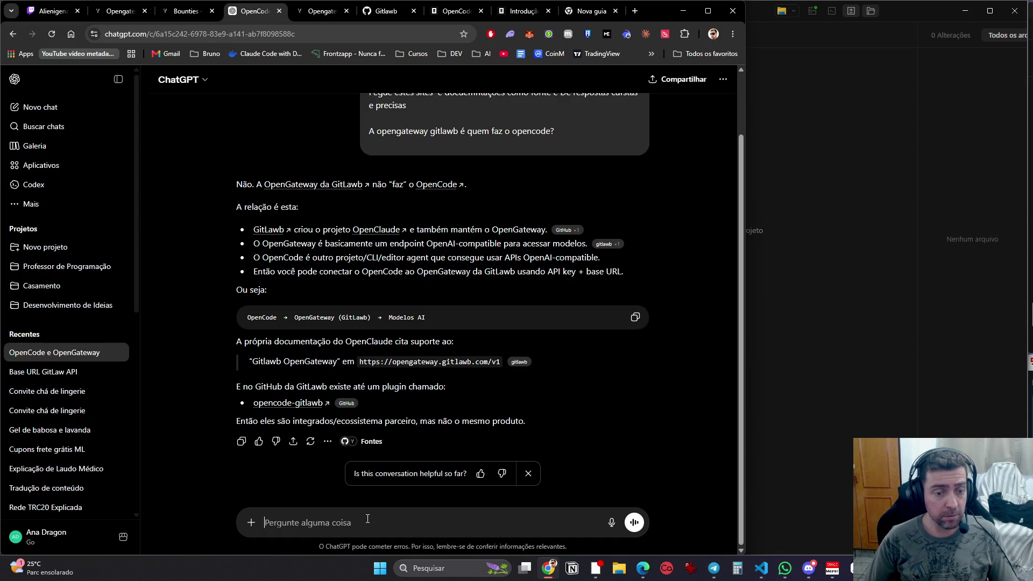
type("Ok, como uso a api dk")
Step: Send the question on using the gitlawb Opengateway API key and review the mimo-v2.5-pro config examples
key("BackSpace")
key("BackSpace")
type("ky do")
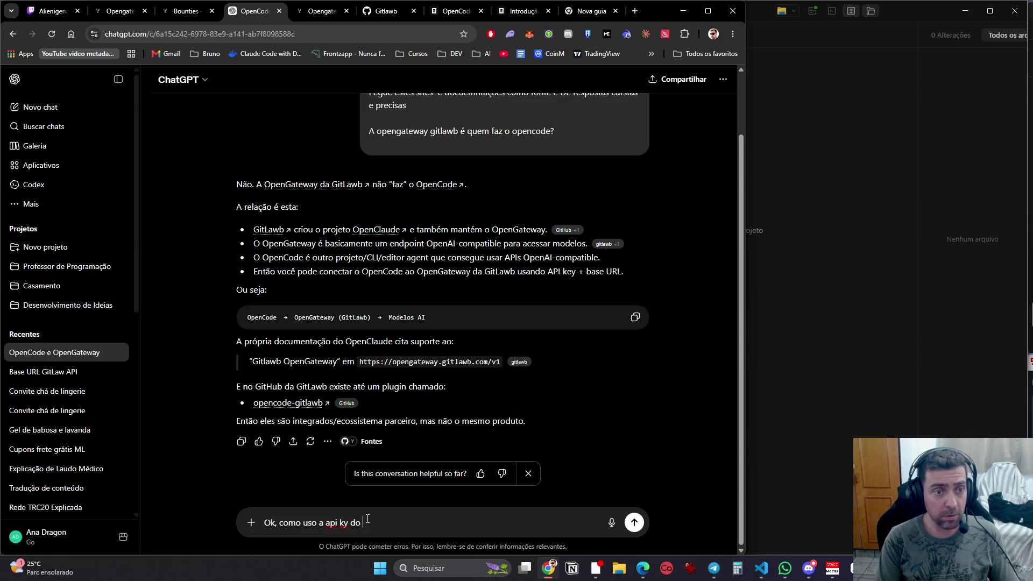
type(" gitlaw")
type("b,")
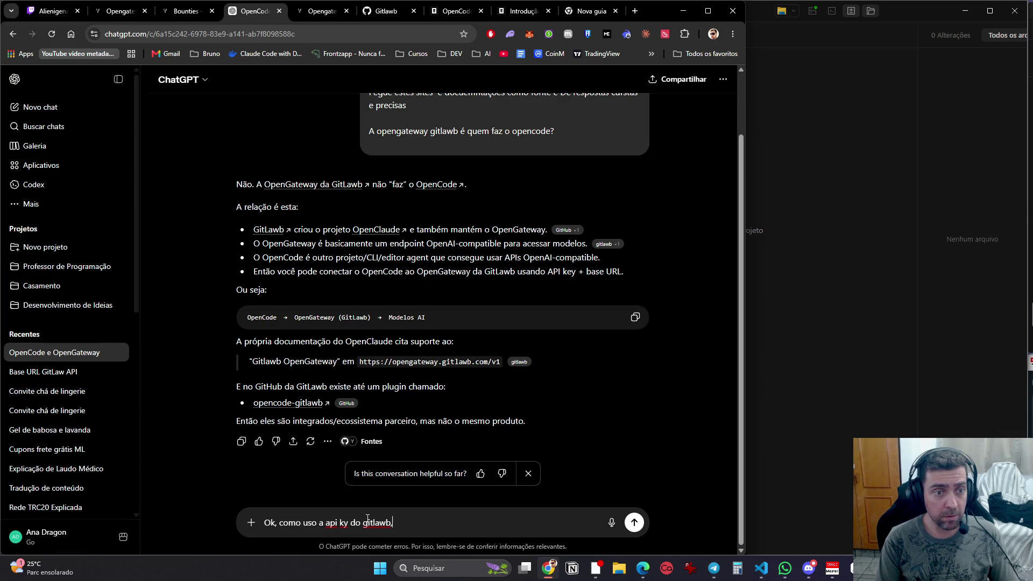
type(" do opengate")
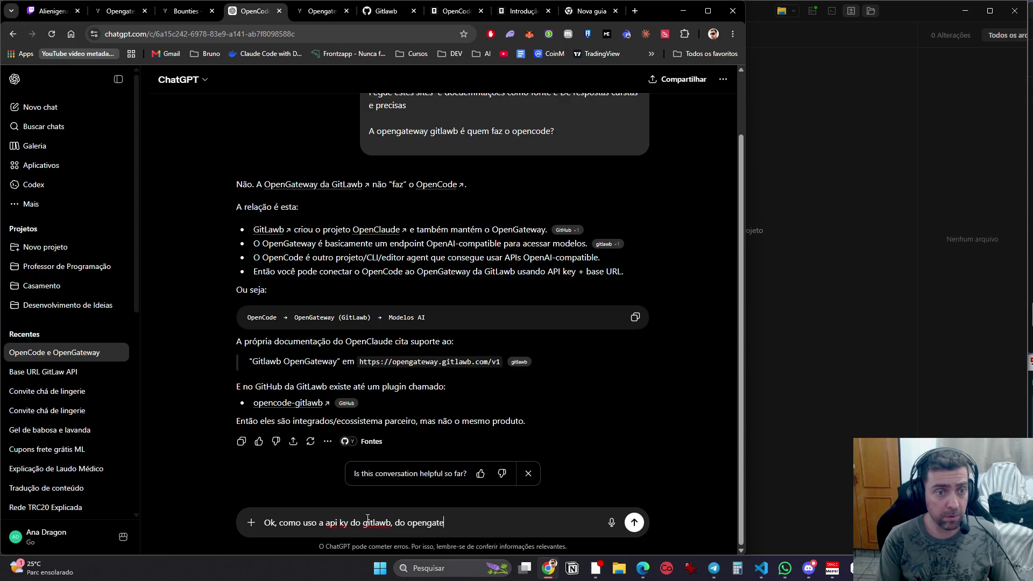
type("way ?")
key("Return")
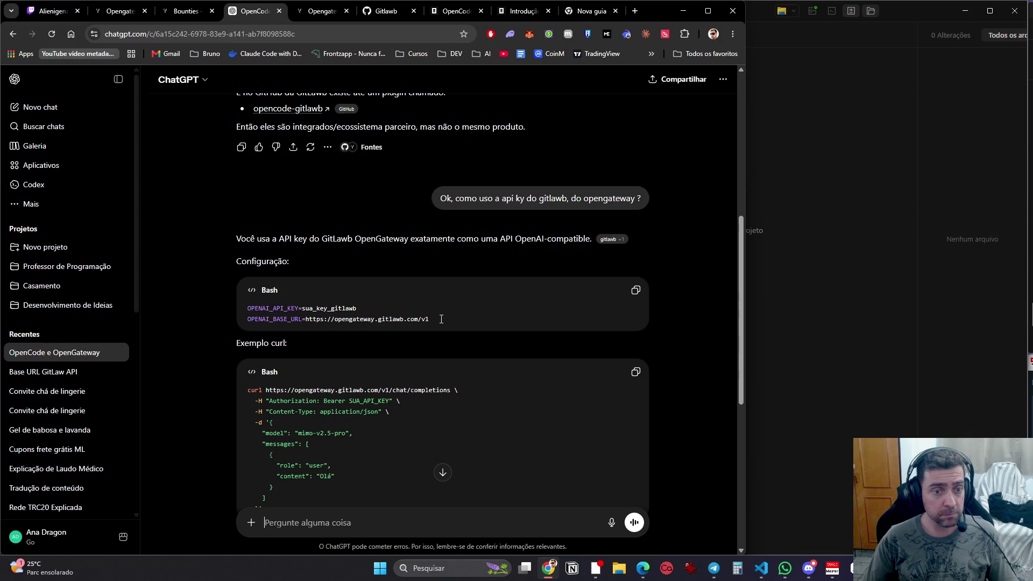
scroll(441, 319, "down", 5)
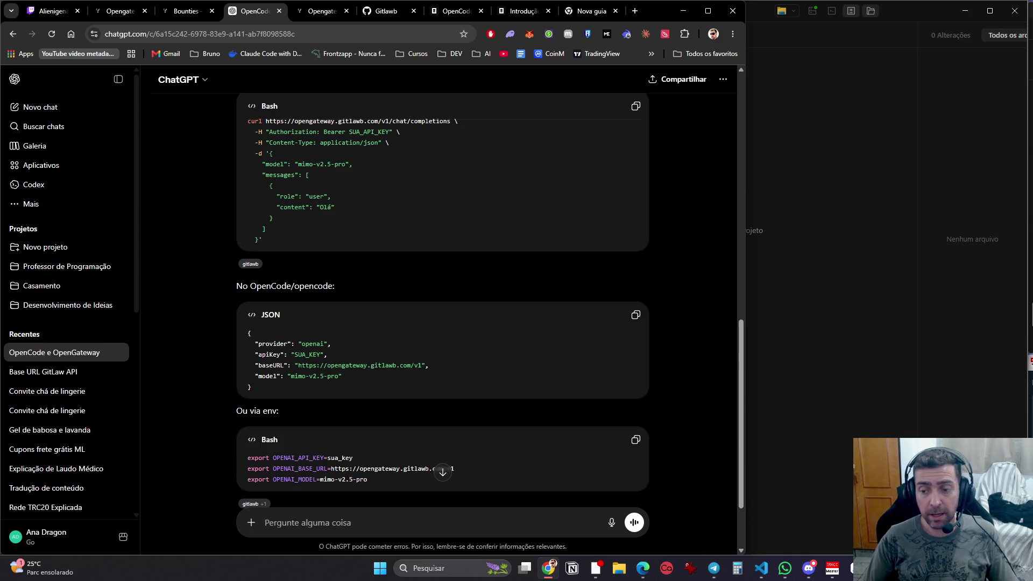
key("alt+Tab")
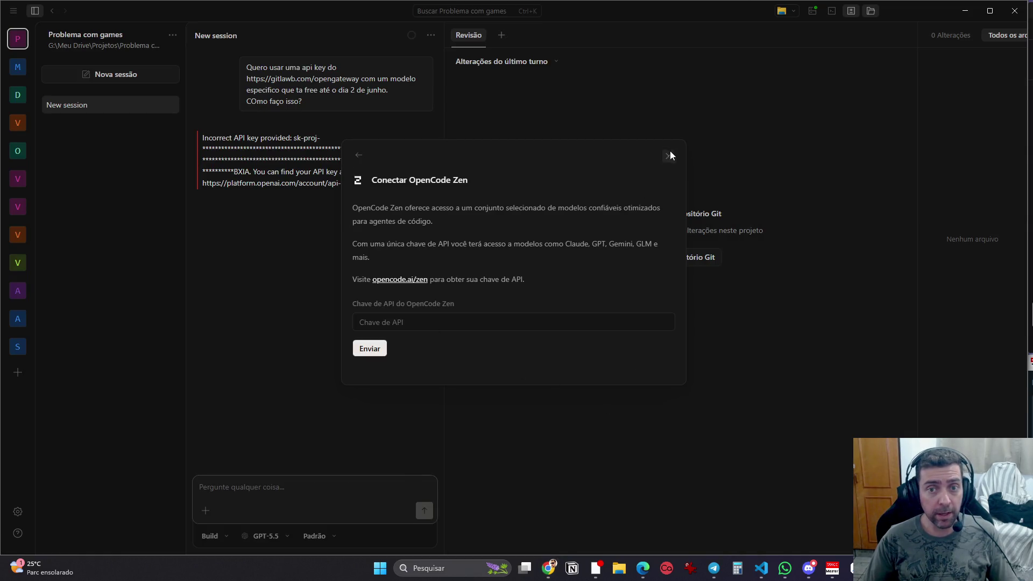
Step: Dismiss the OpenCode Zen dialog and add OpenAI as a provider using the Chave de API method
left_click(669, 156)
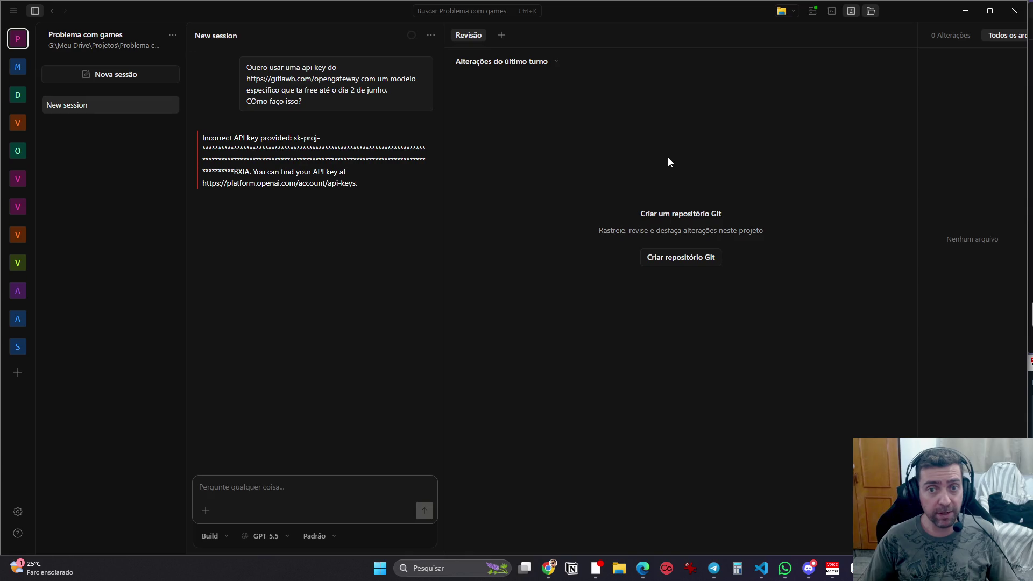
left_click(277, 538)
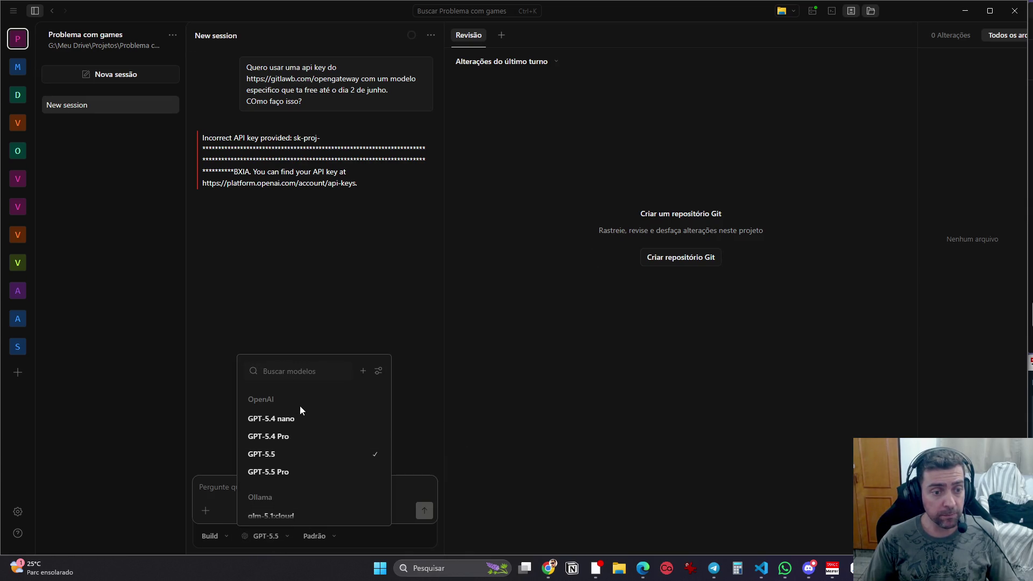
left_click(367, 374)
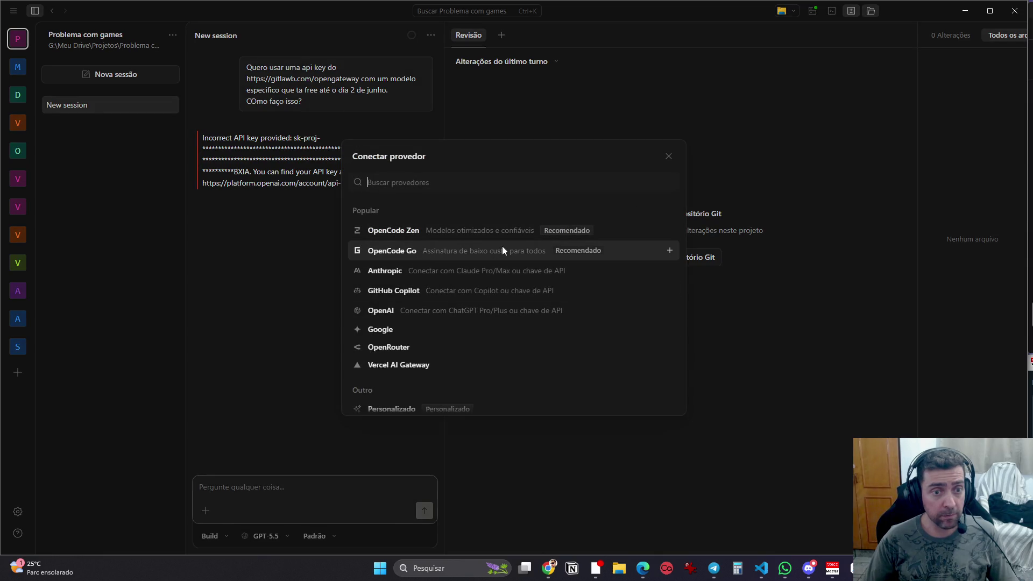
key("Down")
key("Down")
key("Down")
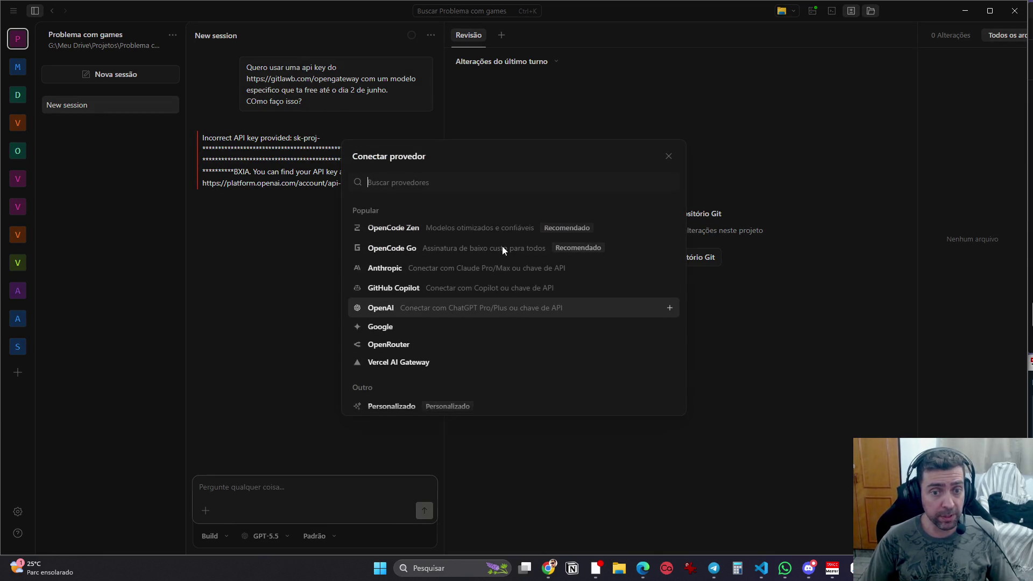
key("Return")
left_click(479, 259)
left_click(479, 259)
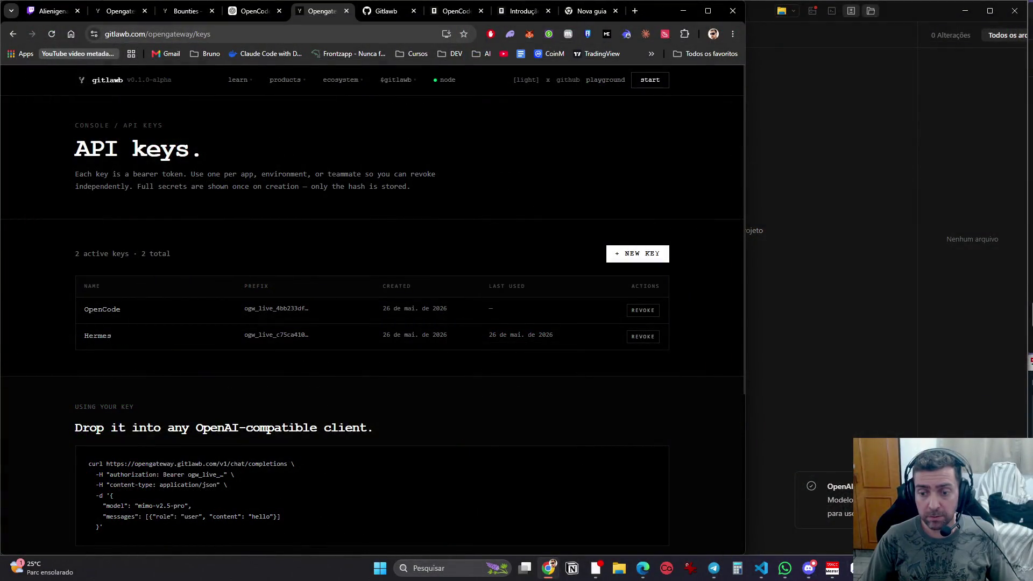
Step: In the ChatGPT tab, scroll the reply to the JSON config and 'Ou via env' Bash blocks
left_click(853, 568)
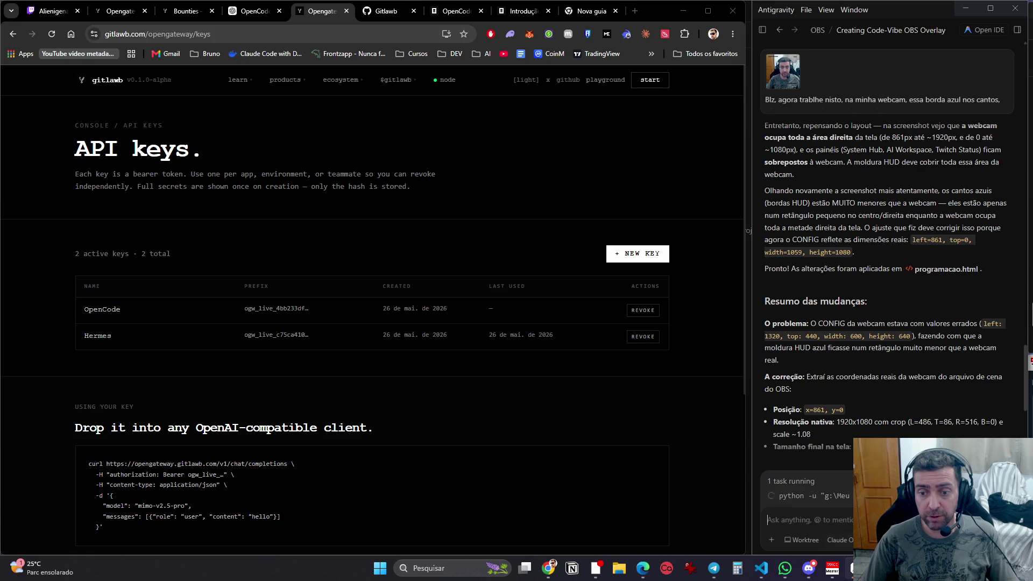
left_click(548, 568)
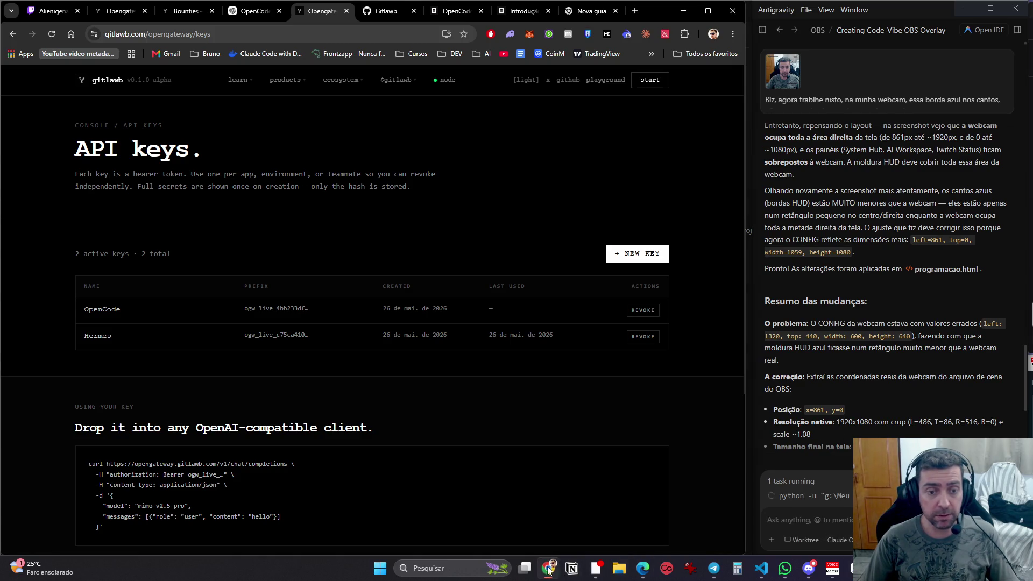
left_click(258, 12)
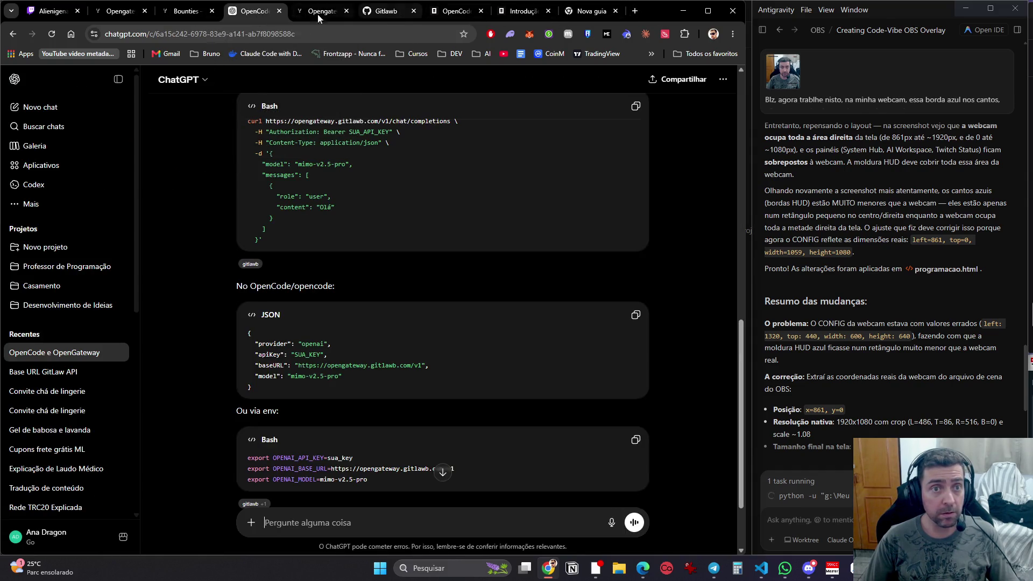
scroll(463, 251, "up", 3)
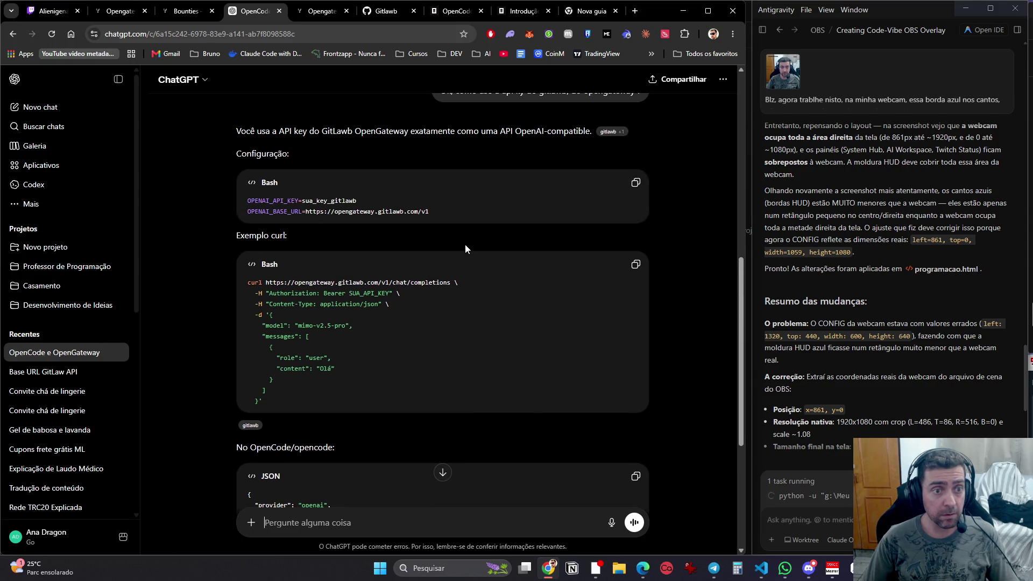
scroll(466, 245, "up", 1)
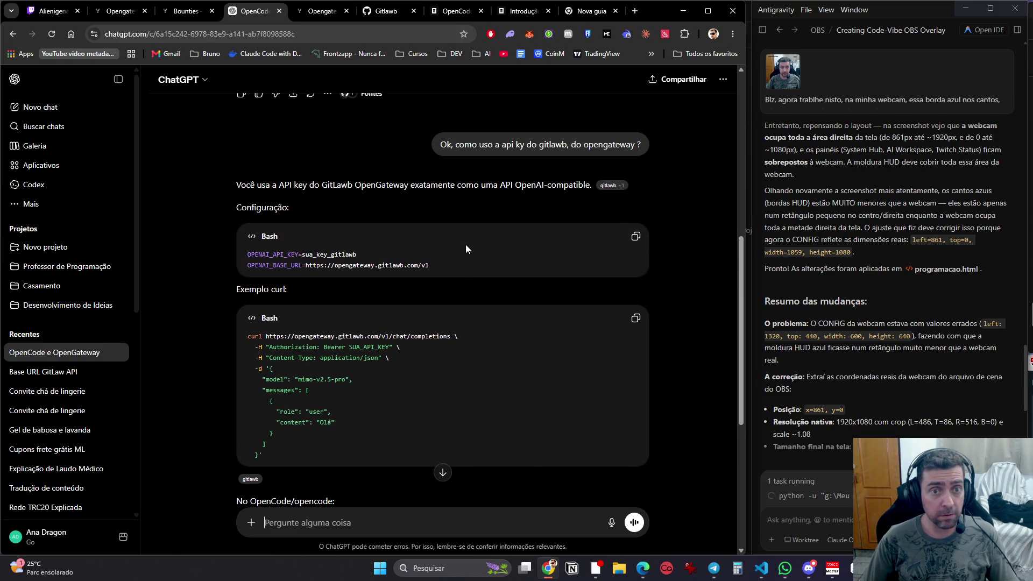
scroll(470, 247, "down", 5)
scroll(471, 252, "down", 1)
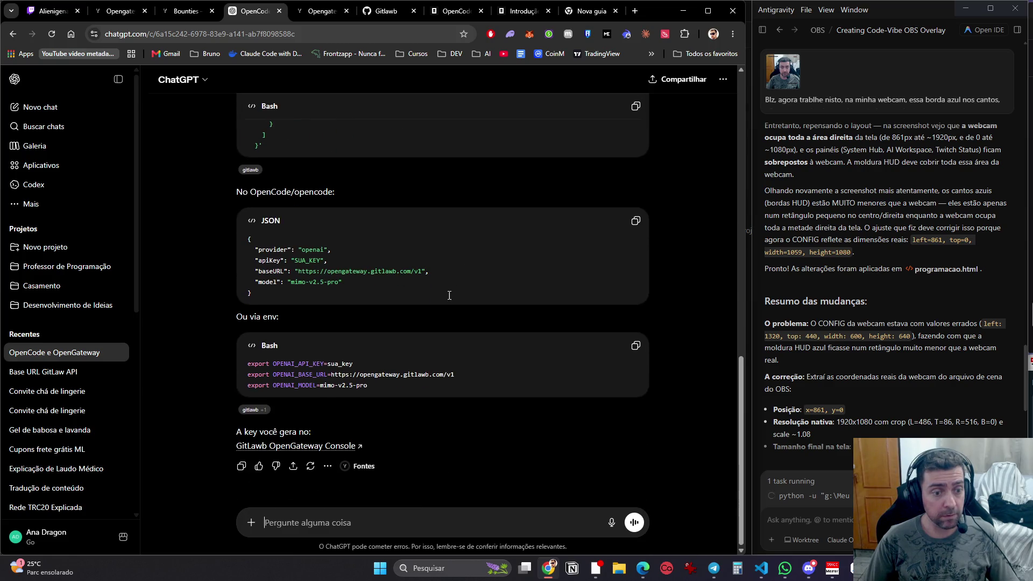
scroll(472, 418, "up", 10)
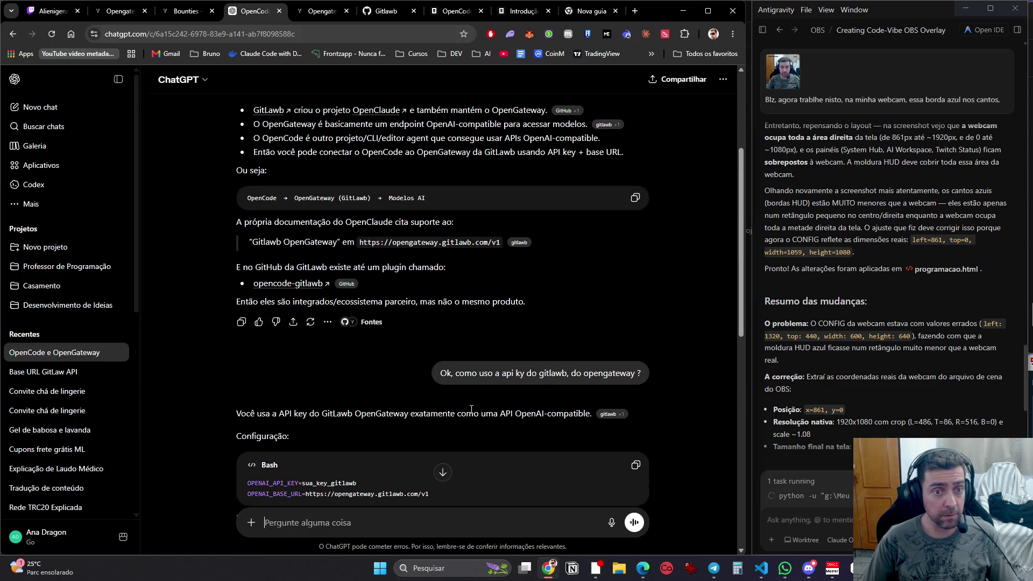
scroll(471, 409, "up", 5)
scroll(472, 409, "down", 7)
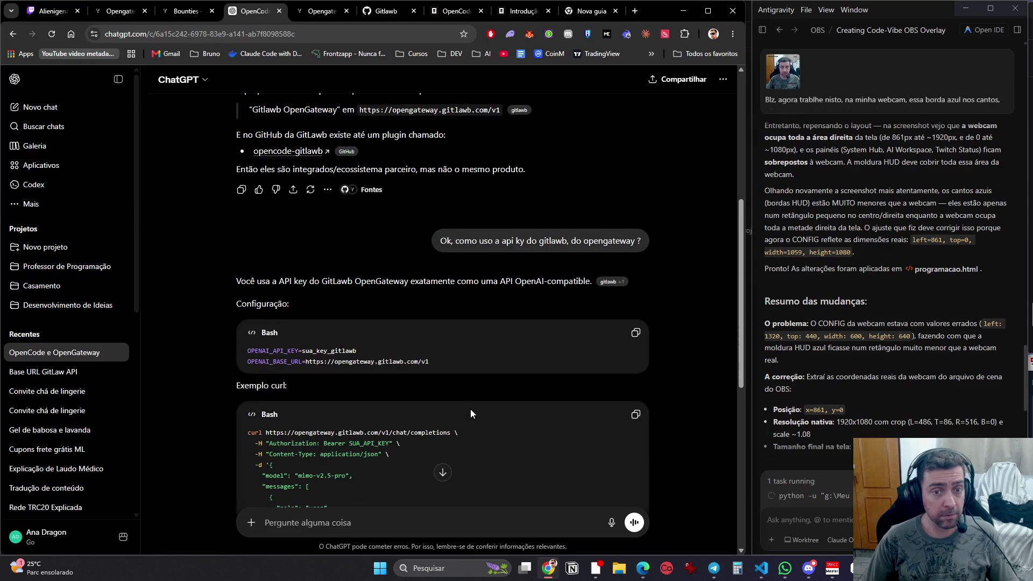
scroll(470, 409, "down", 5)
scroll(470, 409, "down", 3)
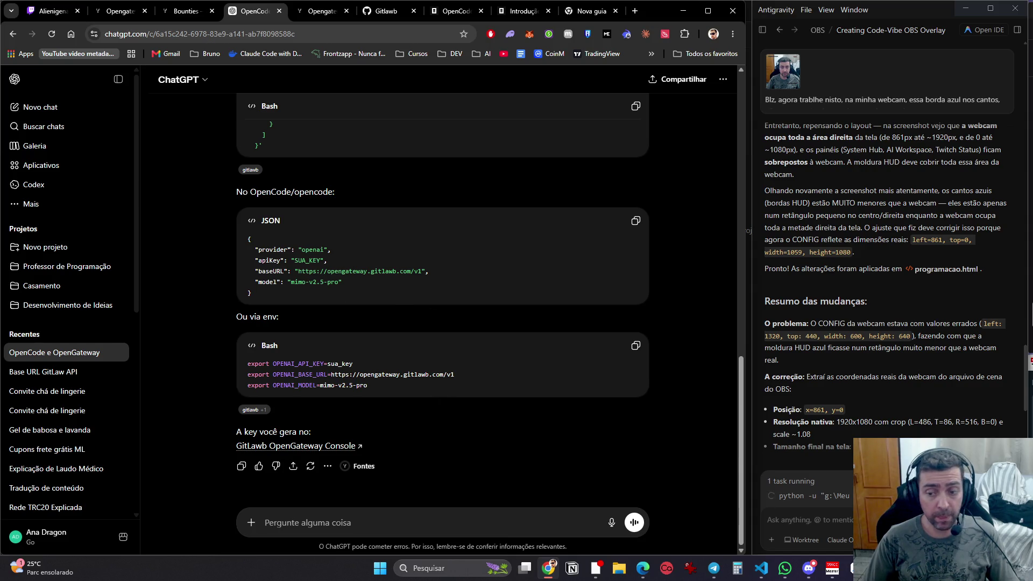
key("alt+Tab")
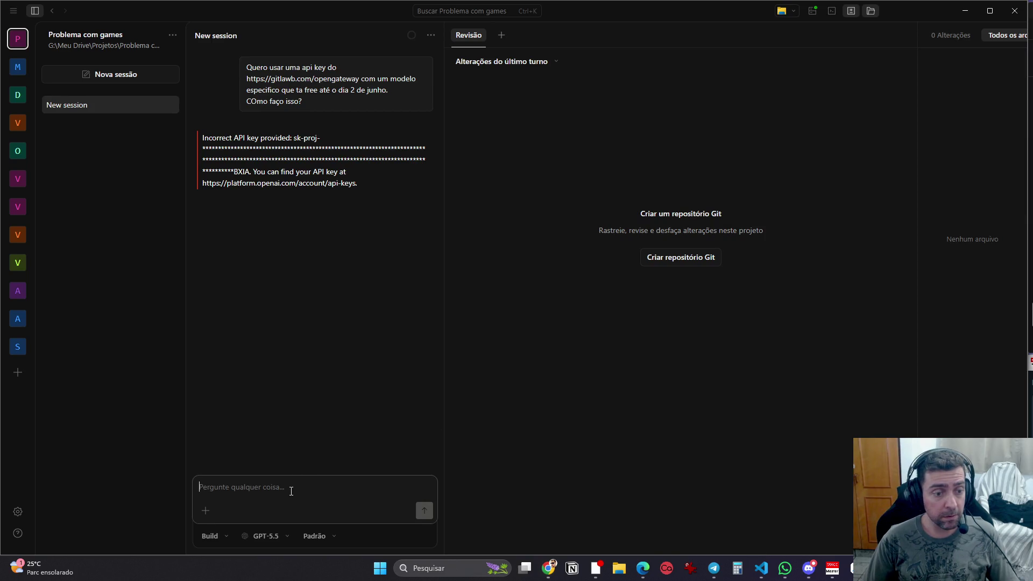
Step: Scroll through OpenCode's model list and close it, leaving GPT-5.5 selected
left_click(276, 532)
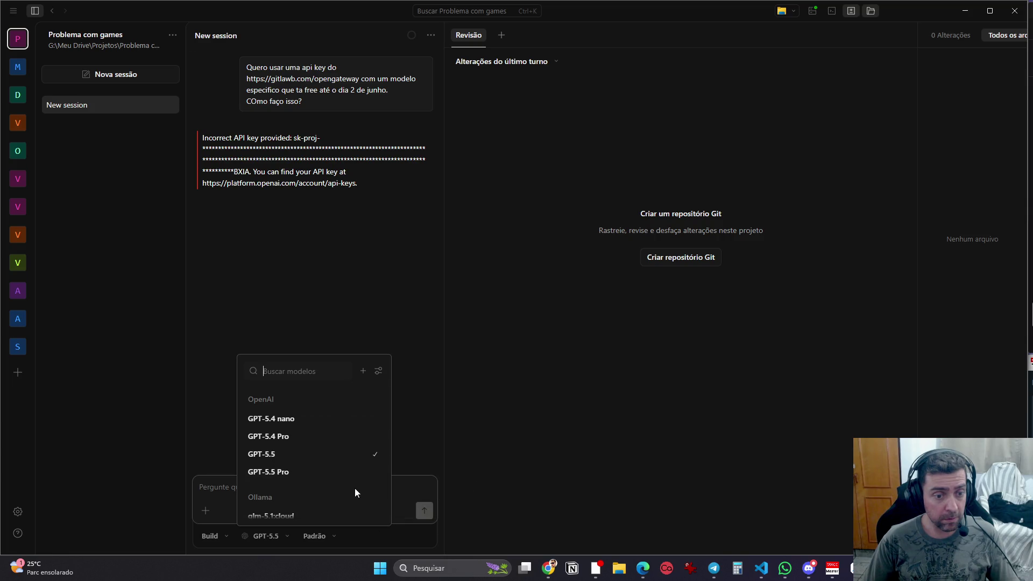
scroll(345, 495, "down", 1)
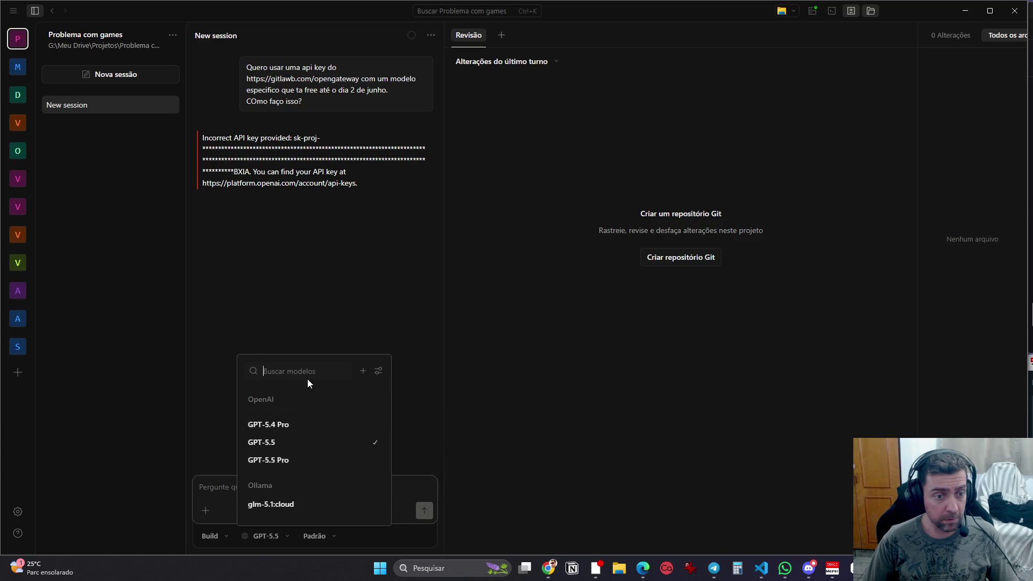
scroll(347, 451, "up", 5)
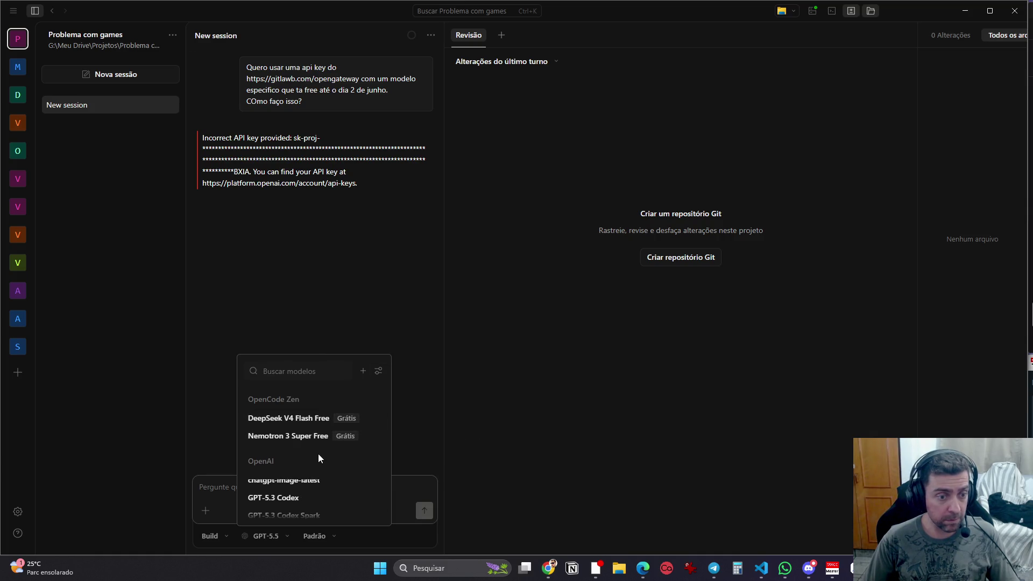
scroll(323, 435, "down", 1)
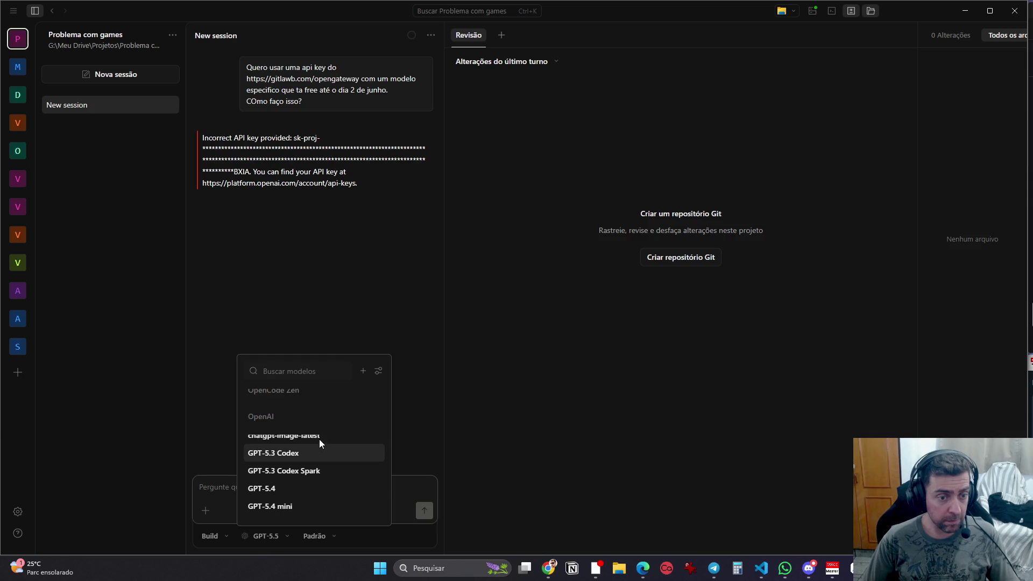
scroll(319, 440, "up", 1)
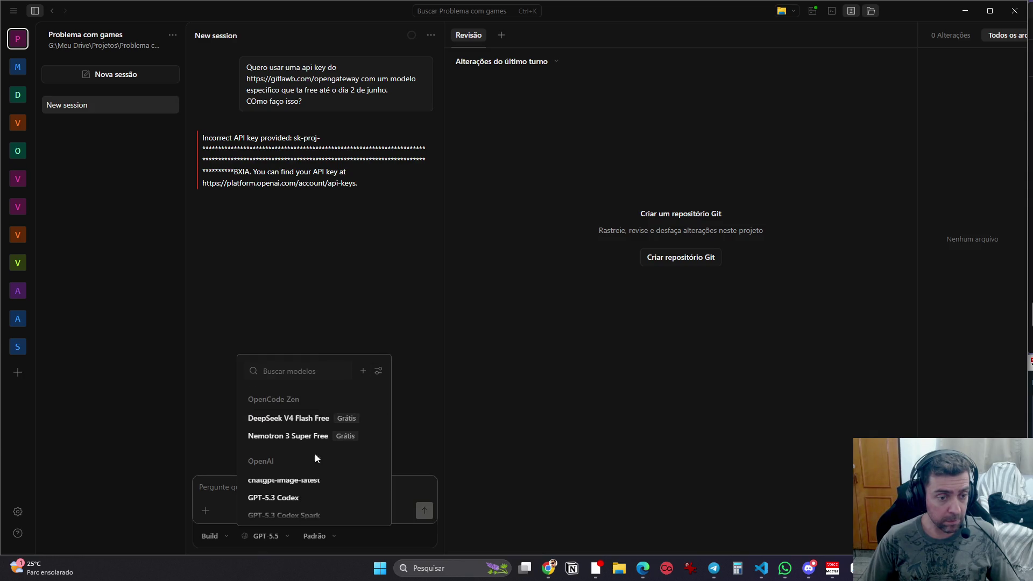
scroll(316, 428, "down", 5)
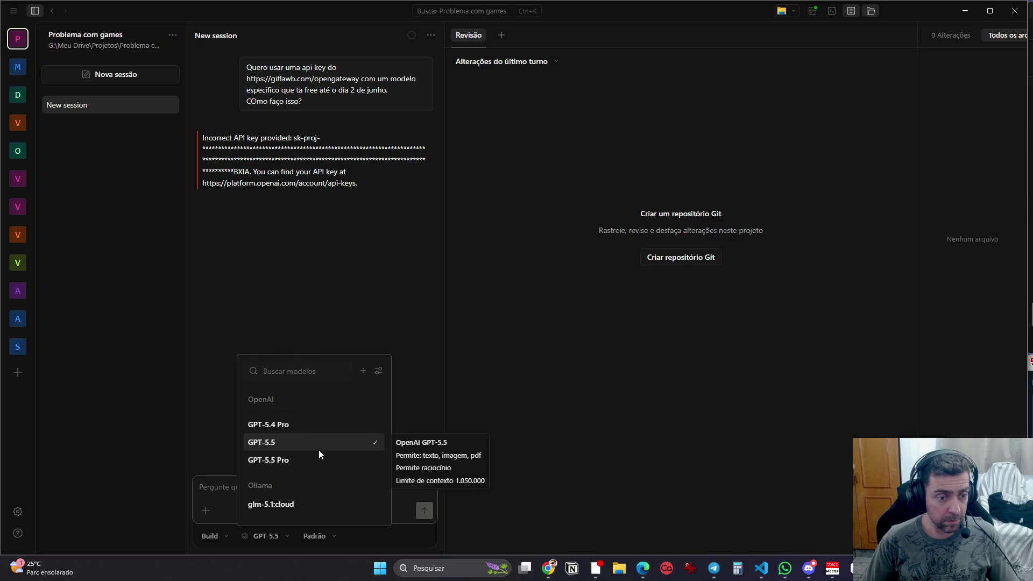
scroll(318, 455, "up", 5)
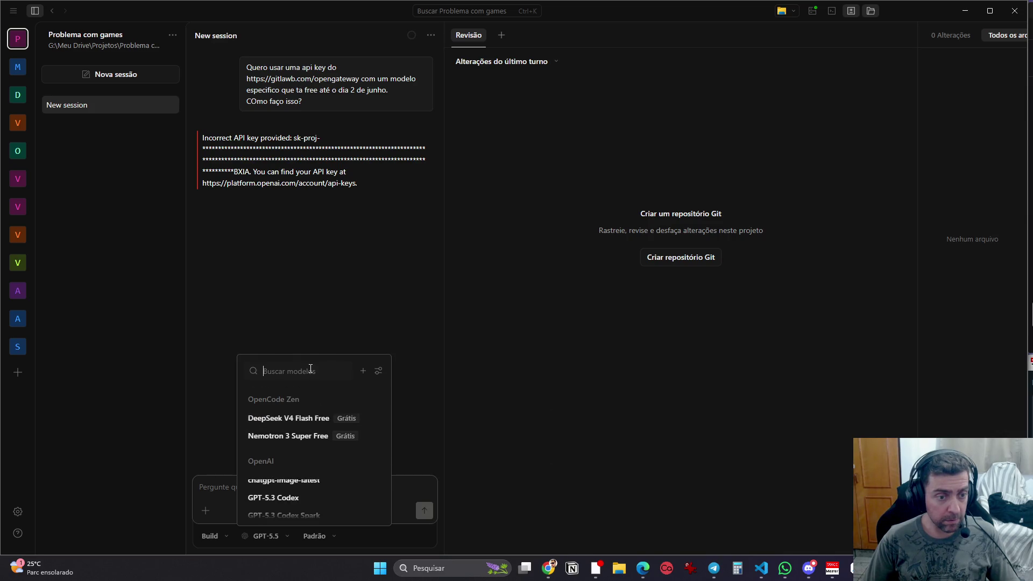
left_click(484, 447)
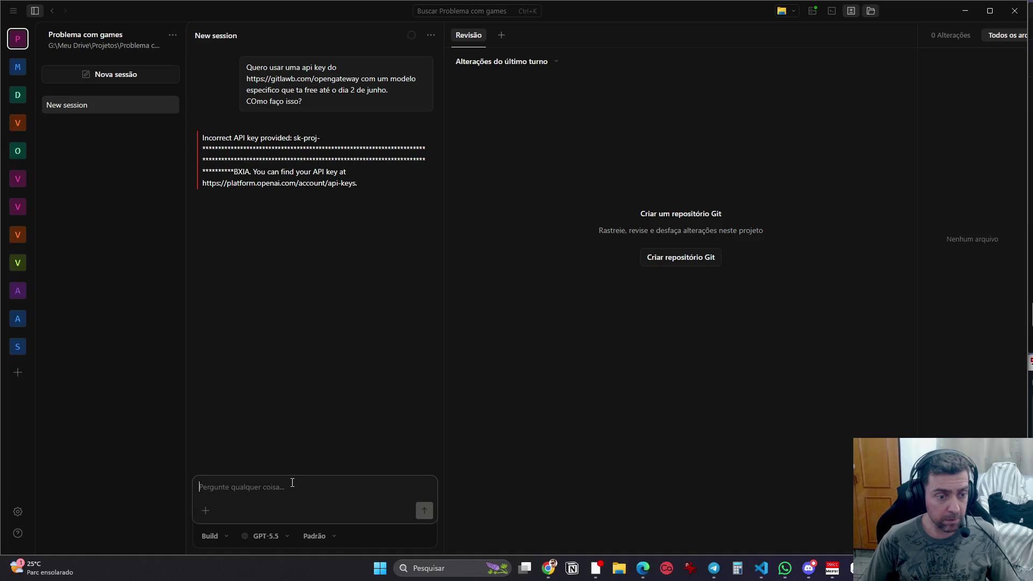
Step: Send the test message 'oi', then run /model and bring up the provider list
type("oi")
key("Return")
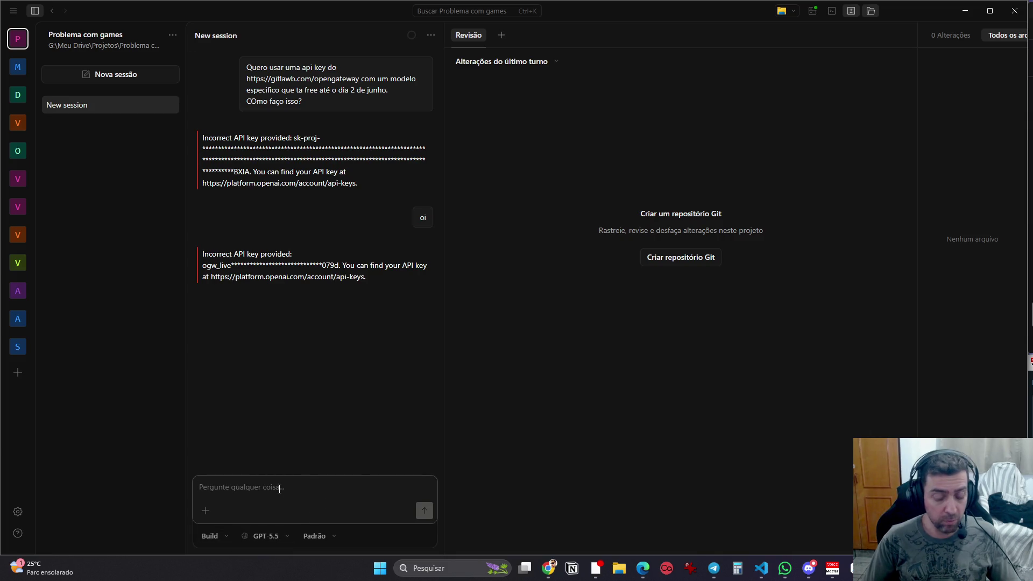
type("/mode")
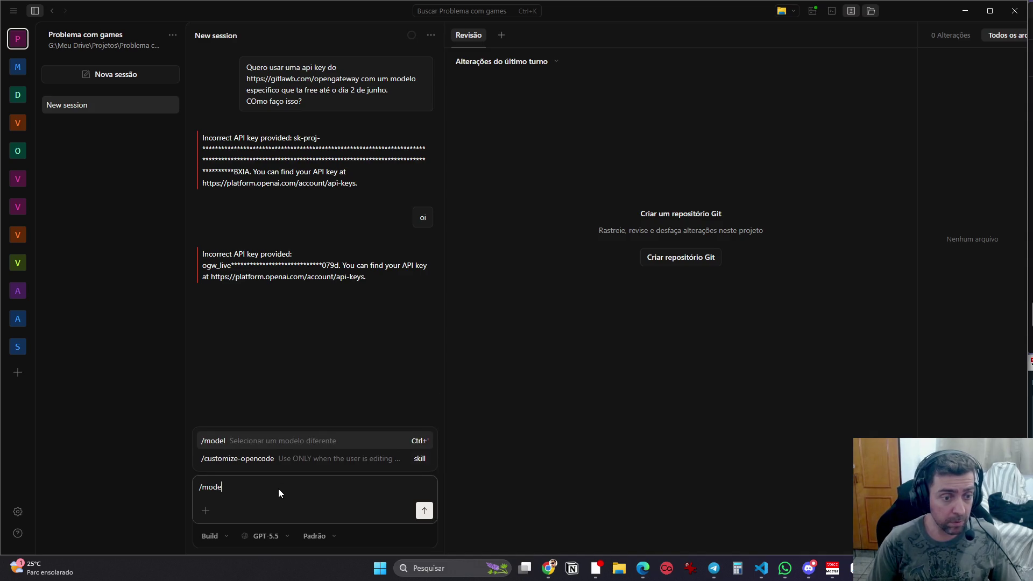
key("Return")
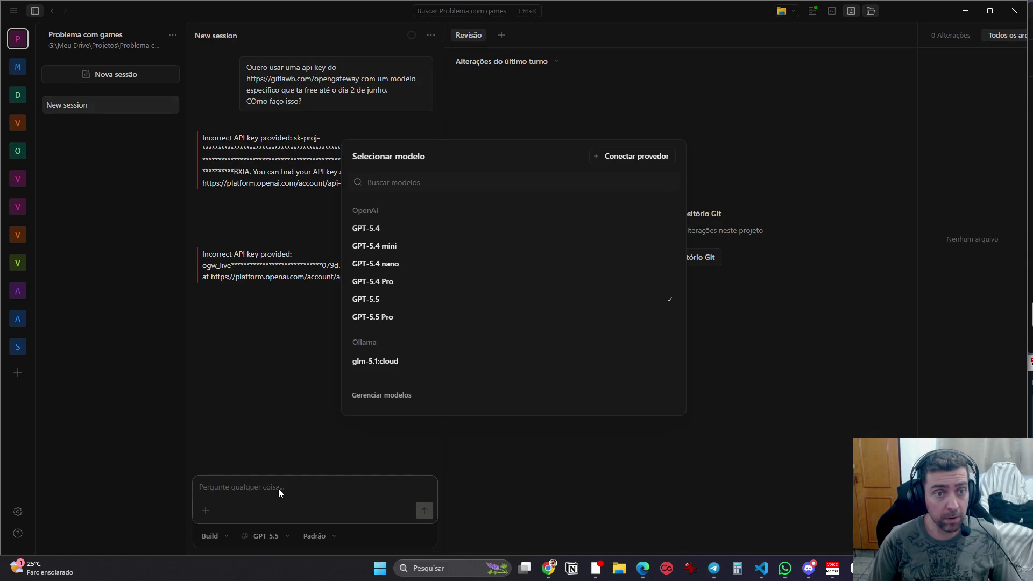
left_click(622, 156)
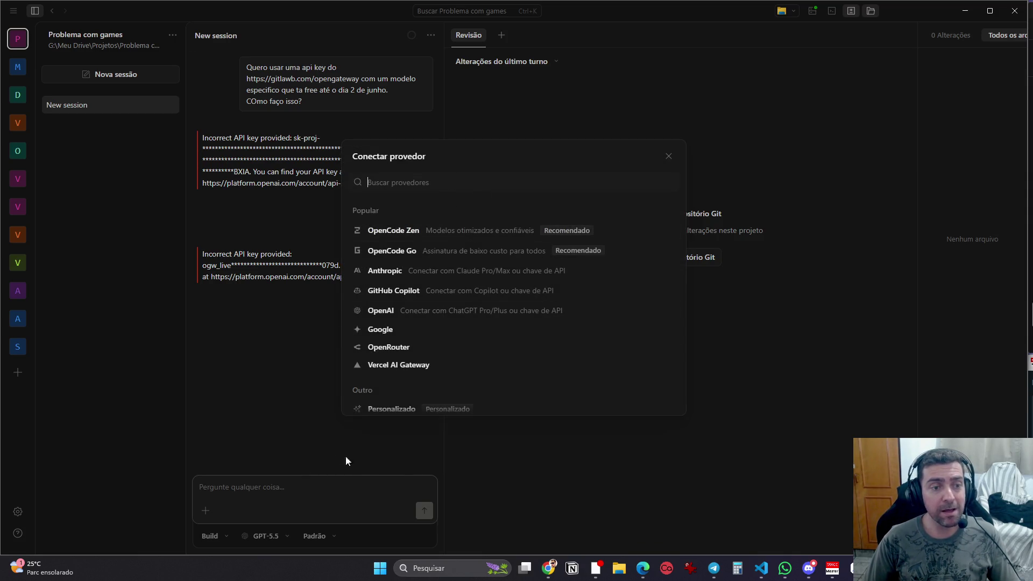
Step: Reopen the Connect provider list from the model selector and scroll through it
key("Escape")
left_click(266, 536)
left_click(362, 371)
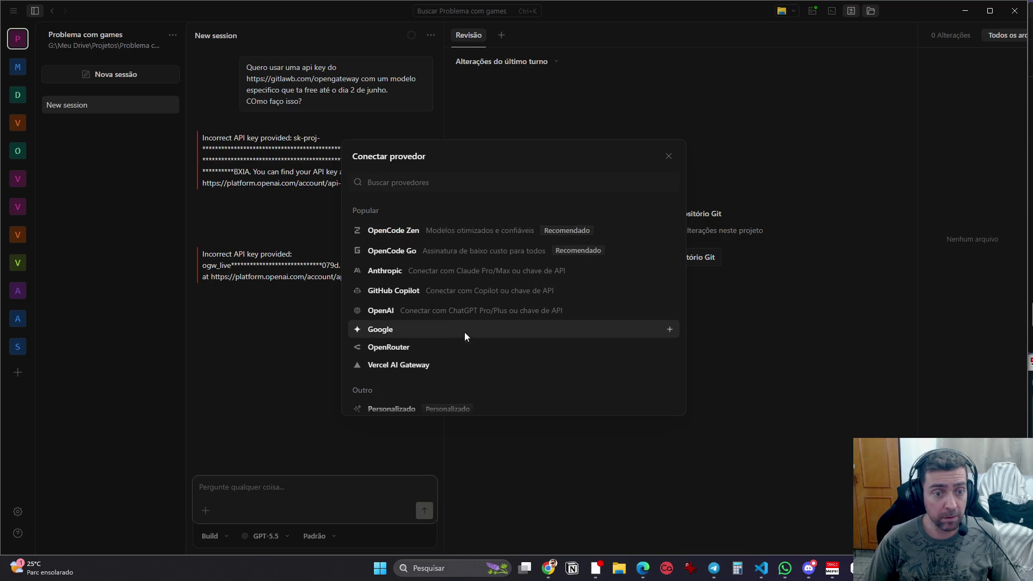
scroll(474, 360, "down", 3)
scroll(476, 360, "up", 3)
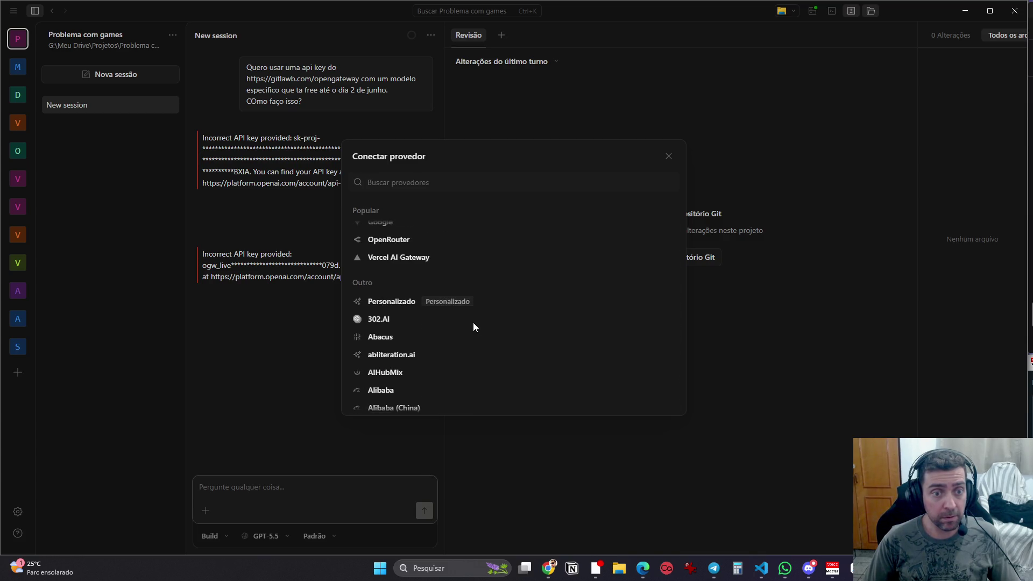
Step: Browse the Personalizado custom provider form and its API key field, then close it unsaved
left_click(468, 305)
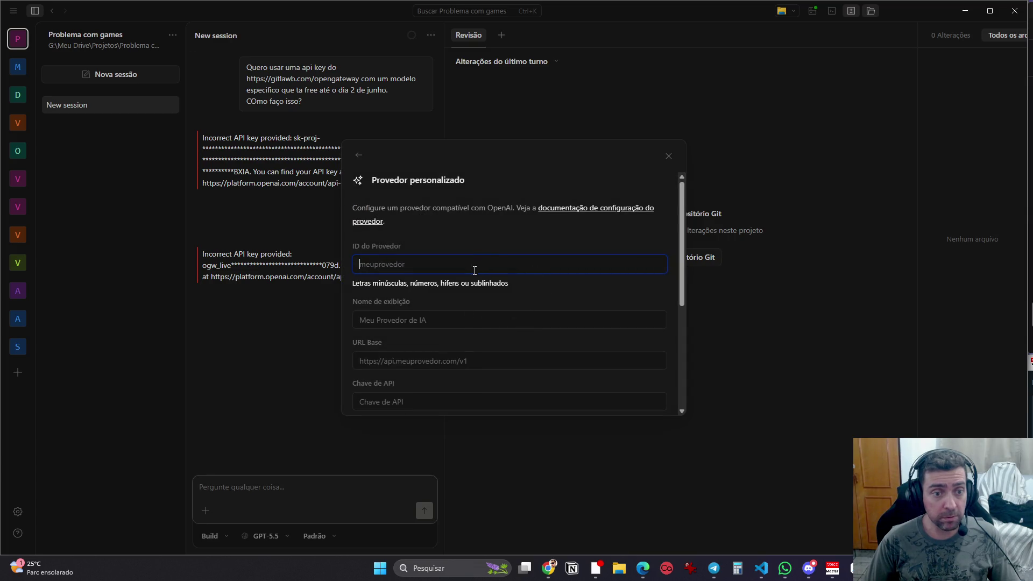
scroll(495, 307, "down", 2)
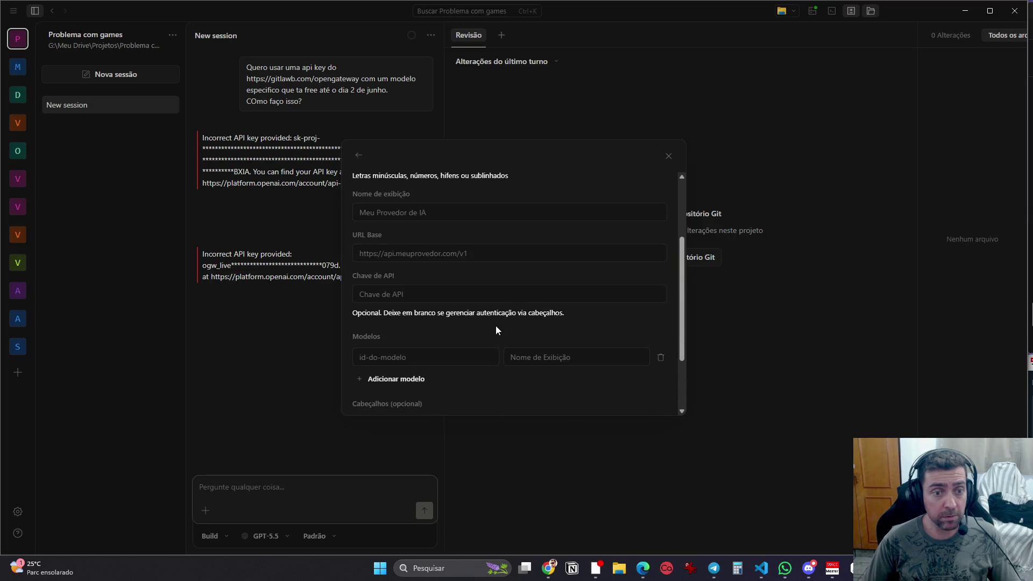
scroll(495, 331, "down", 3)
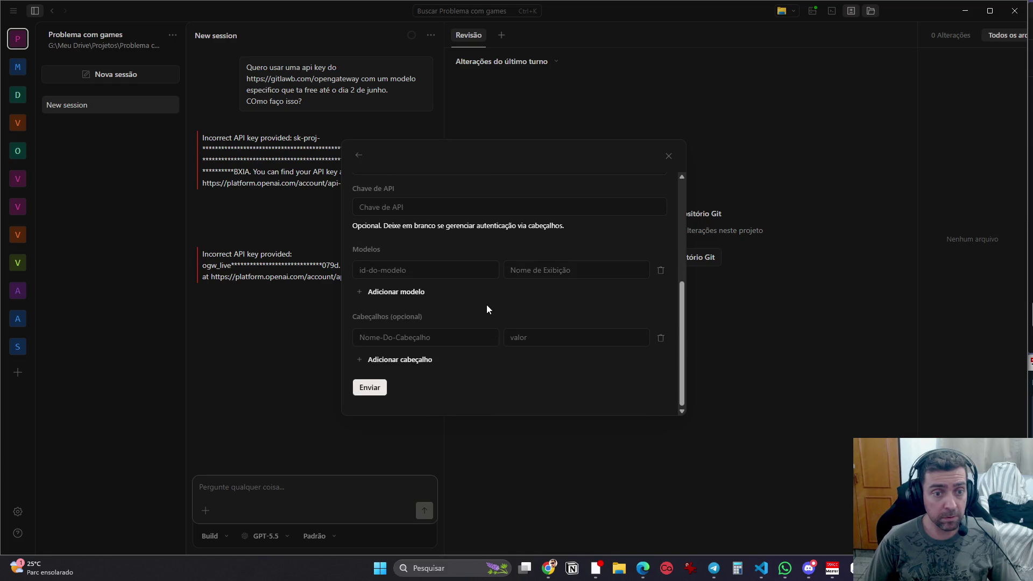
scroll(487, 305, "up", 5)
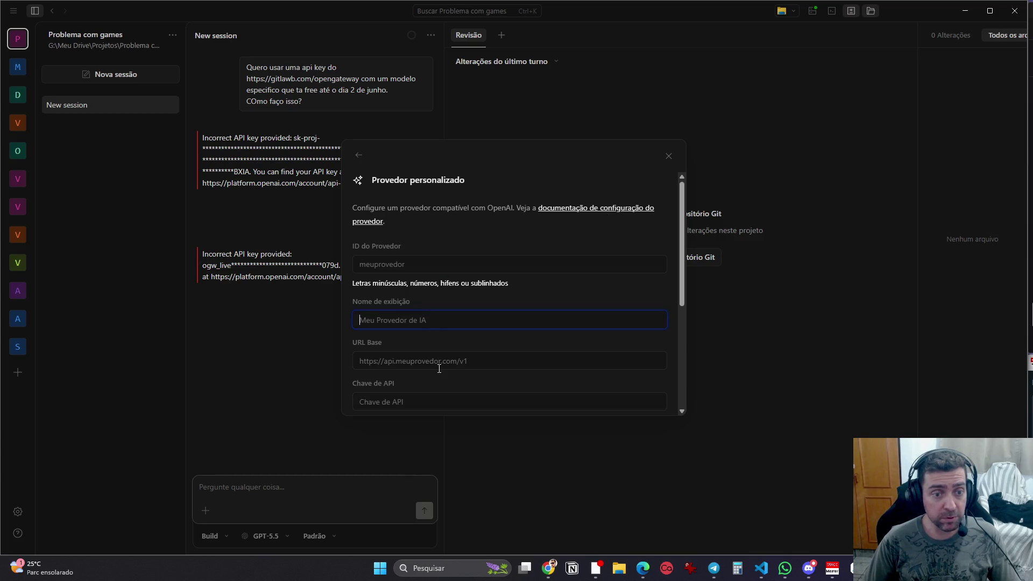
scroll(443, 379, "down", 1)
left_click(438, 346)
scroll(442, 353, "down", 2)
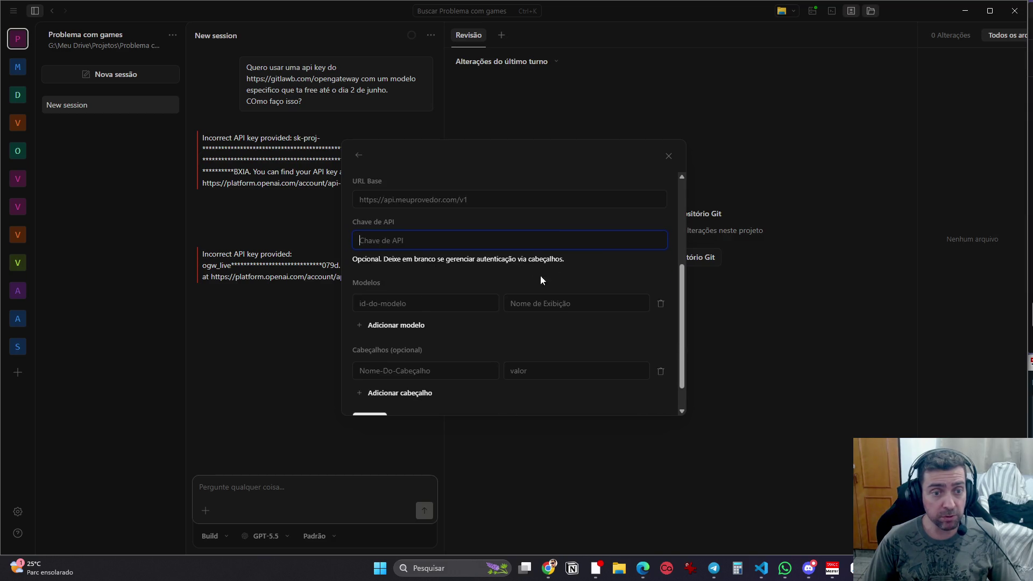
scroll(470, 316, "up", 3)
left_click(254, 469)
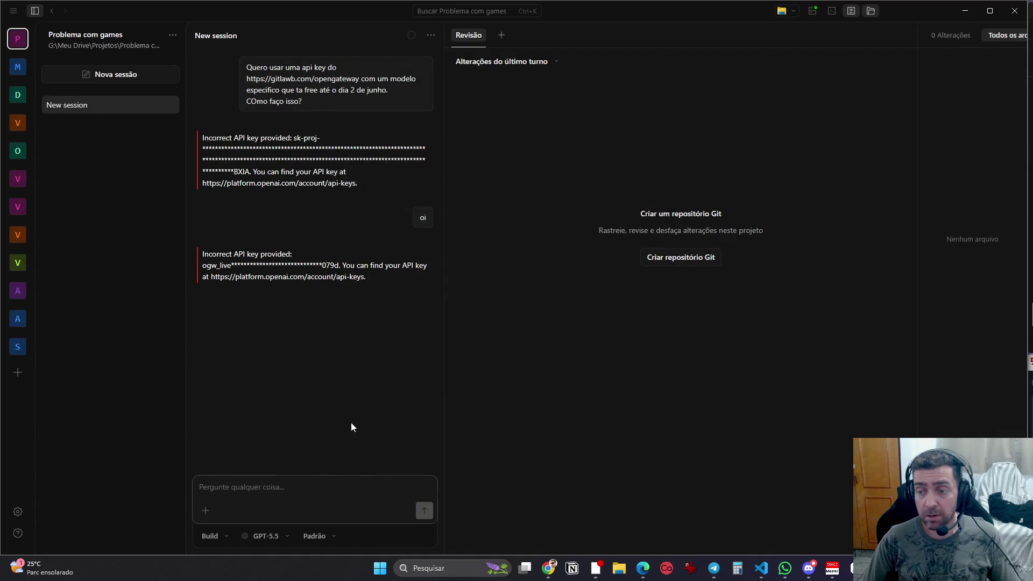
Step: Search the models for mimo-v2.5-pro copied from ChatGPT's JSON, then open Connect provider
left_click(263, 536)
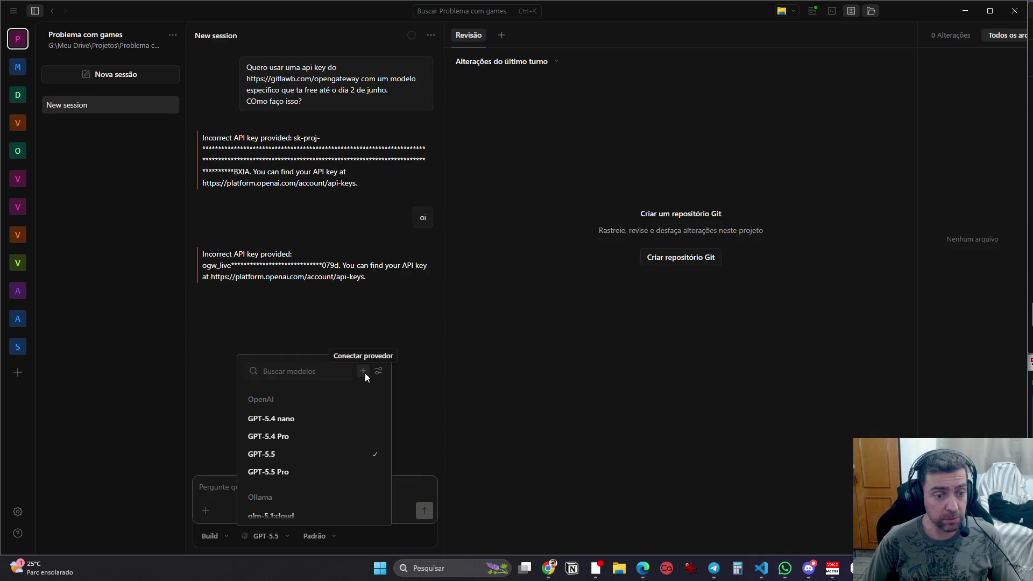
key("alt+Tab")
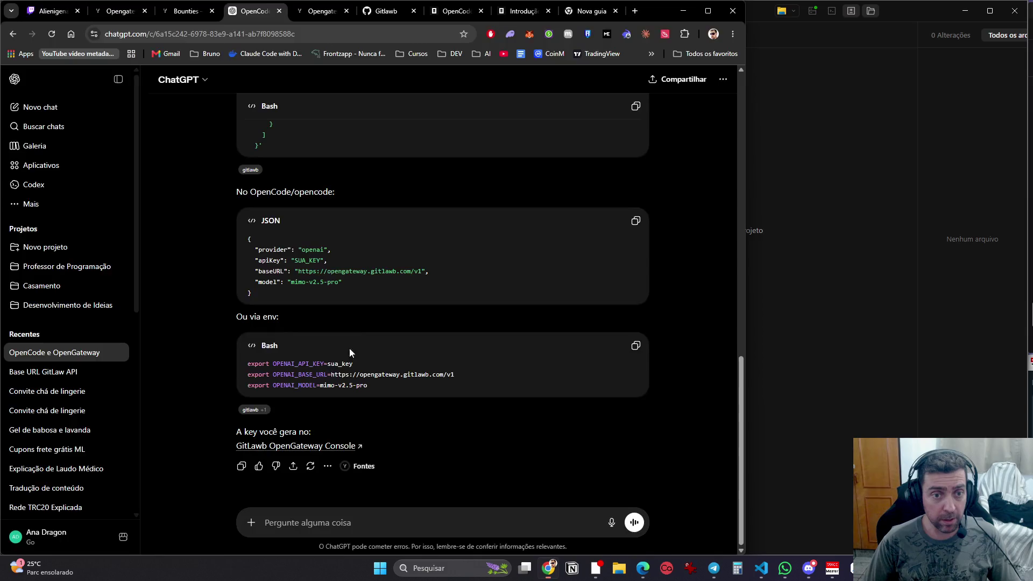
mouse_move(339, 286)
left_mouse_down()
mouse_move(286, 286)
mouse_move(295, 291)
mouse_move(291, 283)
left_mouse_up()
key("ctrl+c")
key("alt+Tab")
key("ctrl+v")
left_click(366, 376)
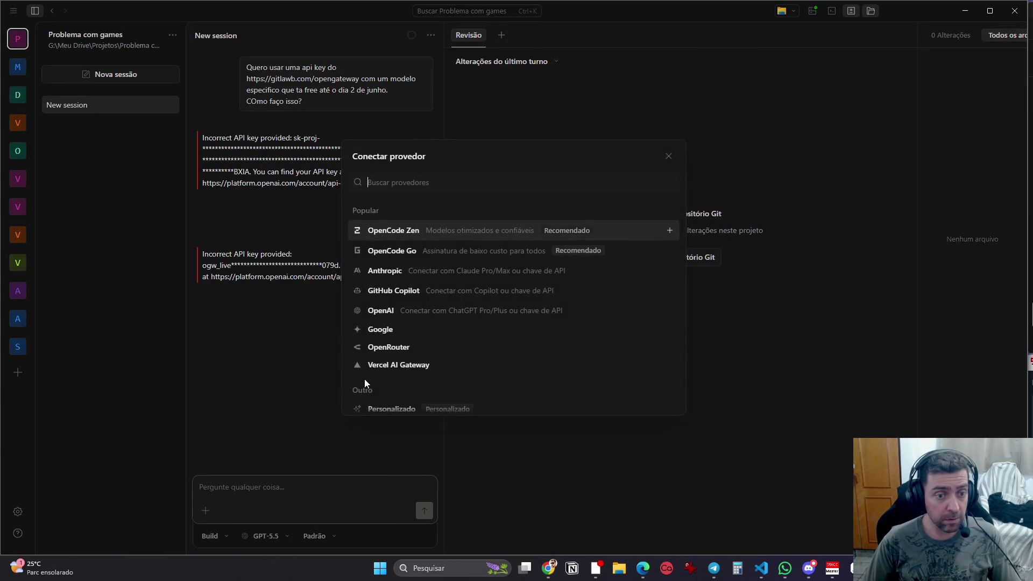
key("ctrl+v")
left_click(670, 182)
key("Escape")
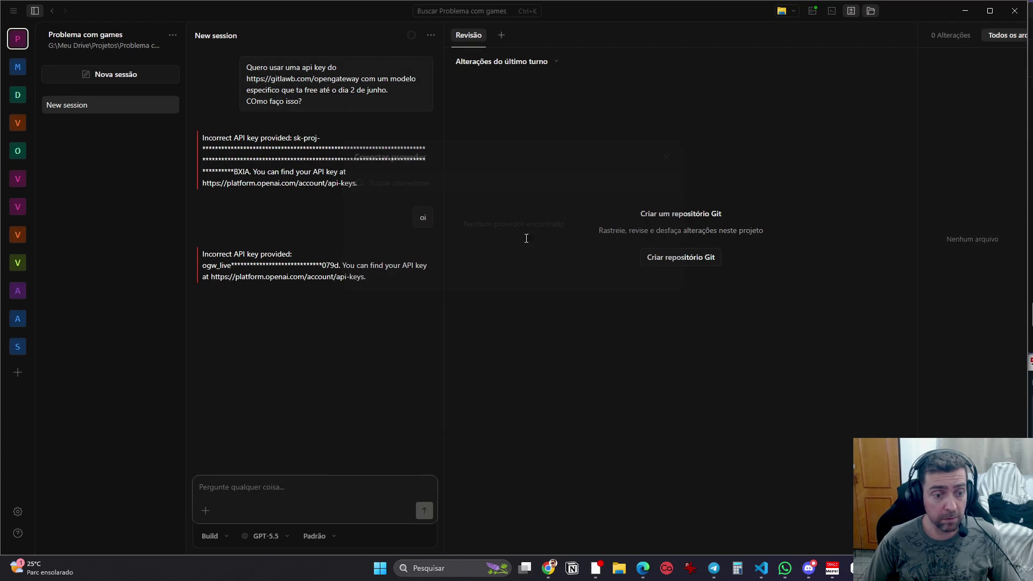
left_click(272, 537)
left_click(359, 372)
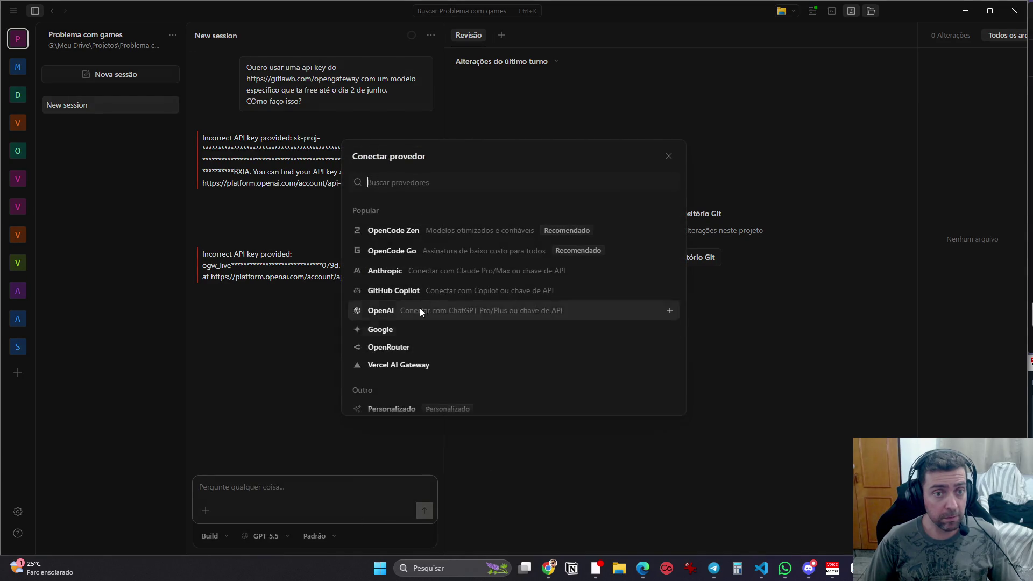
scroll(455, 325, "down", 1)
scroll(454, 325, "down", 1)
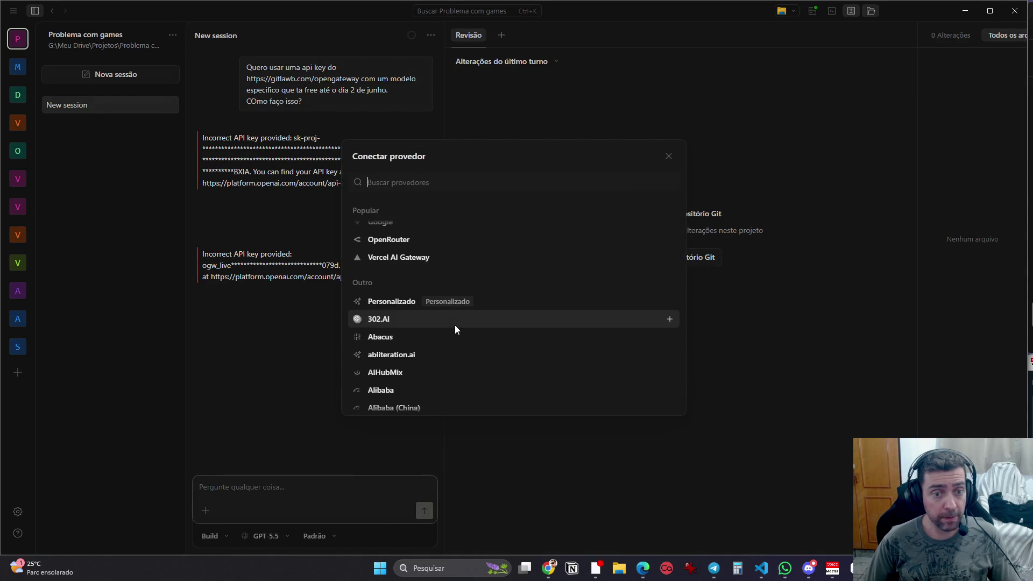
scroll(460, 334, "up", 2)
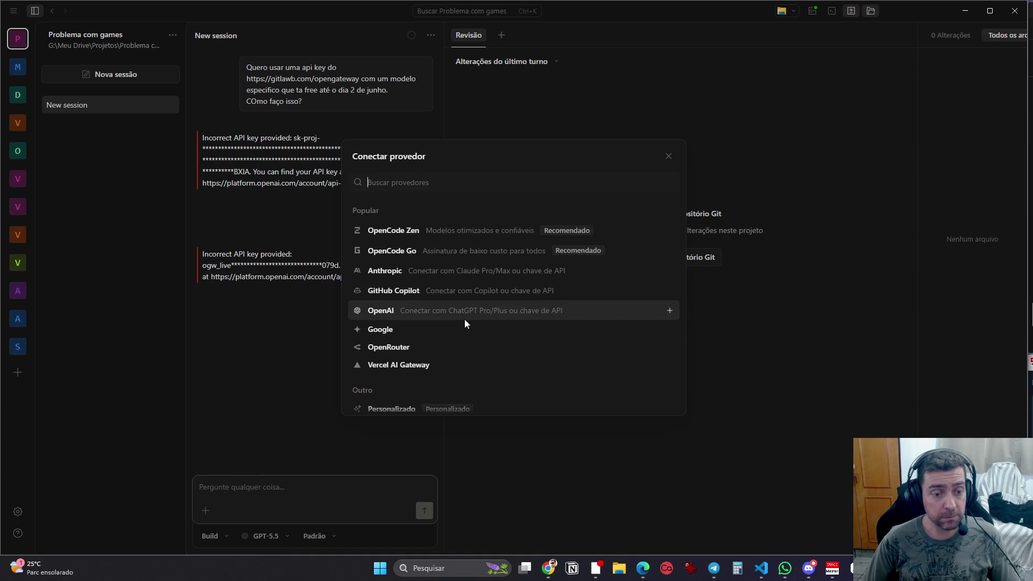
left_click(733, 361)
left_click(272, 538)
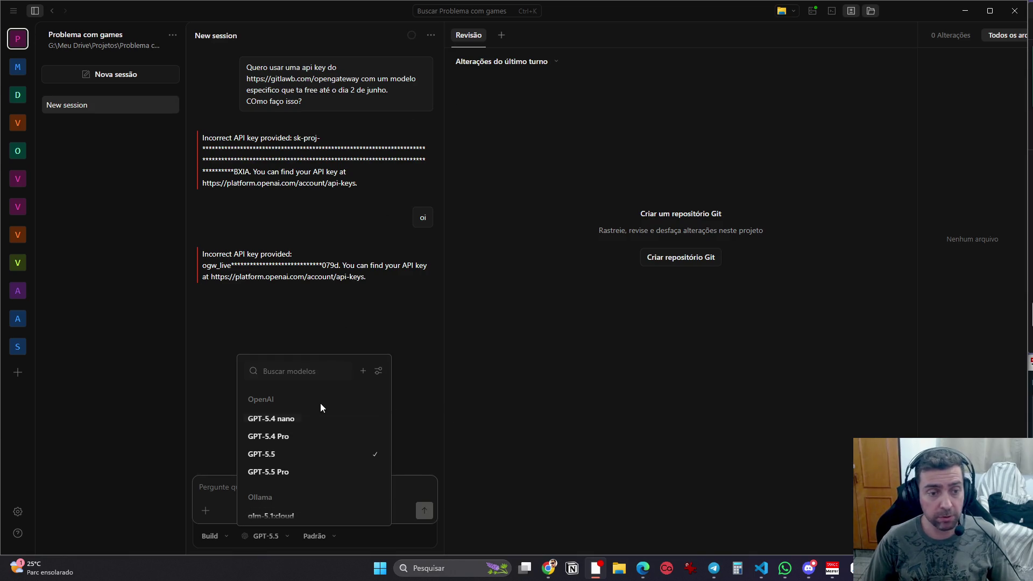
left_click(362, 371)
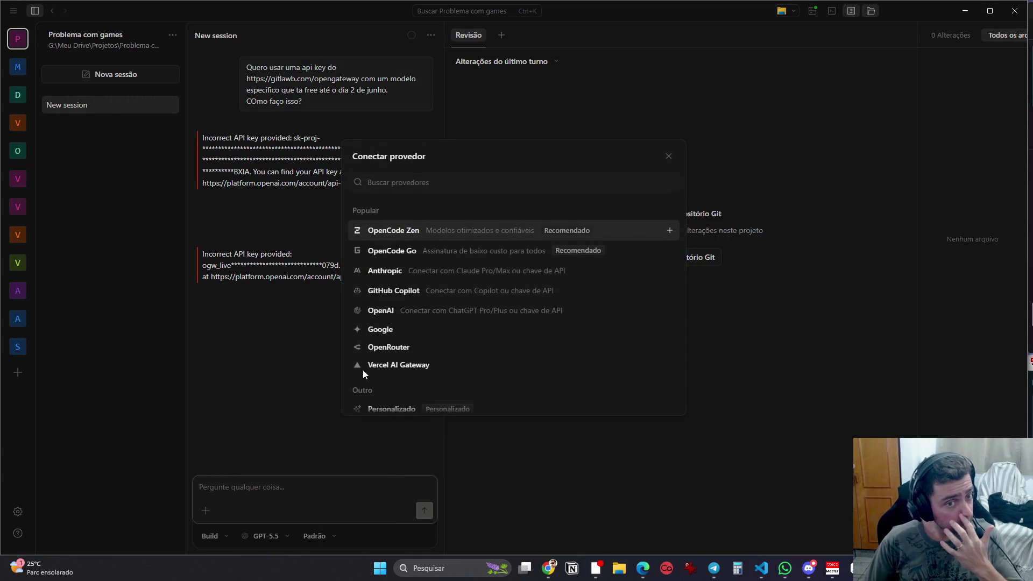
left_click(420, 309)
left_click(452, 259)
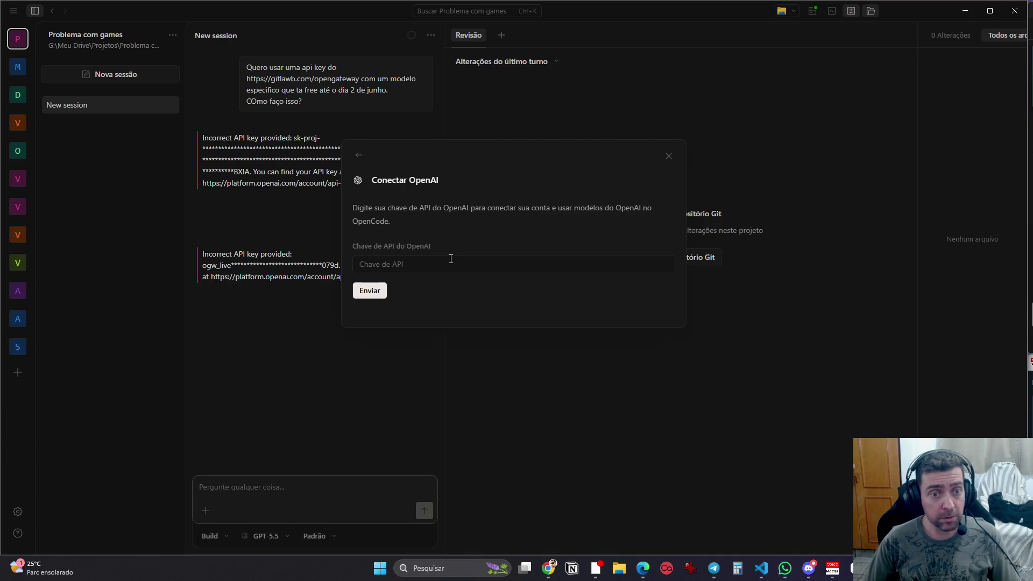
left_click(669, 156)
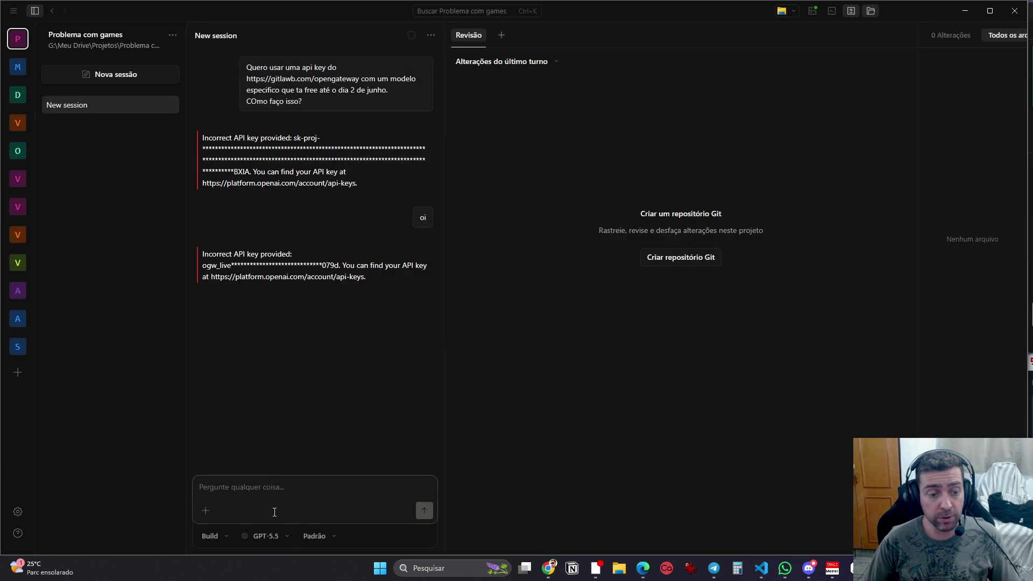
Step: In the Connect provider list, try searching for 'open' and 'gat' providers
left_click(269, 537)
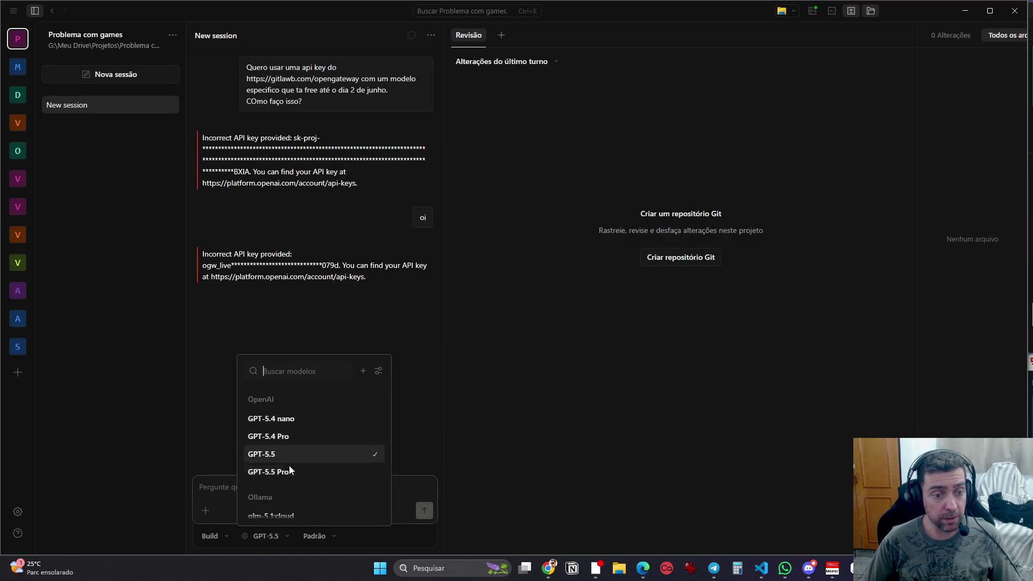
left_click(367, 370)
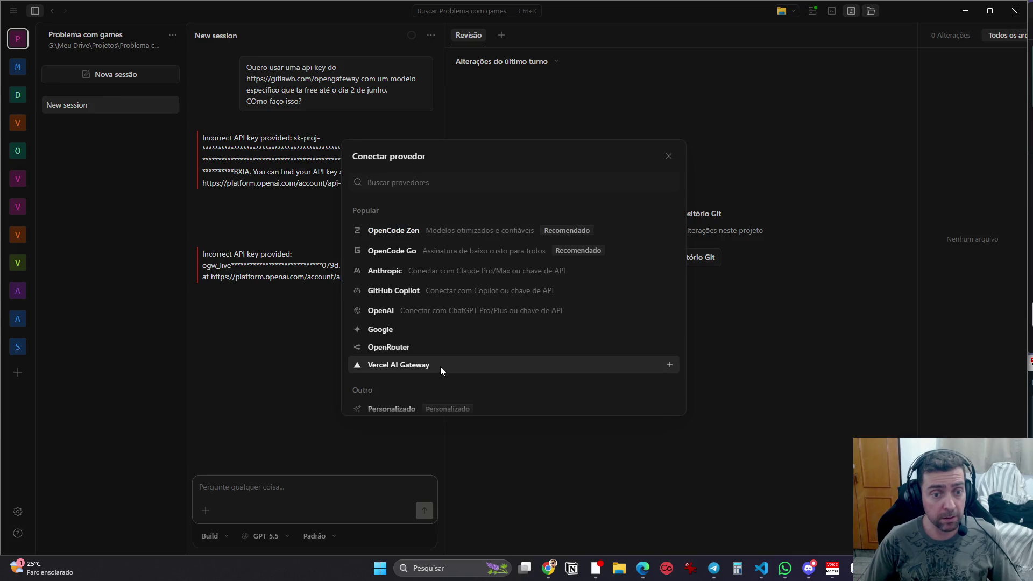
scroll(446, 360, "down", 3)
scroll(458, 350, "down", 3)
scroll(459, 344, "up", 2)
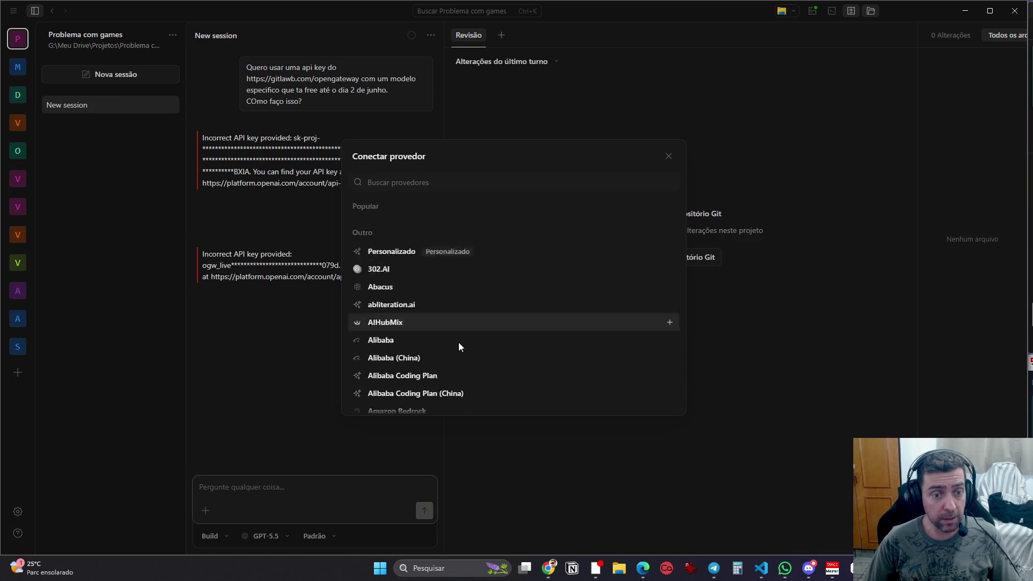
scroll(459, 342, "down", 4)
type("open")
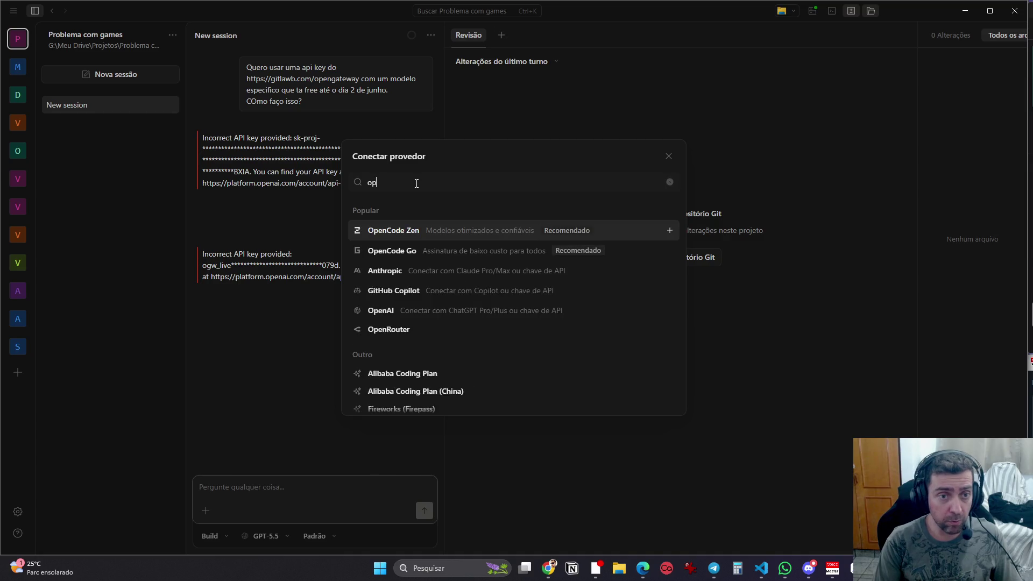
key("BackSpace")
key("BackSpace")
key("BackSpace")
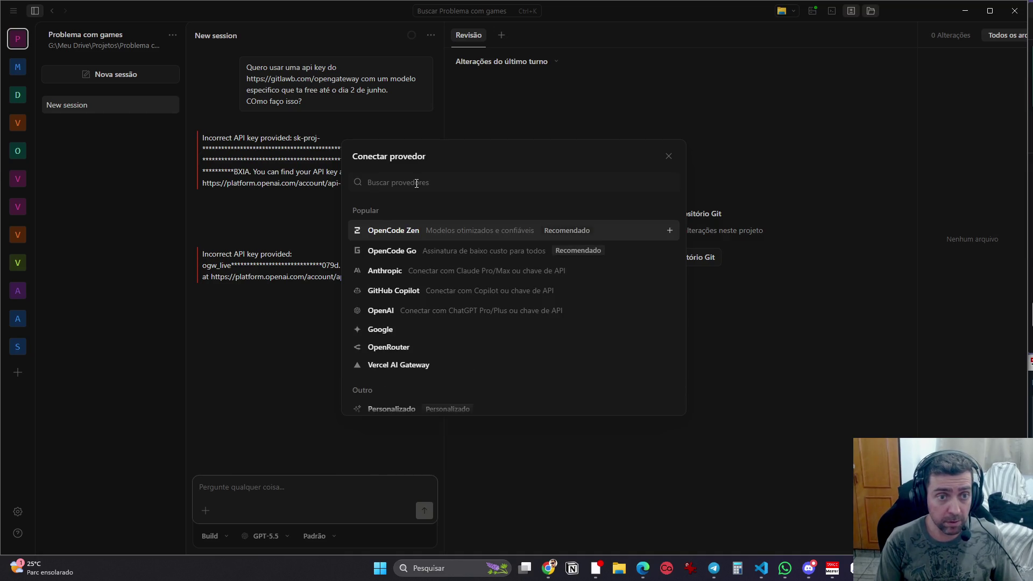
type("gat")
key("BackSpace")
key("BackSpace")
key("BackSpace")
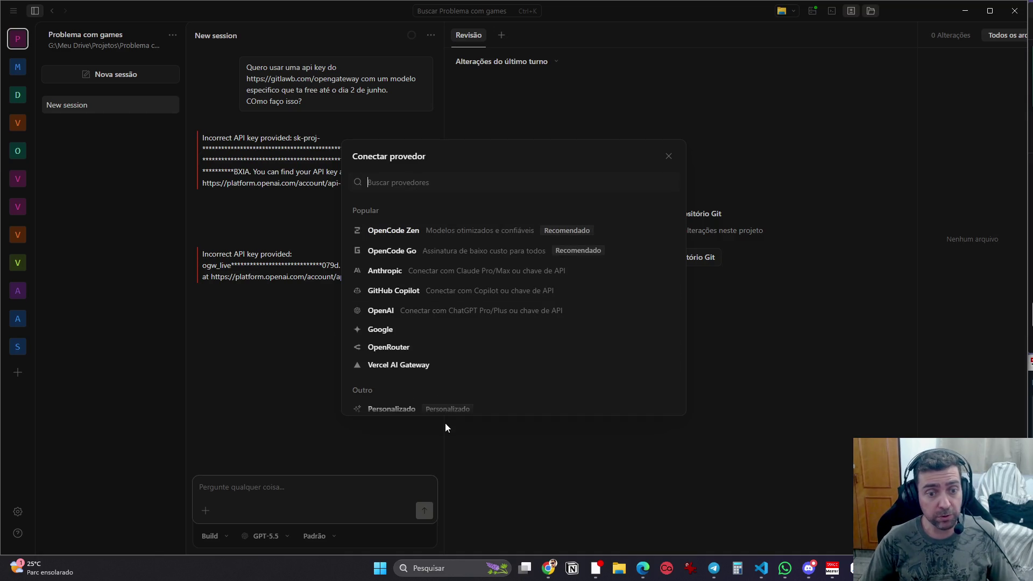
Step: Choose Personalizado and snip a screenshot of the custom provider form
left_click(438, 407)
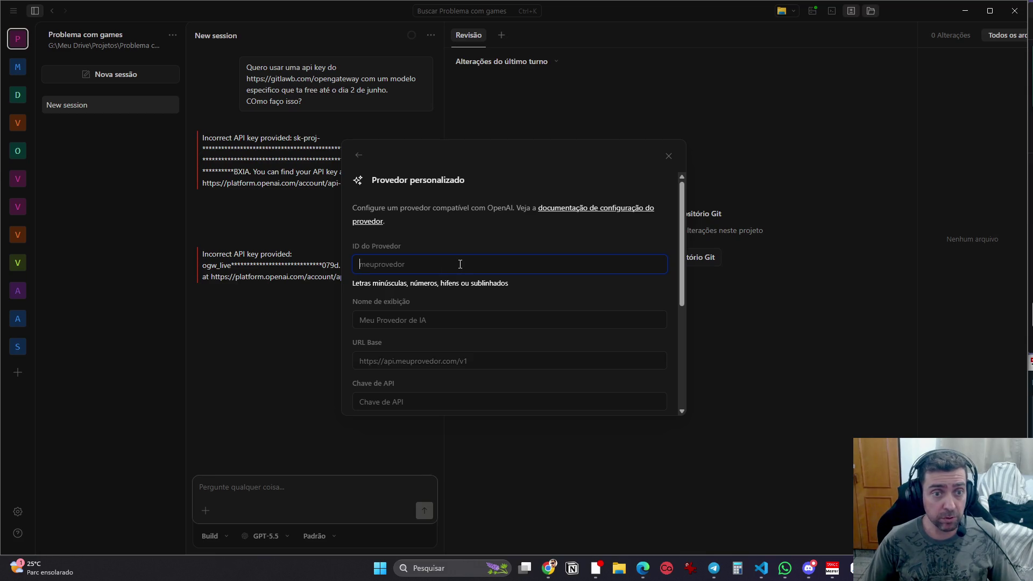
key("super+shift+s")
mouse_move(341, 141)
left_mouse_down()
mouse_move(689, 357)
mouse_move(686, 416)
left_mouse_up()
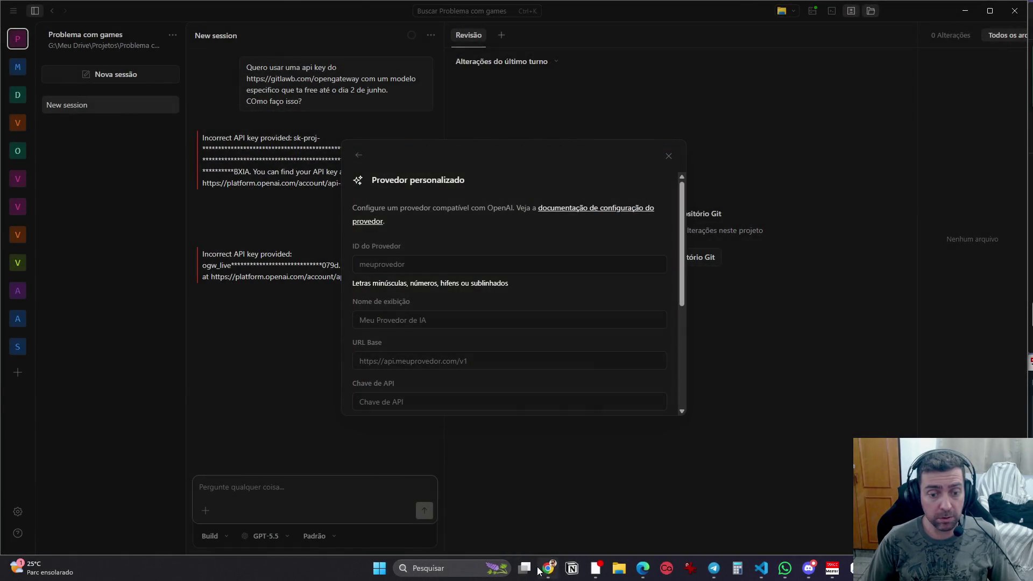
Step: Send ChatGPT 'areceu isso aqui no open code' plus the custom provider form screenshot
left_click(540, 569)
type("a")
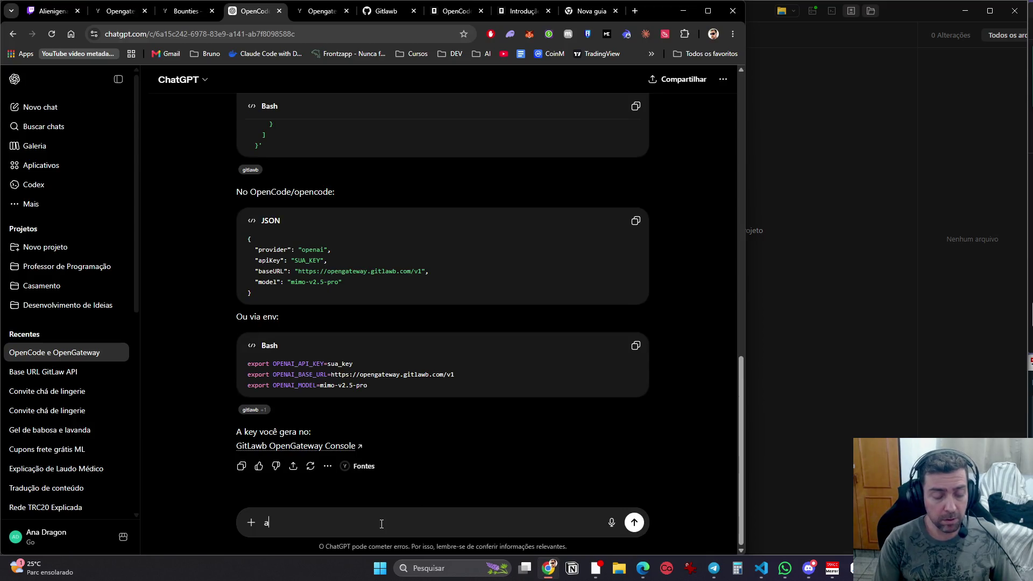
type("pareceu is")
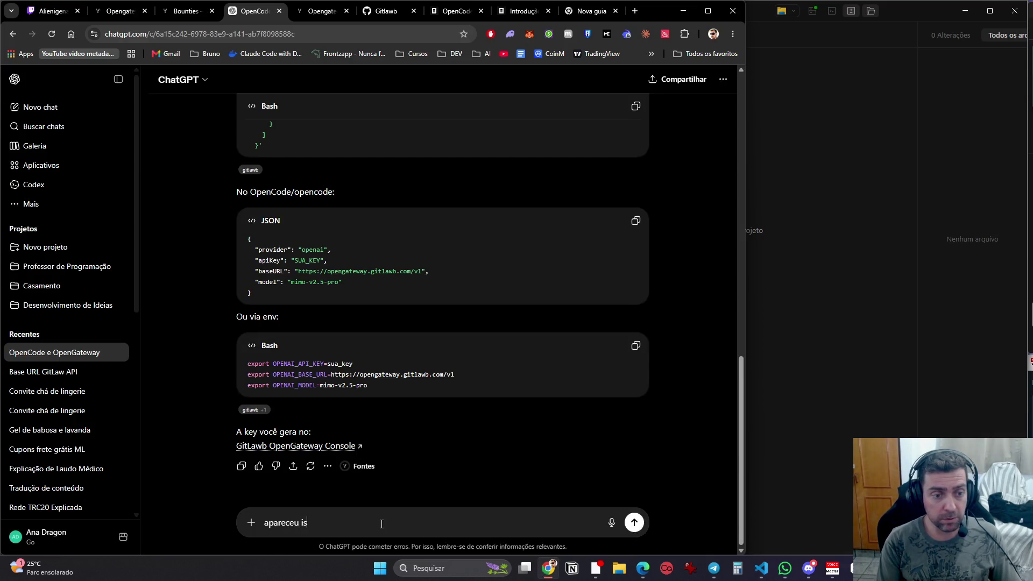
type("so aqui no open code")
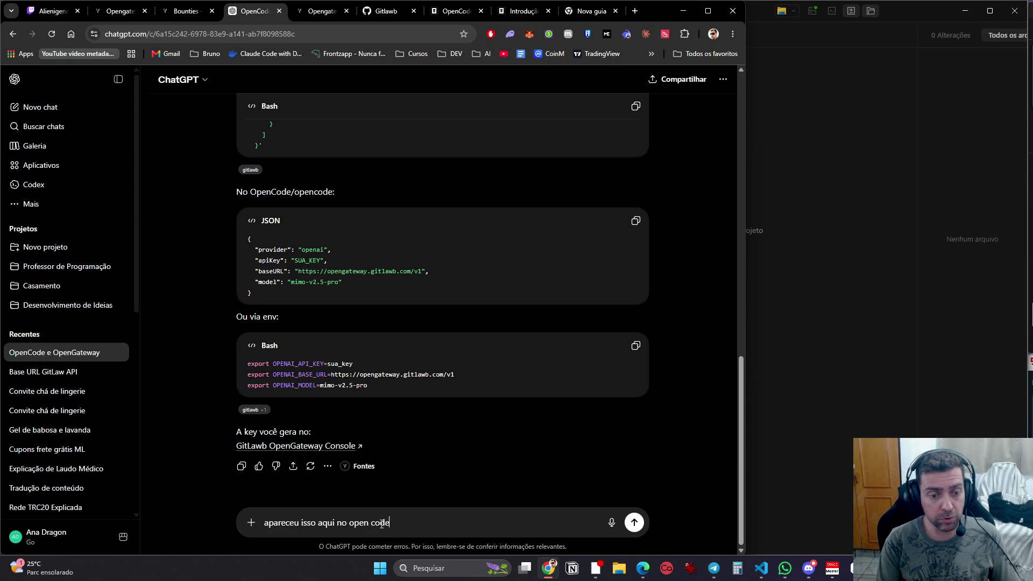
key("Return")
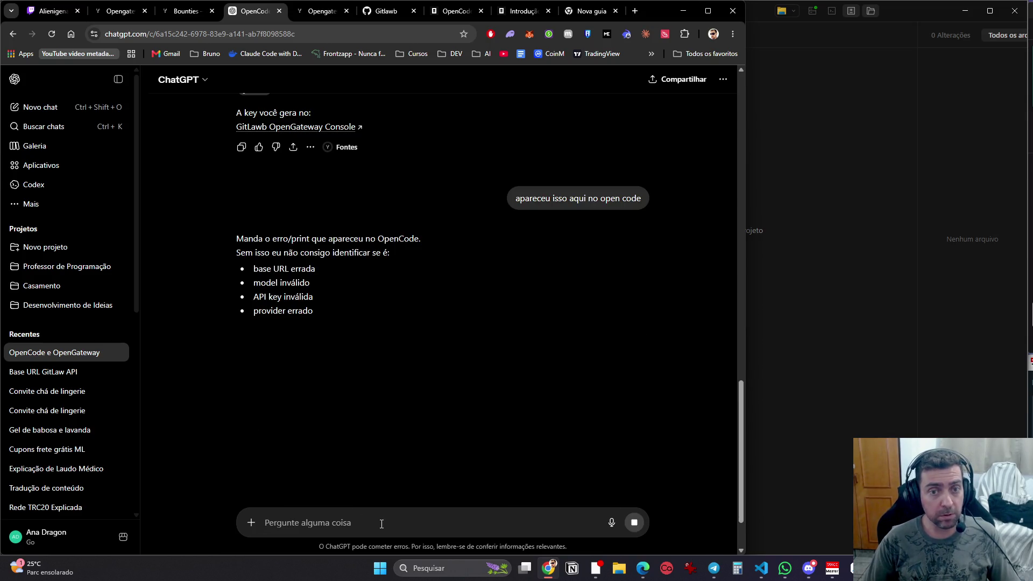
key("ctrl+v")
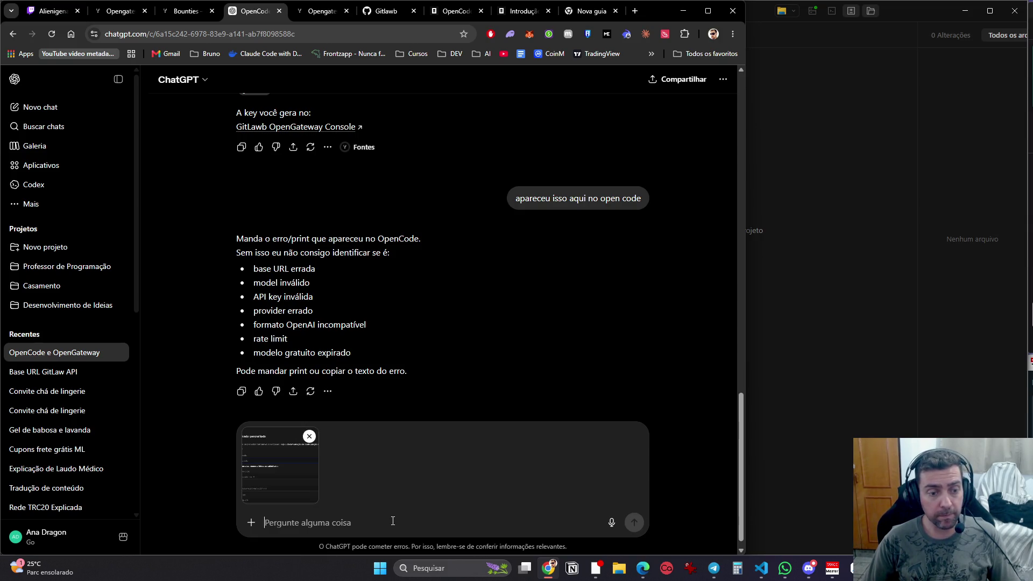
left_click(635, 523)
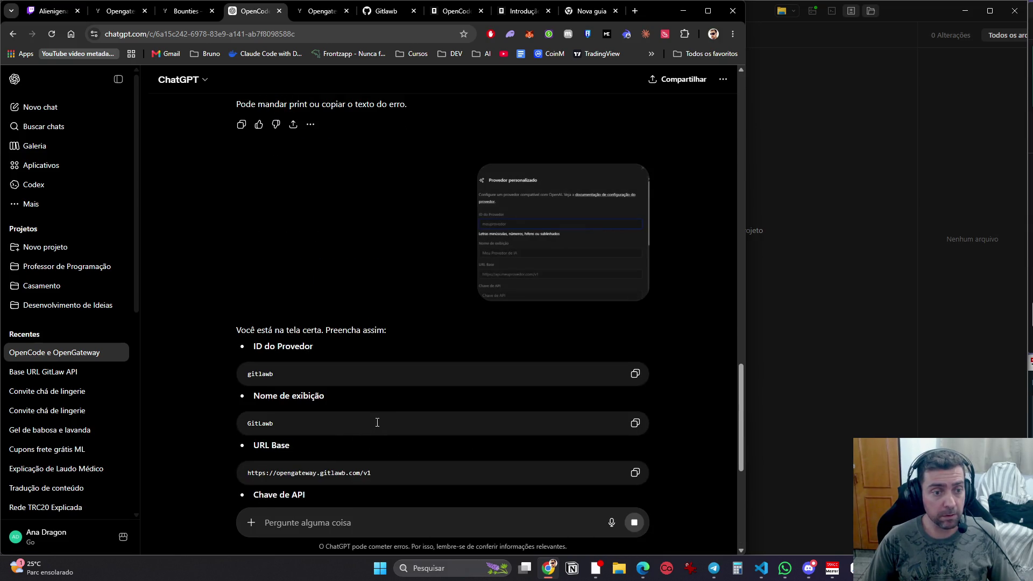
Step: Paste ChatGPT's suggested Provider ID gitlawb and display name GitLawb into the form
left_click(635, 373)
key("alt+Tab")
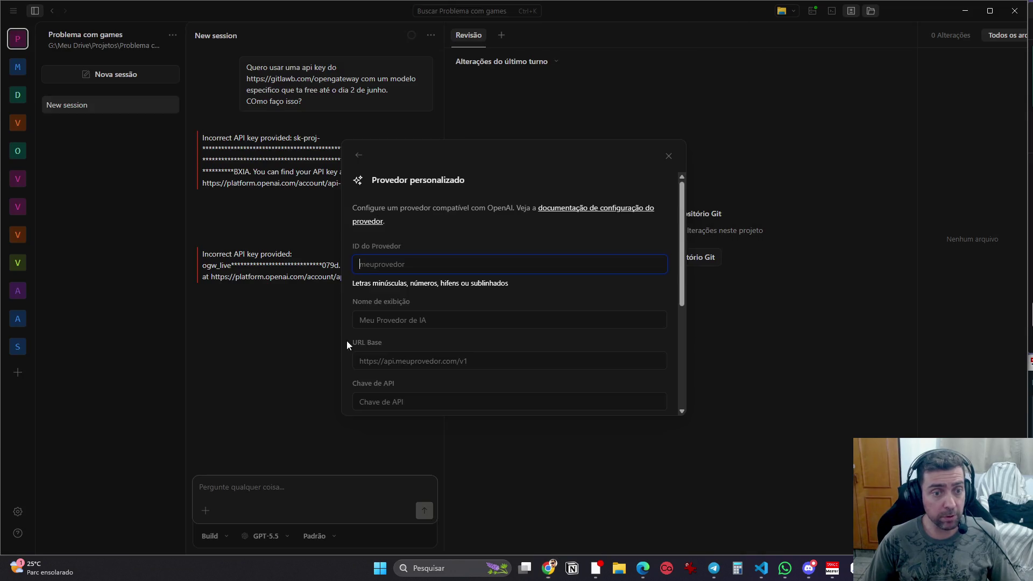
key("ctrl+v")
key("alt+Tab")
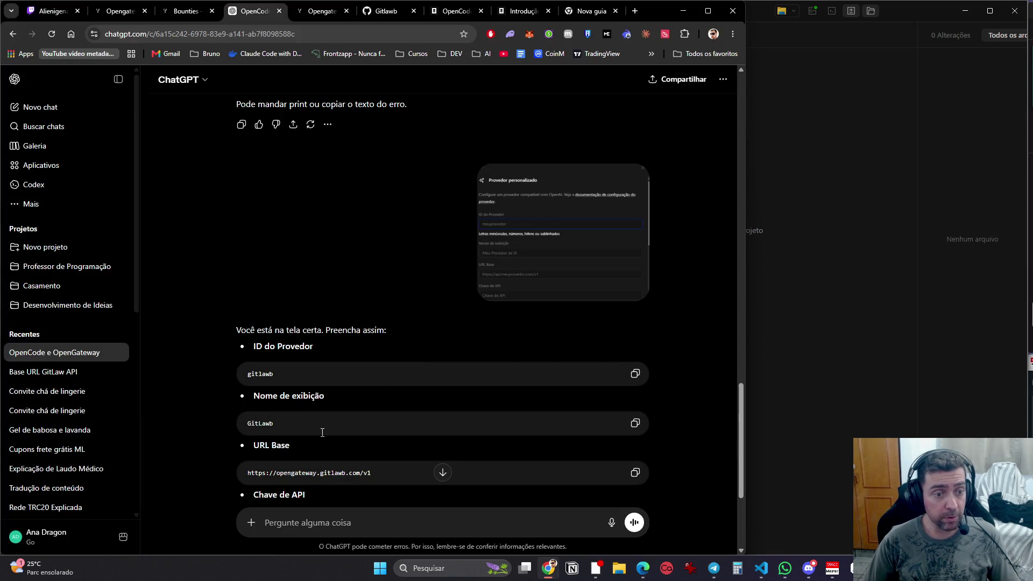
left_click(635, 423)
key("alt+Tab")
key("ctrl+v")
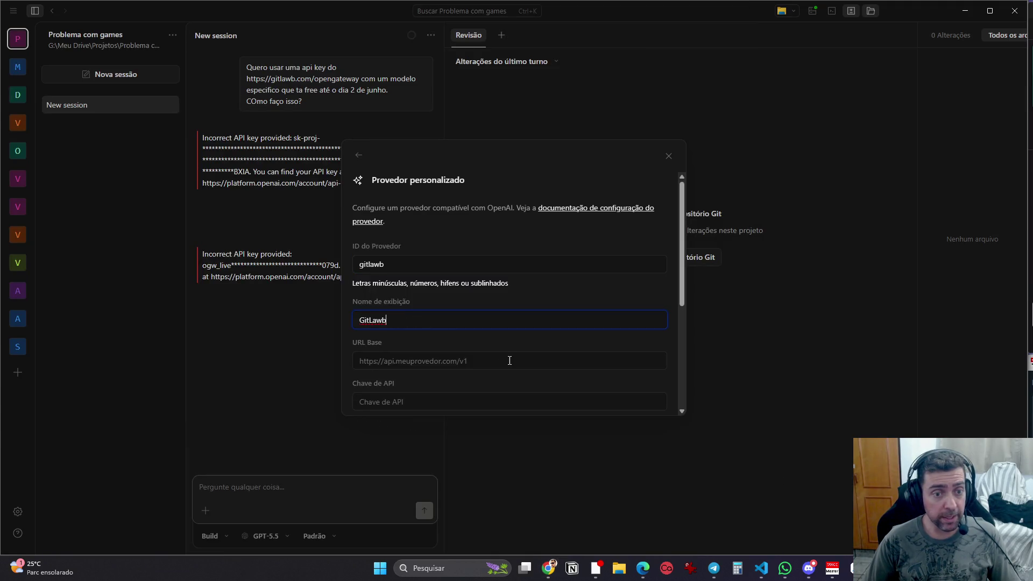
key("alt+Tab")
left_click(635, 473)
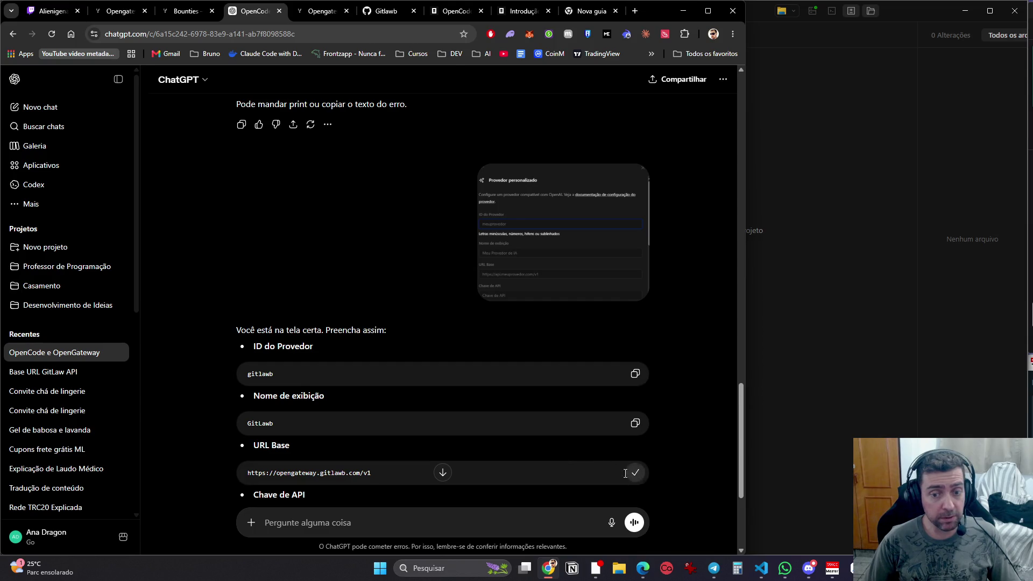
key("alt+Tab")
key("ctrl+v")
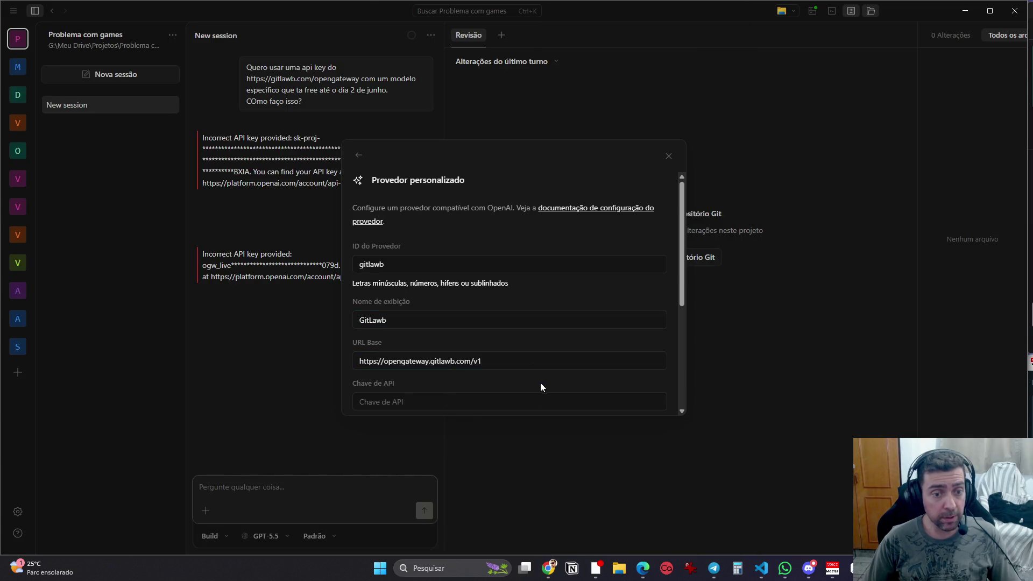
key("alt+Tab")
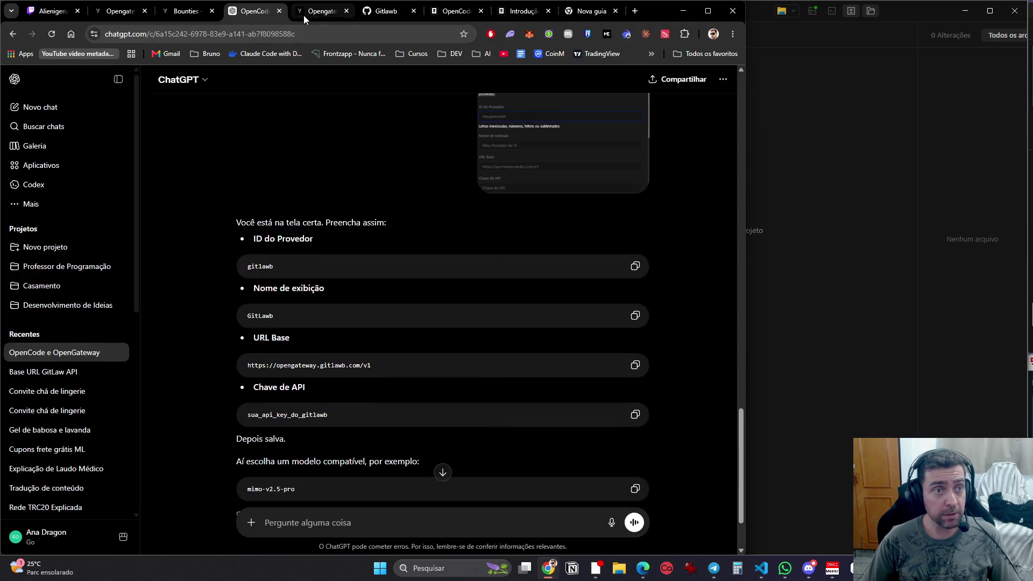
left_click(321, 13)
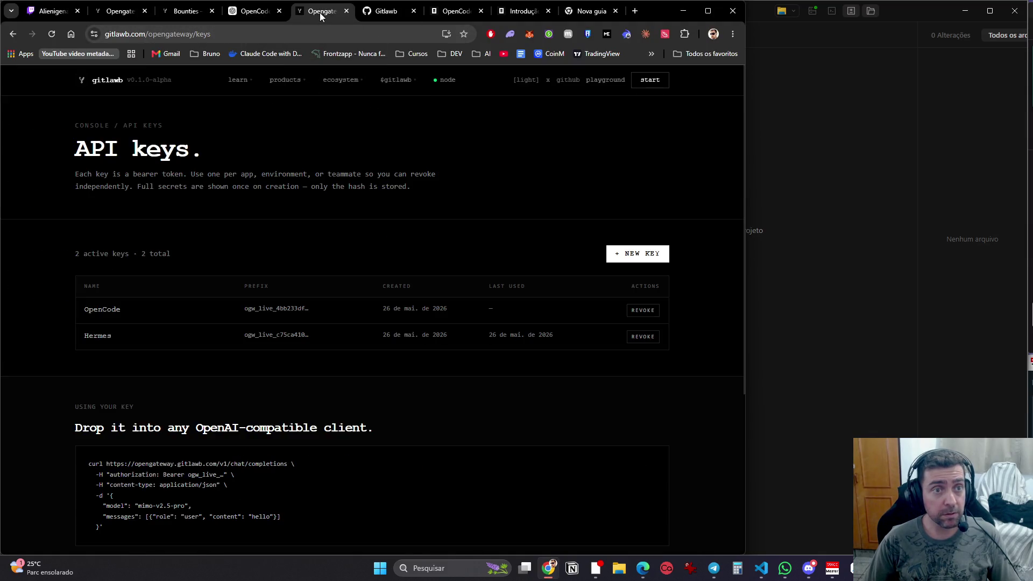
Step: Revoke the key labelled OpenCode and confirm the revocation
left_click(653, 317)
key("Return")
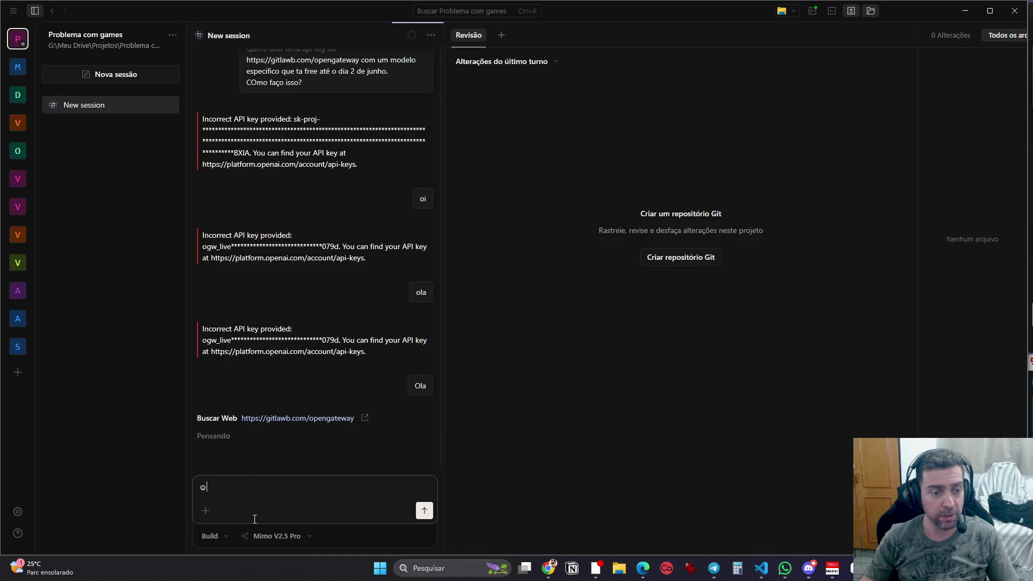
Step: Clear the stray prompt character and scroll to the end of the reply's opencode.json config and restart step
key("BackSpace")
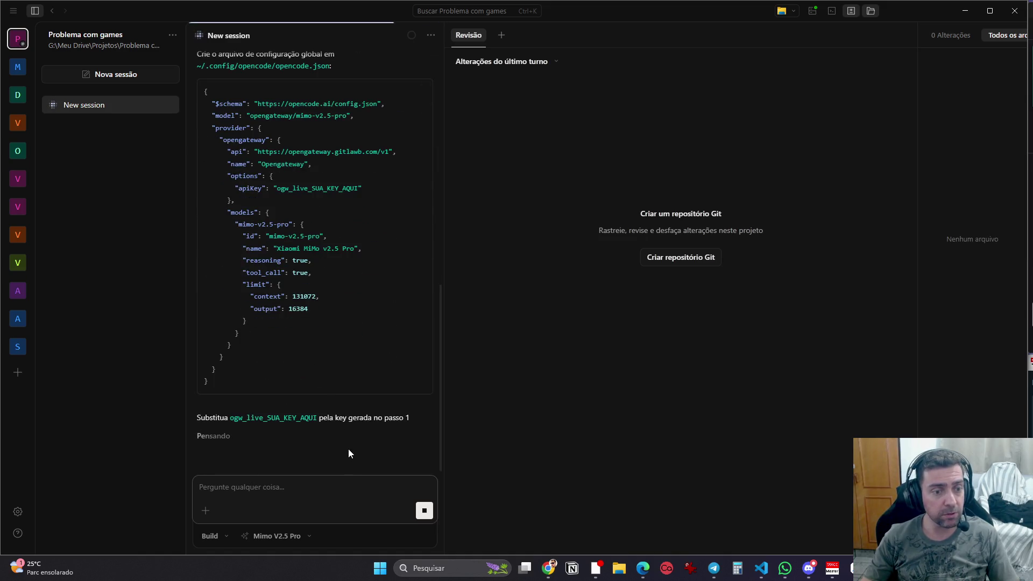
scroll(354, 448, "up", 10)
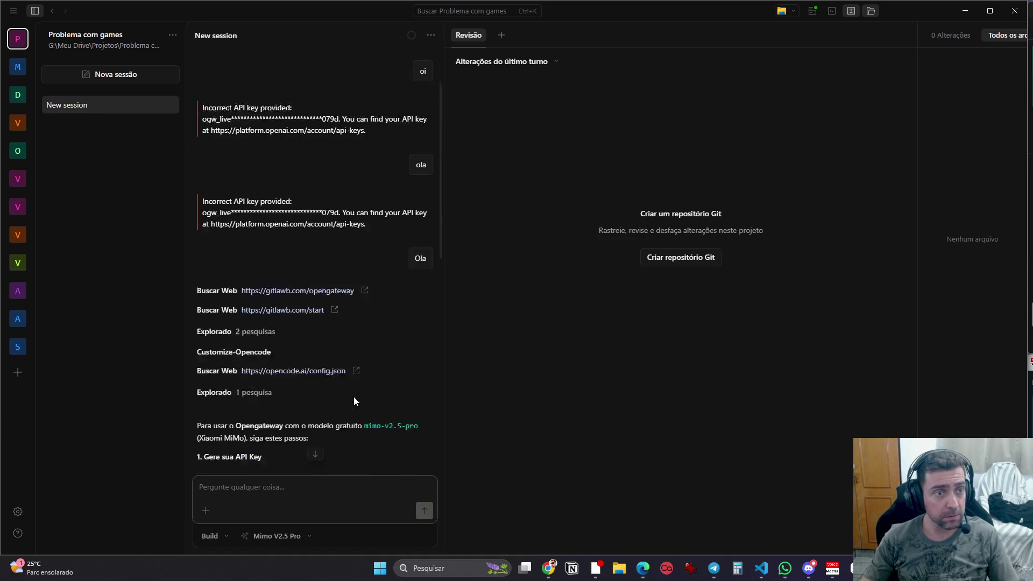
scroll(354, 396, "down", 4)
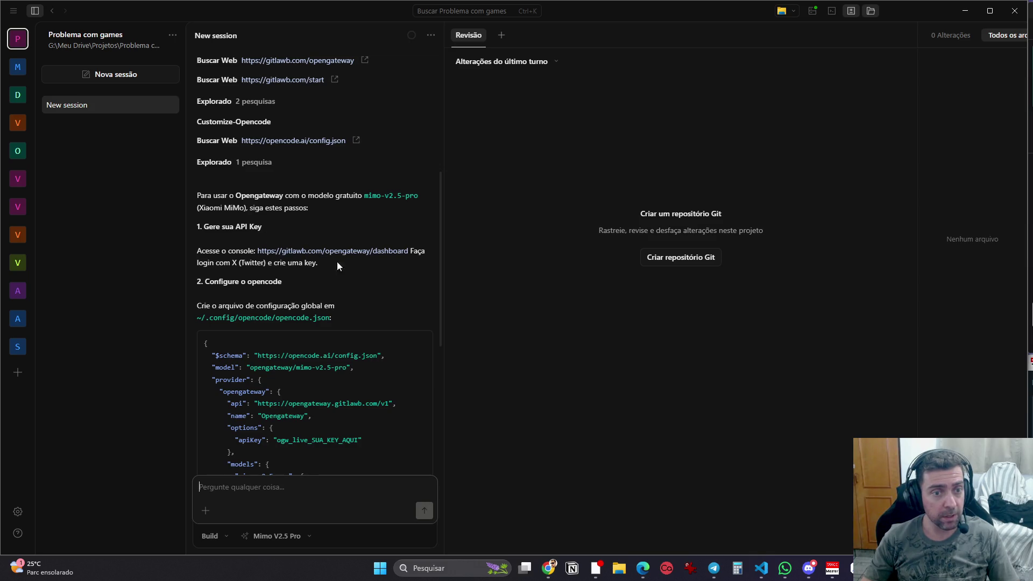
scroll(312, 302, "down", 5)
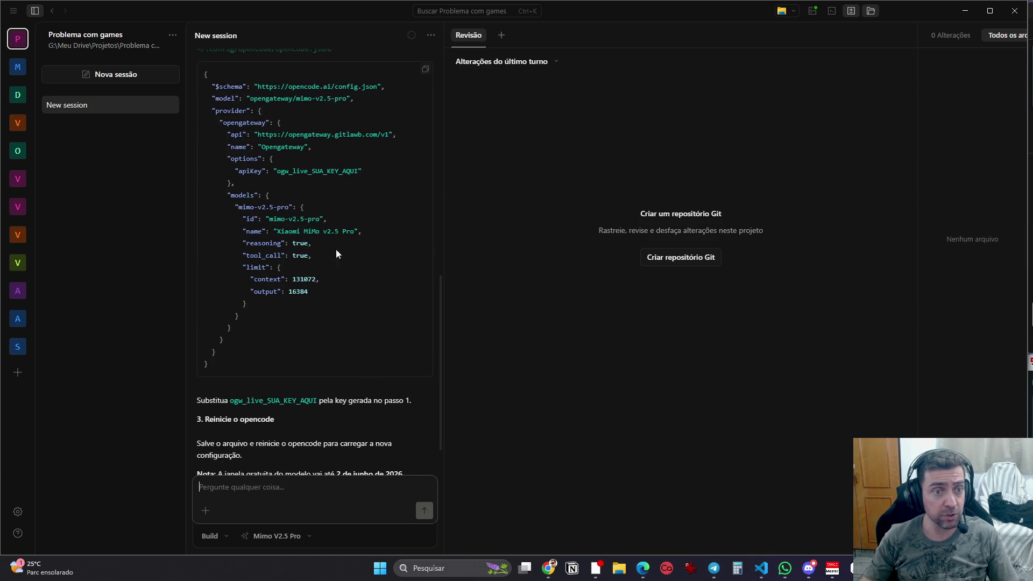
scroll(353, 258, "down", 1)
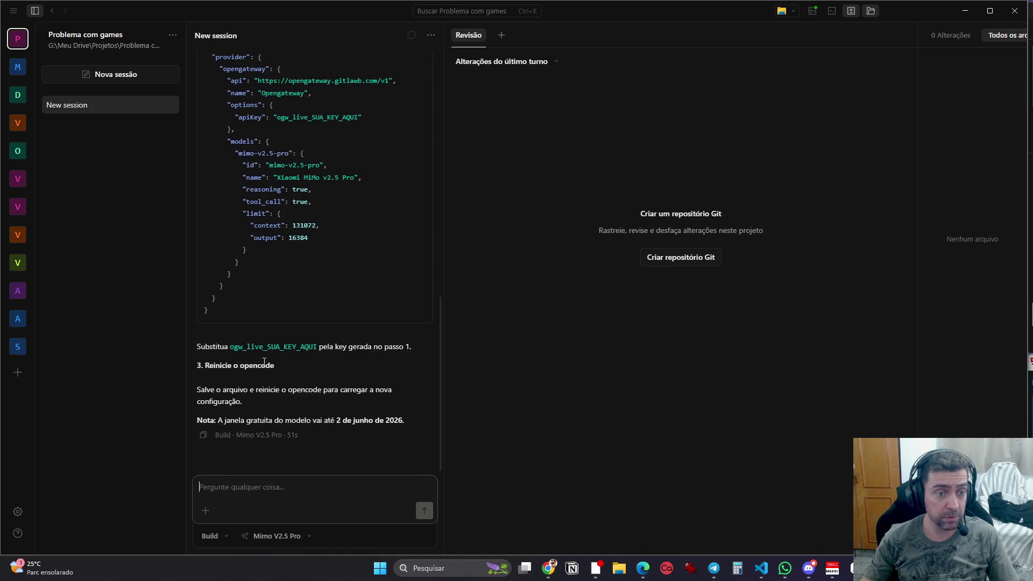
left_click(321, 490)
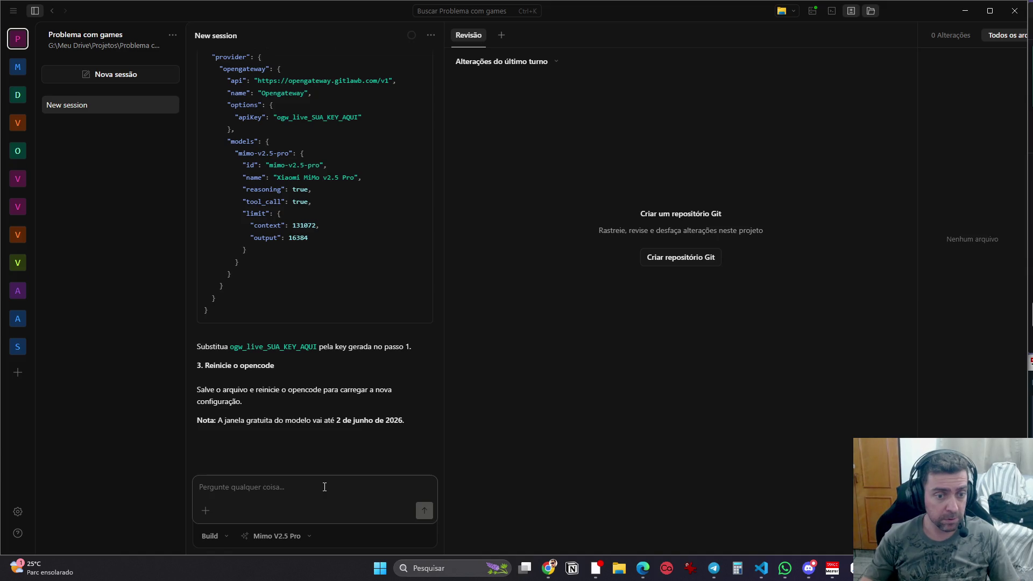
Step: Ask the agent to confirm it runs gitlawb/mimo-v2.5-pro, then start a new empty session
type("a")
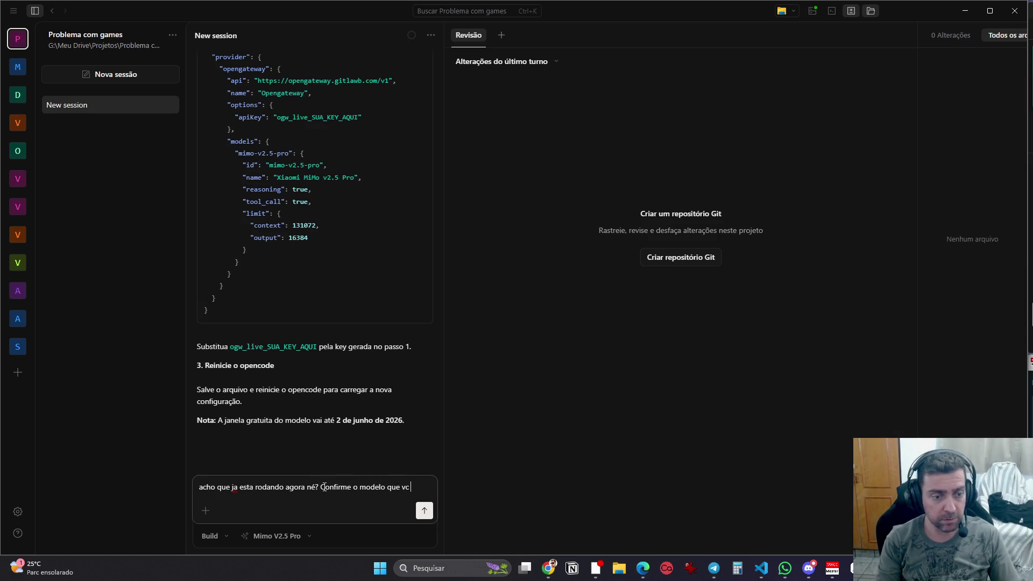
type("usn")
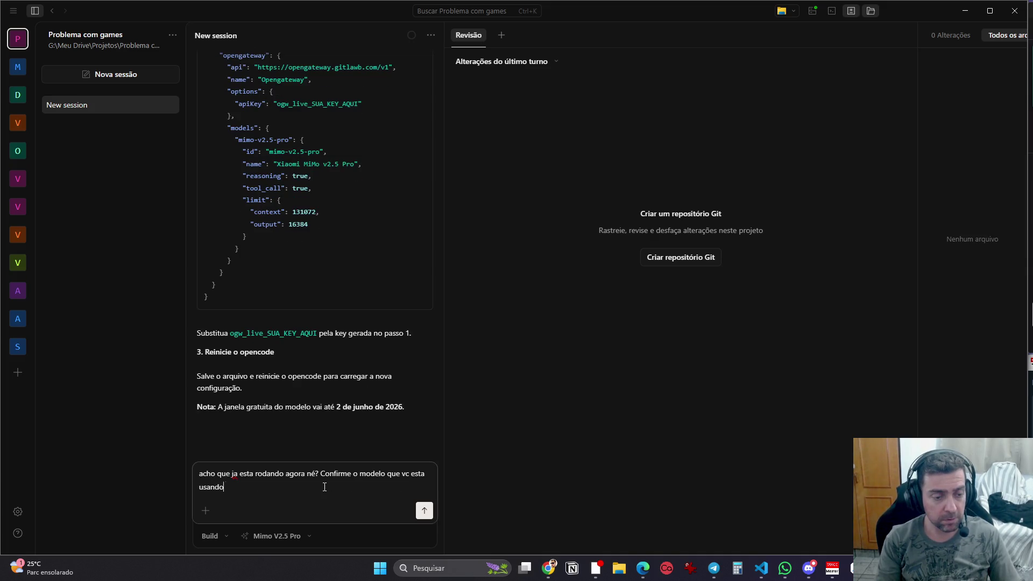
key("Return")
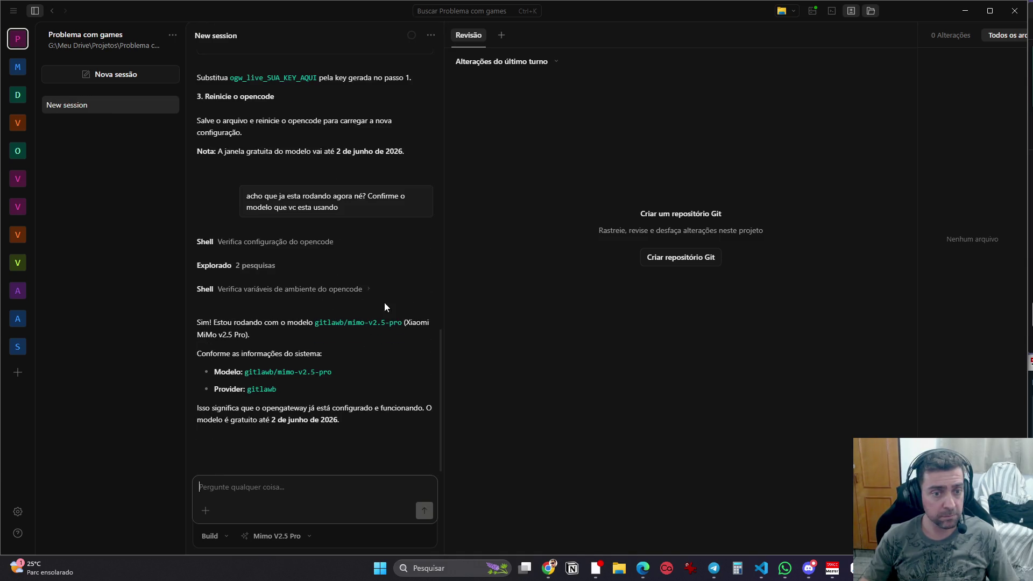
left_click(119, 75)
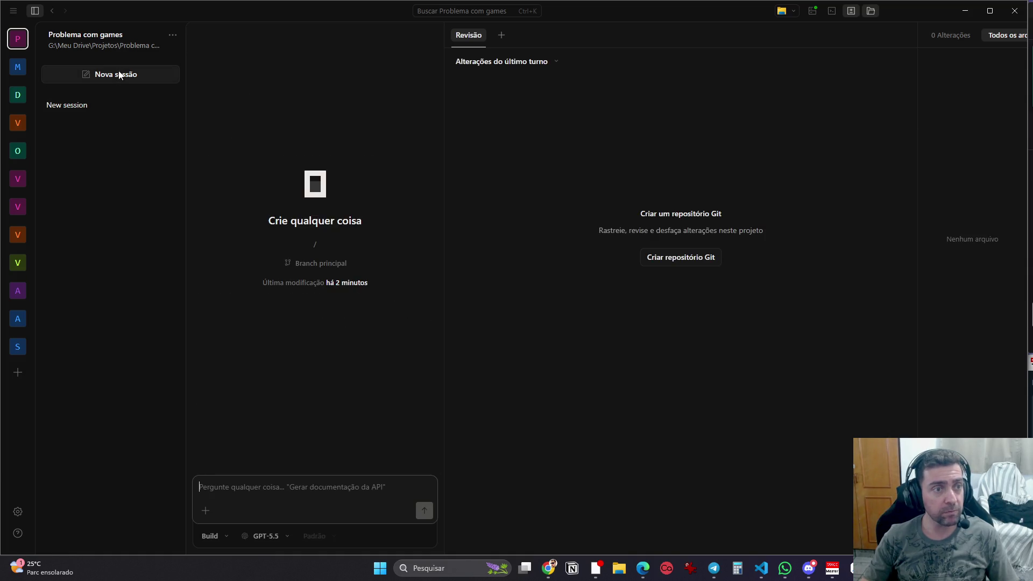
Step: In Chrome, close the blank tab, the OpenCode Introduction docs tab and the Gitlawb GitHub tab
left_click(548, 568)
left_click(588, 12)
key("ctrl+w")
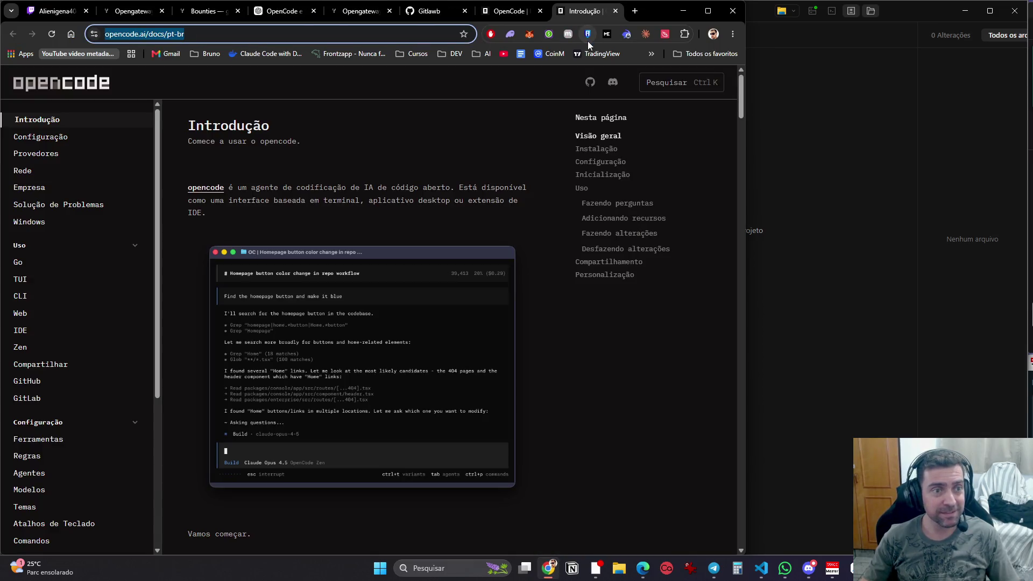
key("ctrl+w")
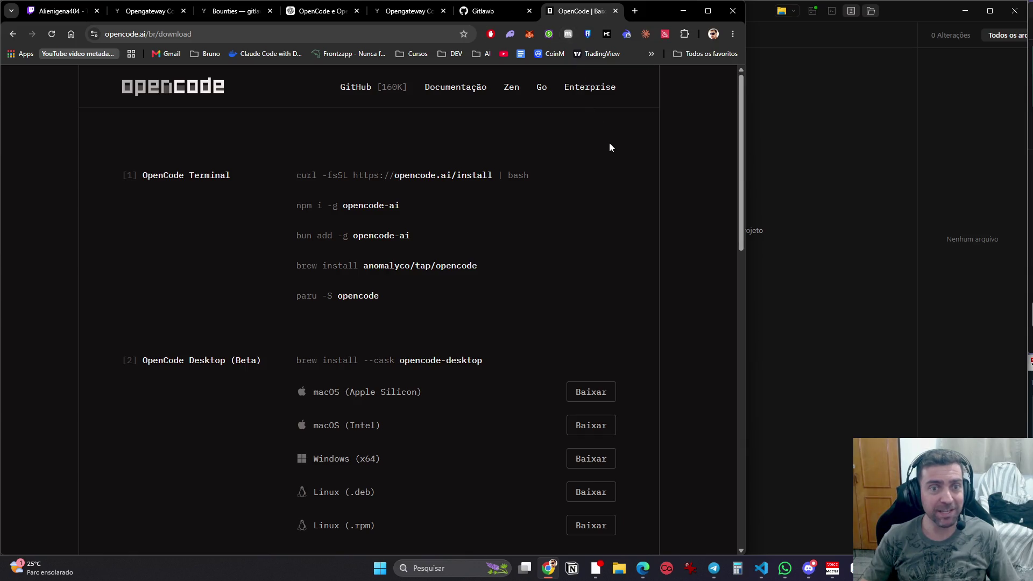
left_click(510, 13)
key("ctrl+w")
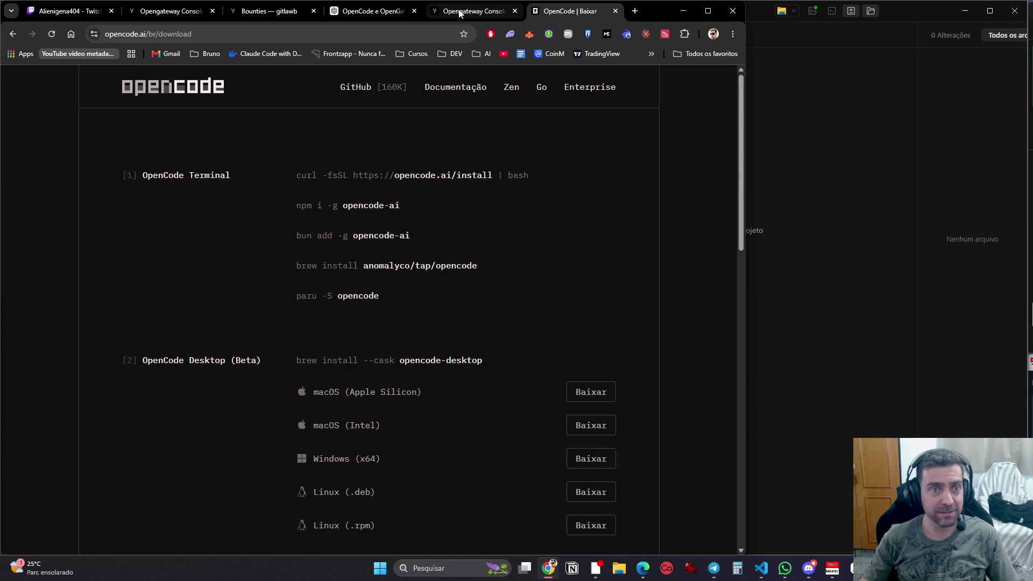
left_click(460, 12)
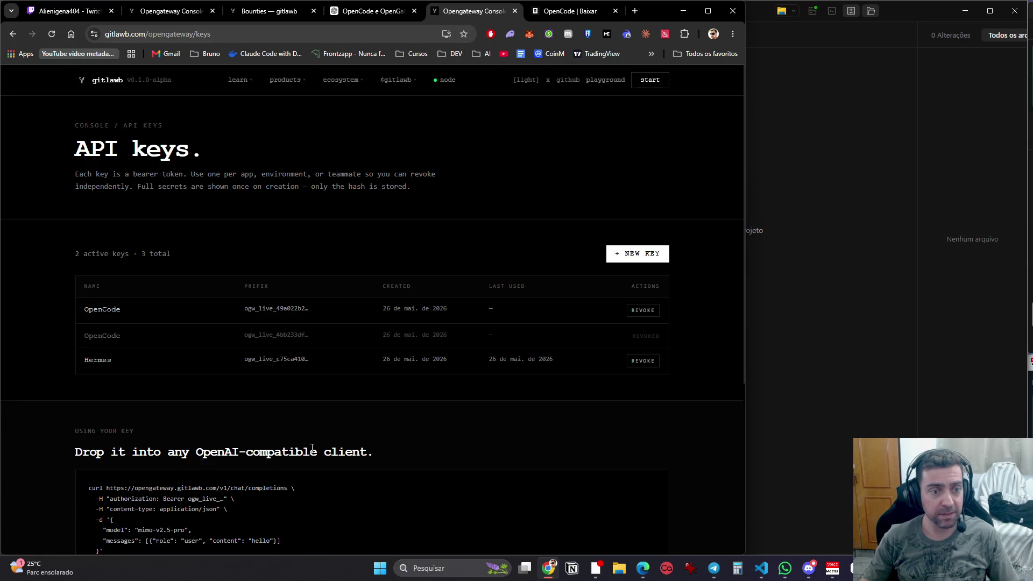
Step: Close the gitlawb bounties tab, keeping the ChatGPT conversation tab after briefly closing and reopening it
left_click(105, 89)
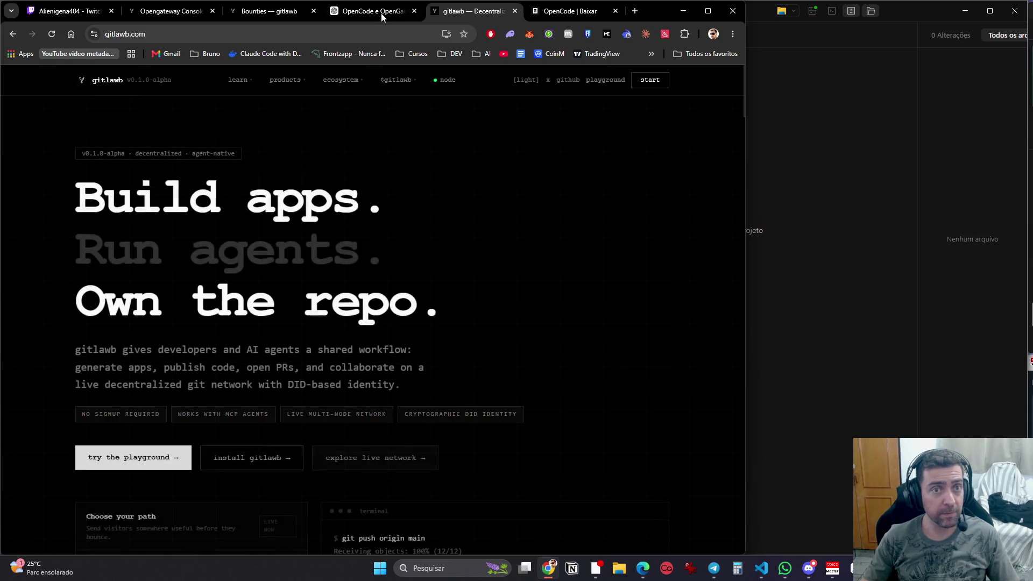
left_click(382, 12)
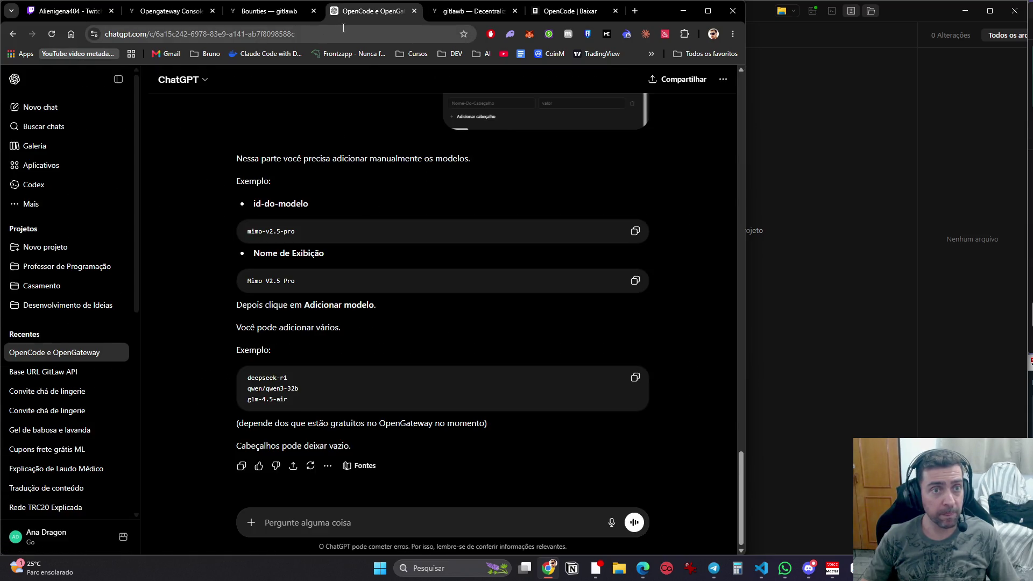
key("ctrl+w")
left_click(300, 15)
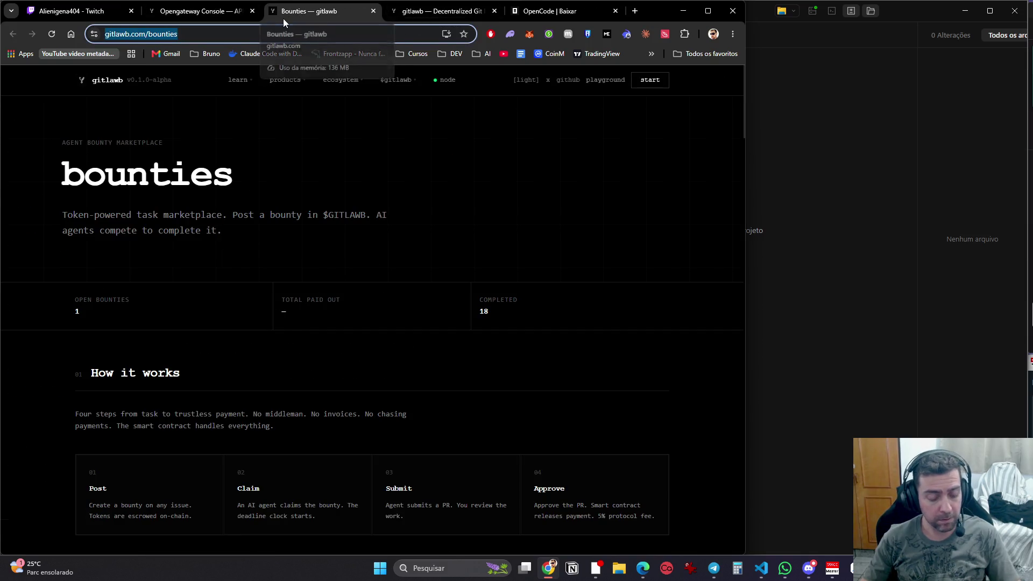
key("ctrl+shift+t")
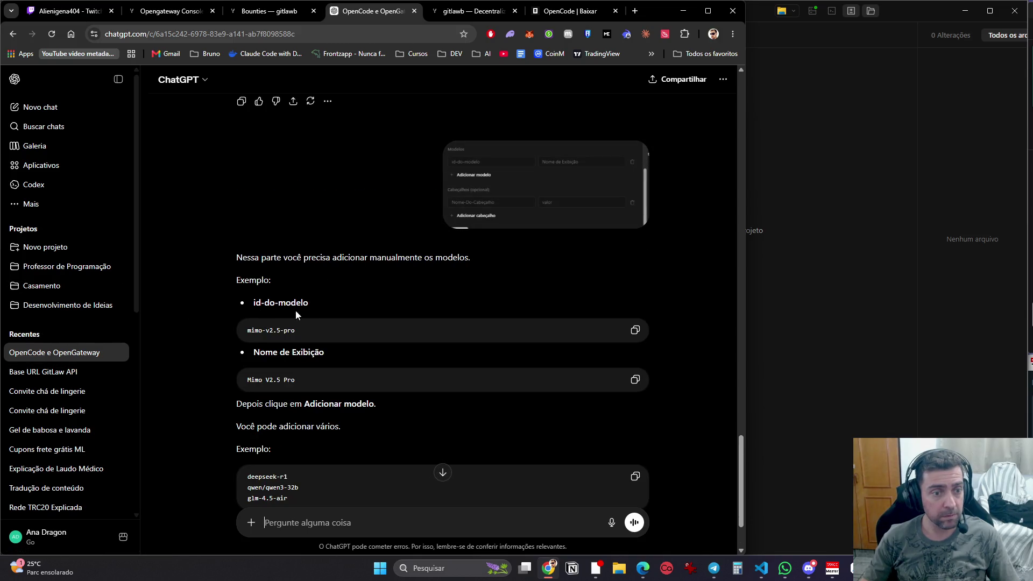
scroll(381, 293, "down", 2)
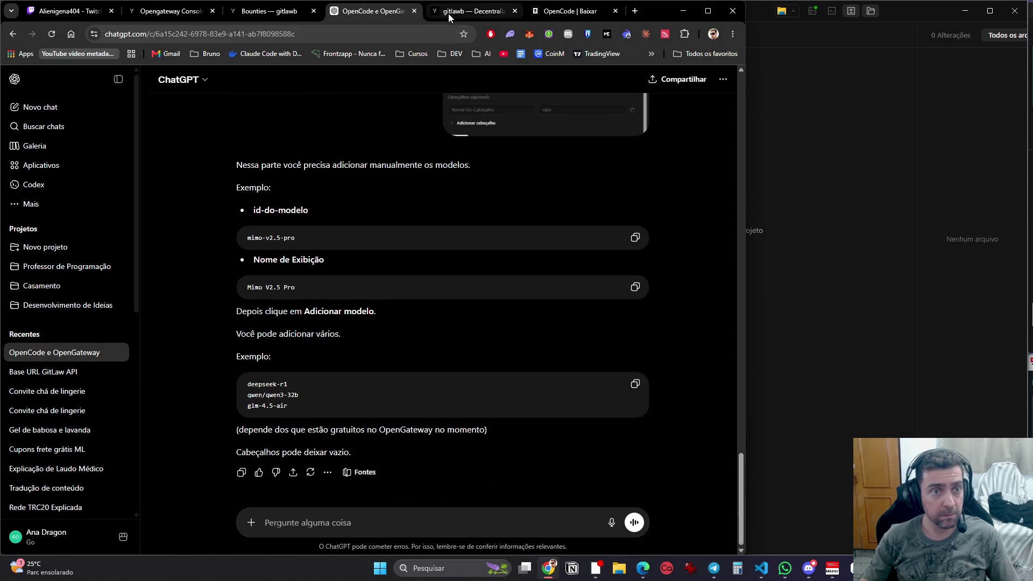
left_click(262, 12)
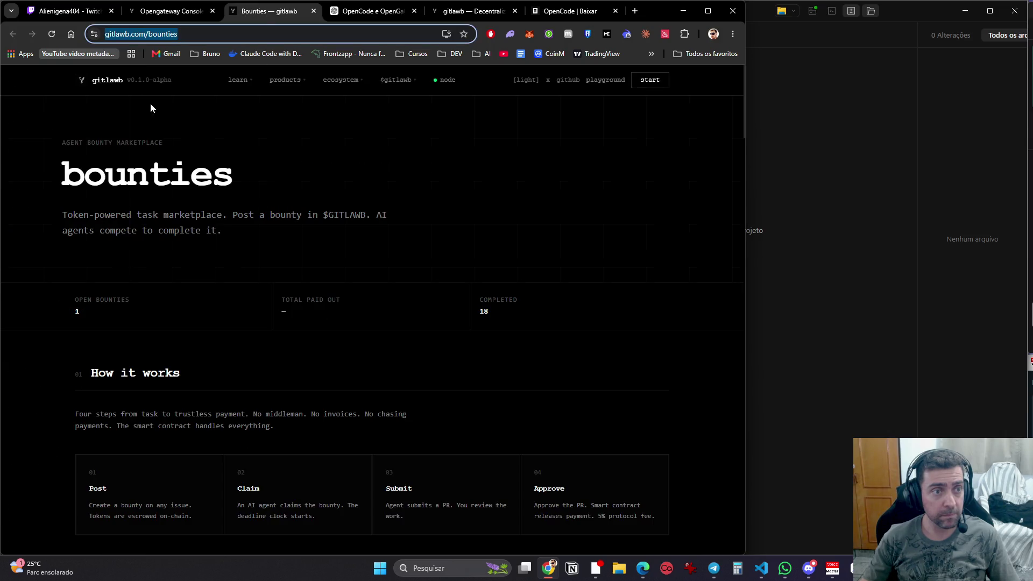
key("ctrl+w")
Step: Open the Opengateway product page from the gitlawb homepage, close the Xiaomi MiMo tab, and widen Chrome
left_click(203, 12)
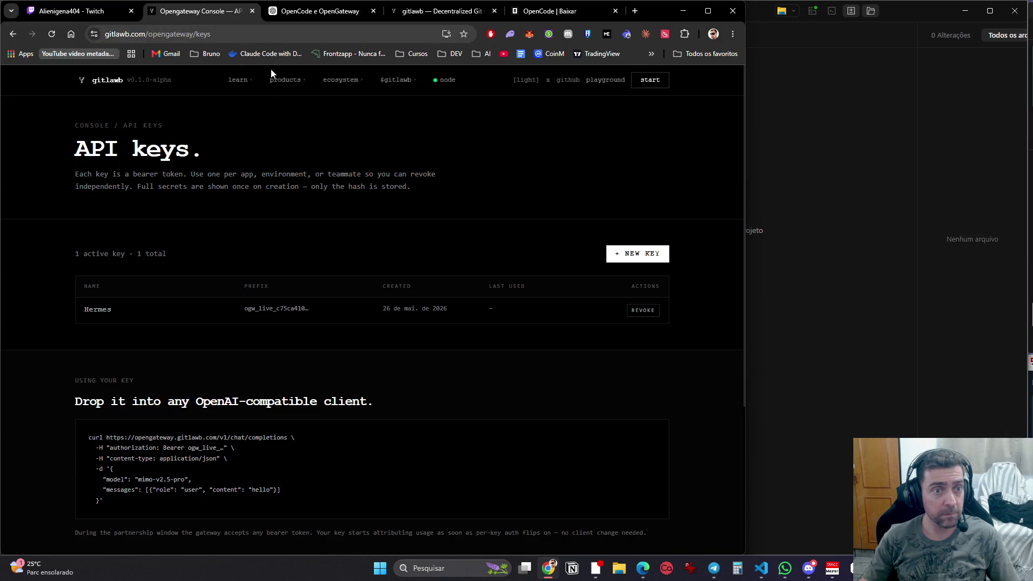
left_click(125, 86)
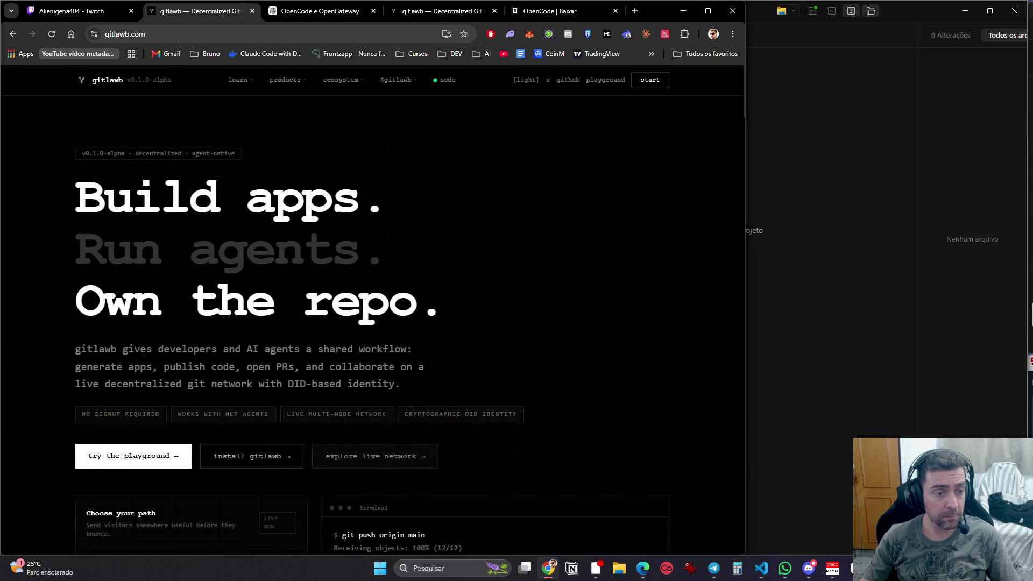
scroll(144, 353, "down", 6)
scroll(181, 312, "up", 5)
mouse_move(287, 95)
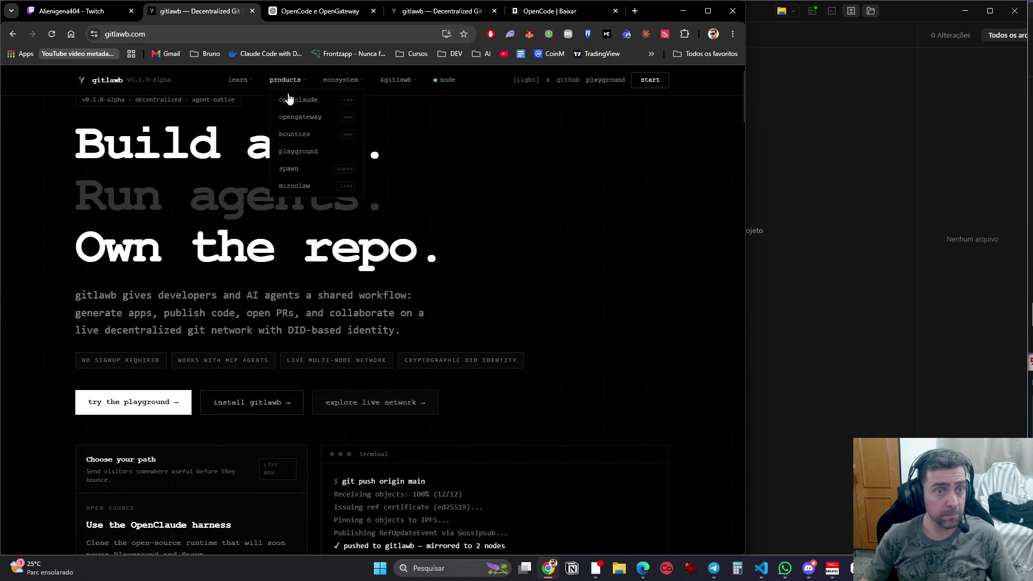
left_click(320, 122)
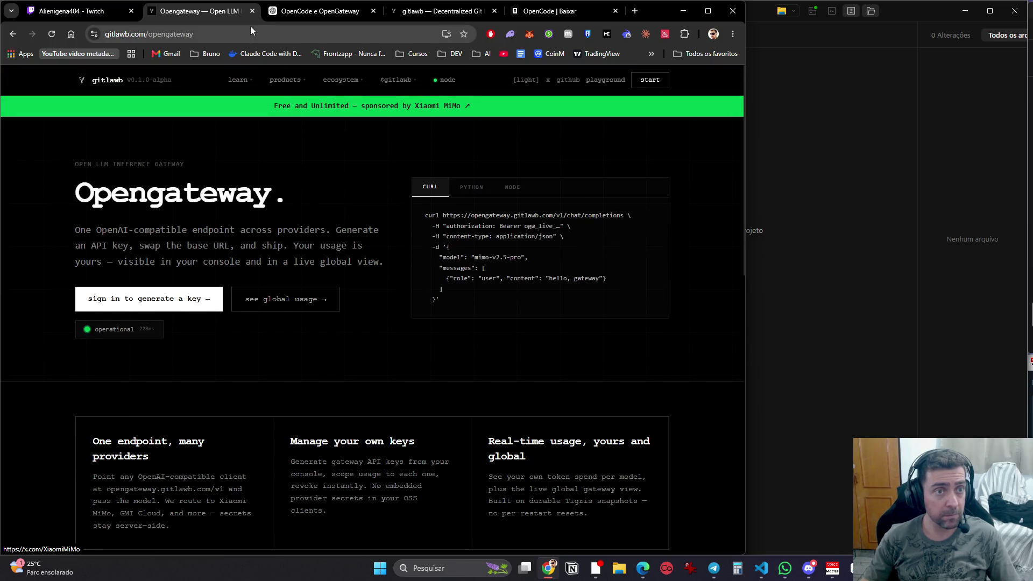
left_click(397, 106)
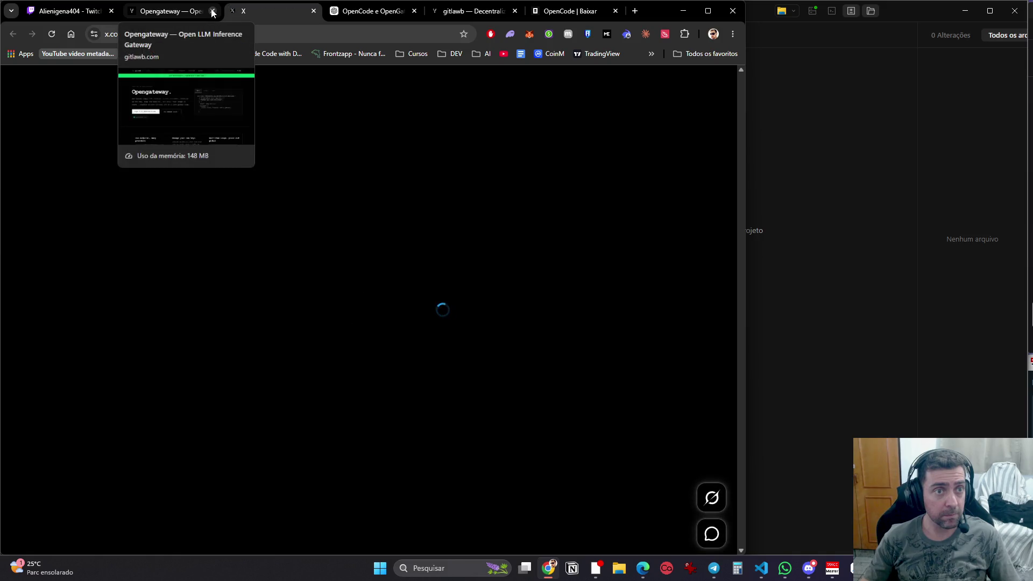
left_click(194, 12)
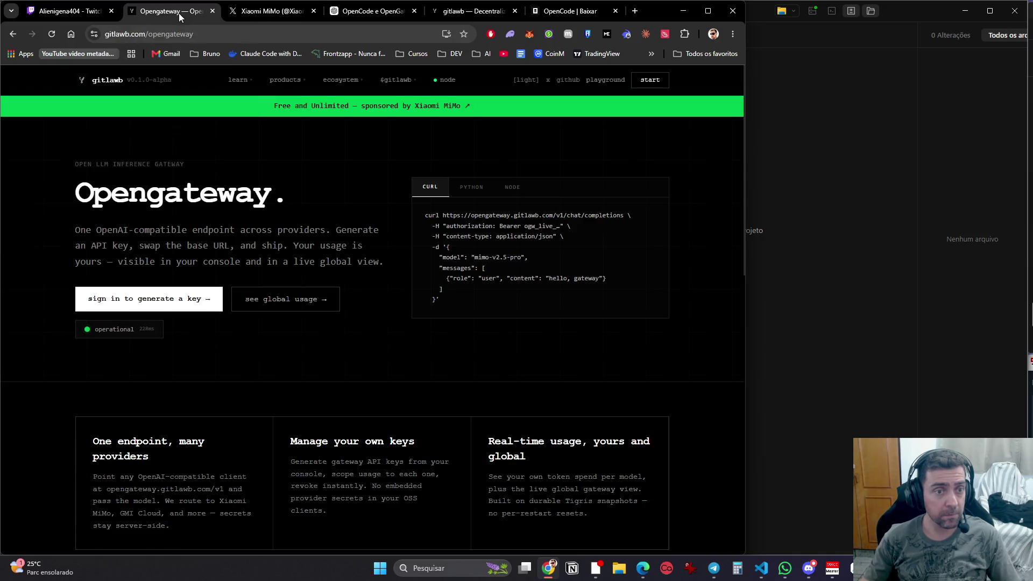
left_click(315, 11)
left_click_drag(748, 230, 1028, 209)
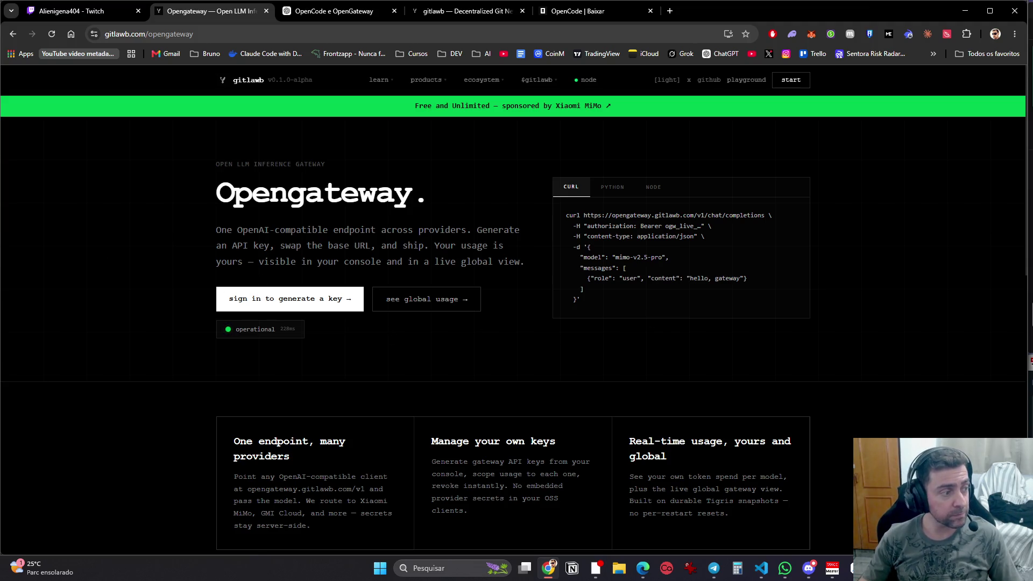
key("alt+Tab")
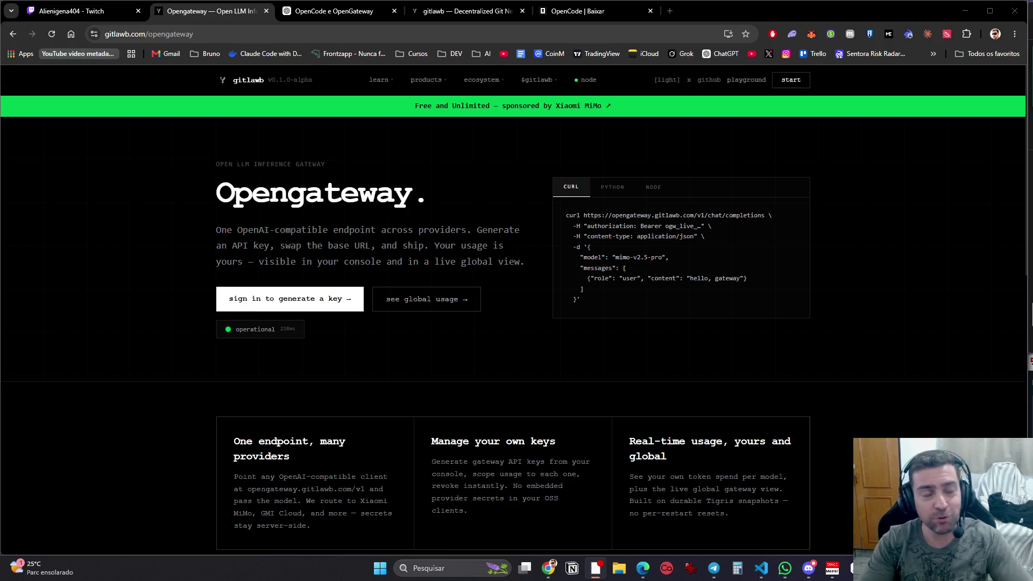
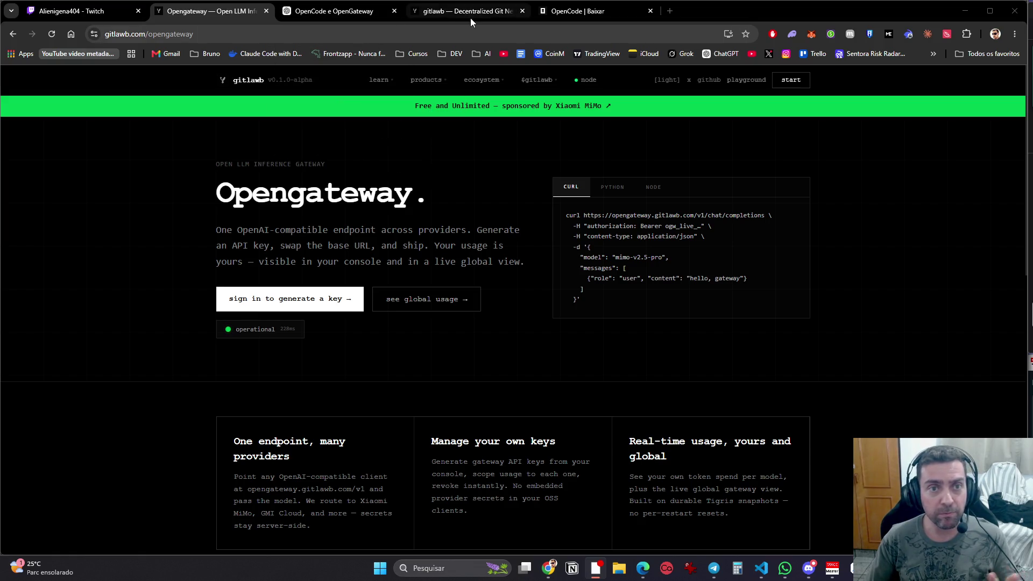
Step: Reopen Opengateway from gitlawb's products menu and close the duplicate Opengateway tab
left_click(435, 13)
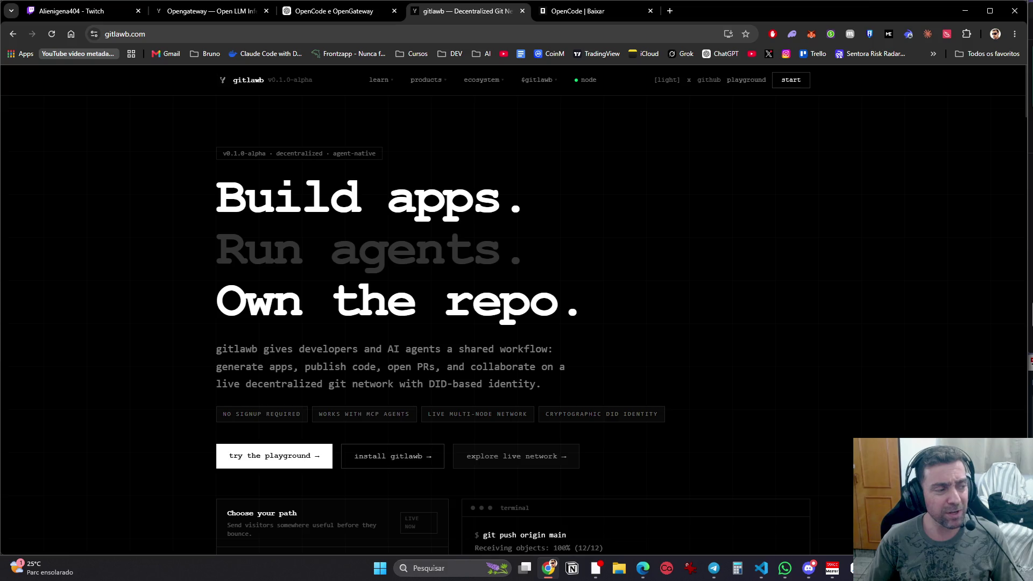
left_click_drag(209, 11, 342, 12)
left_click(496, 18)
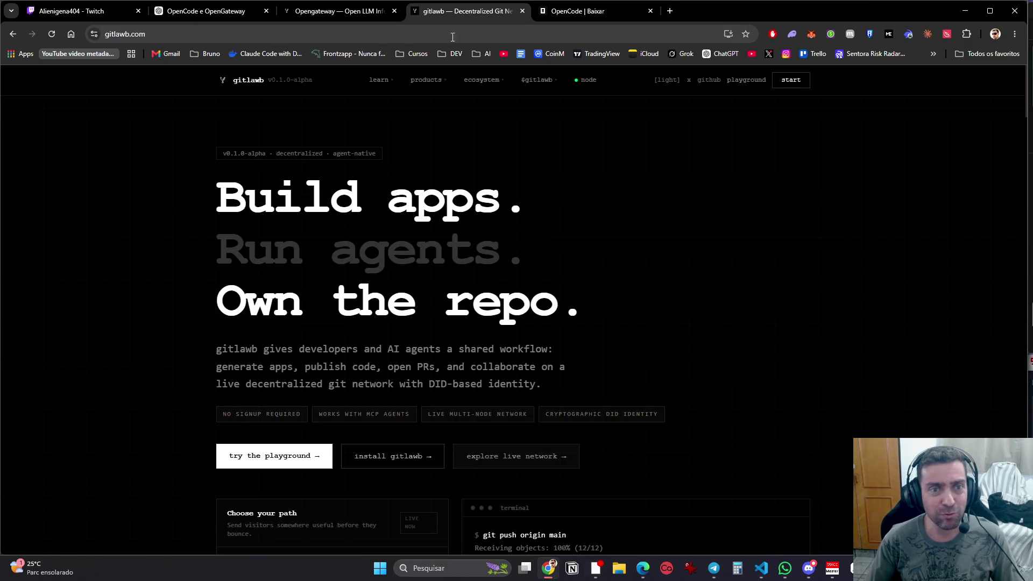
mouse_move(440, 98)
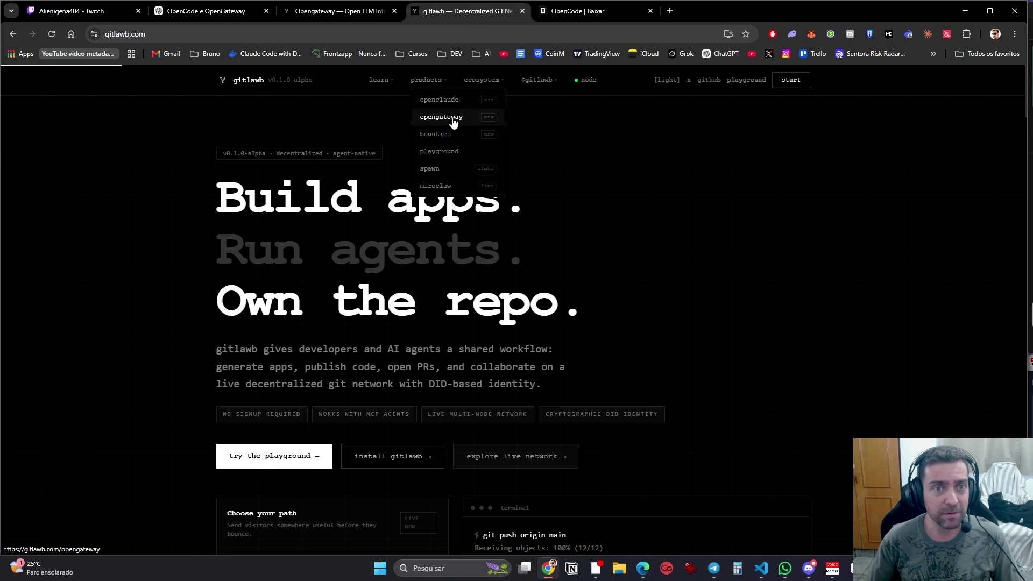
left_click(455, 119)
left_click(338, 11)
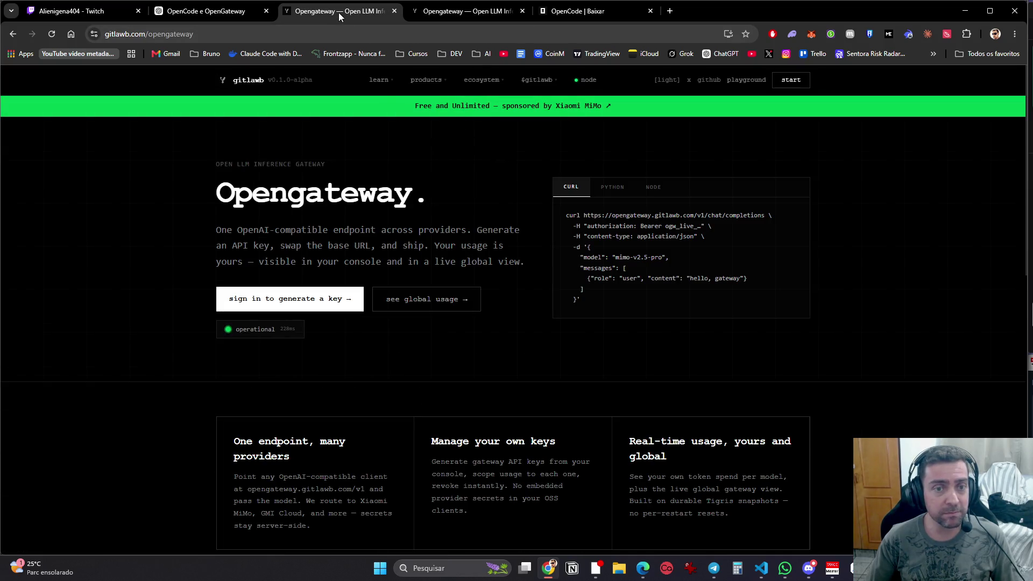
left_click(394, 10)
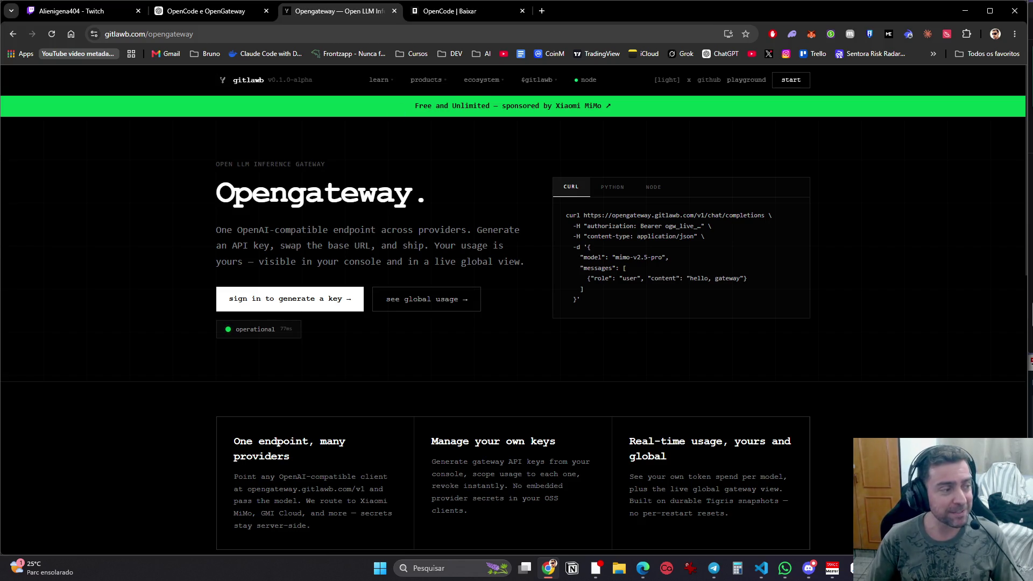
Step: Open the Xiaomi MiMo sponsor page separately, then return to Opengateway and sign in
key("alt+Tab")
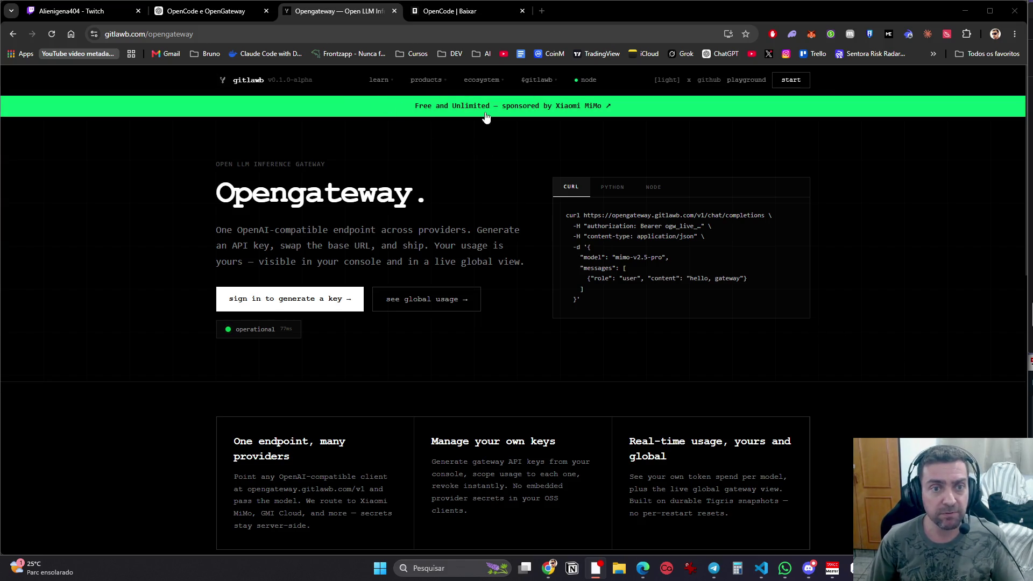
left_click(447, 127)
left_click(522, 111)
left_click(350, 11)
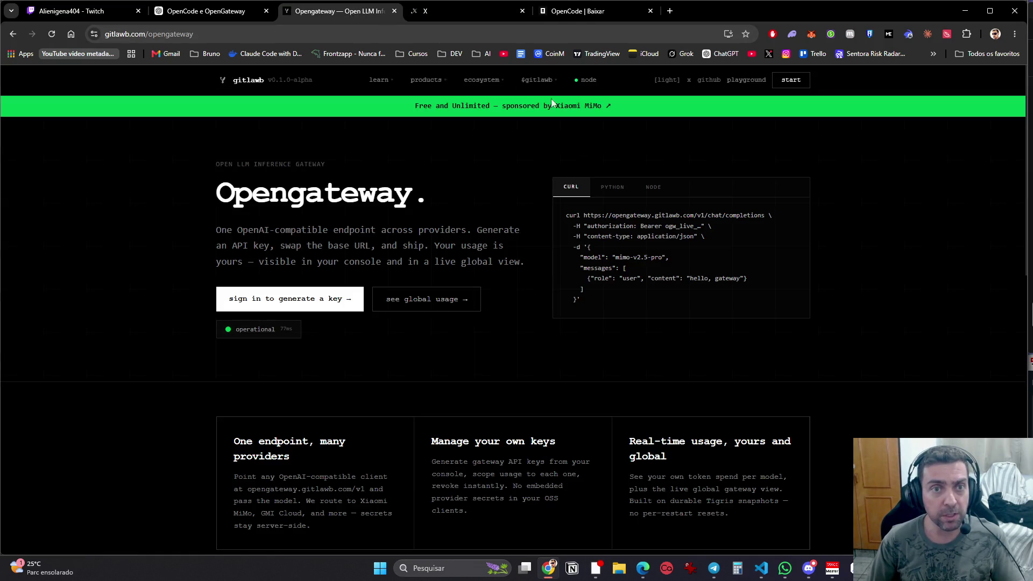
left_click(428, 81)
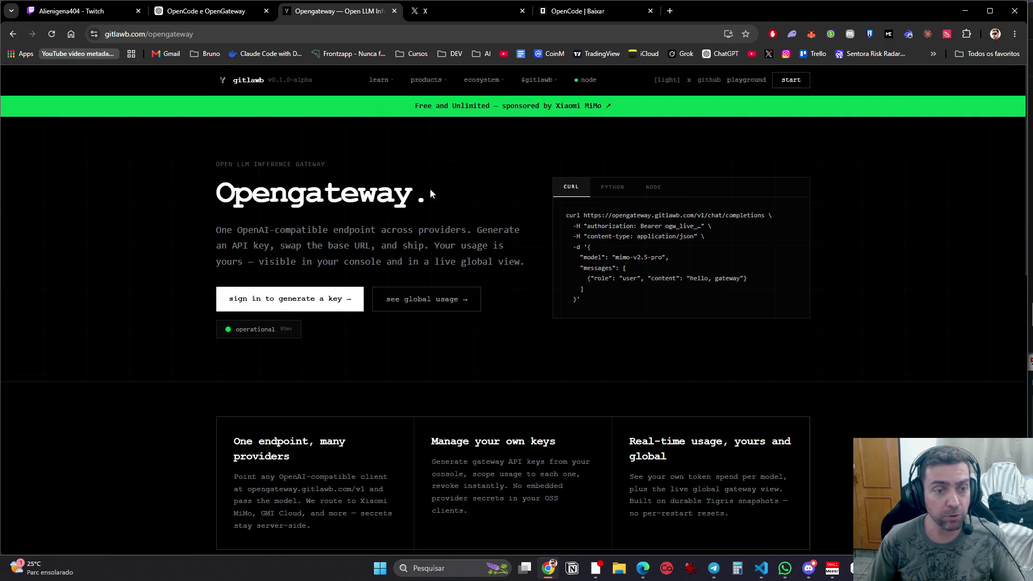
left_click(330, 306)
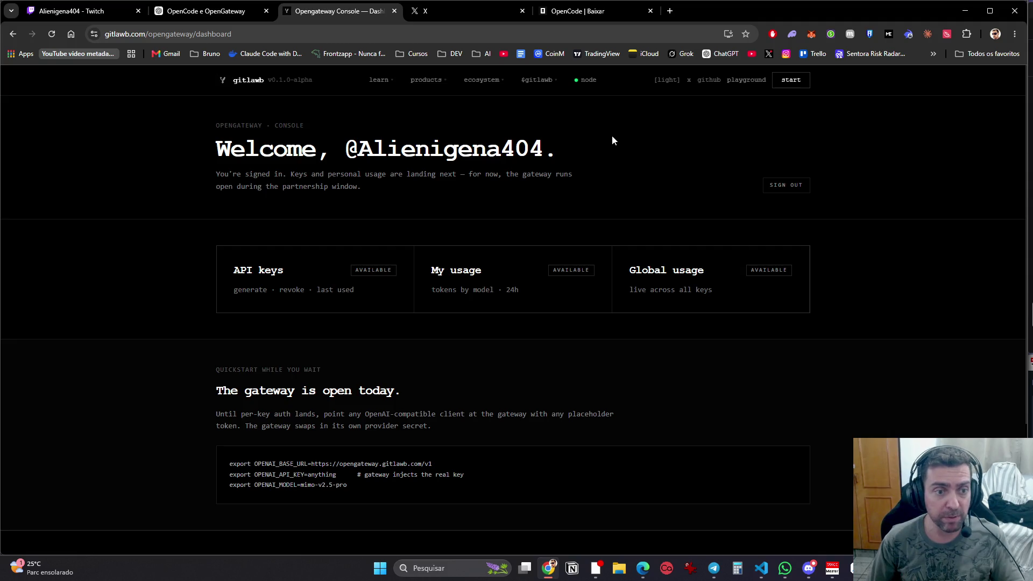
Step: Review the Opengateway API keys, cancel a new-key draft, and switch to OpenCode
left_click(374, 275)
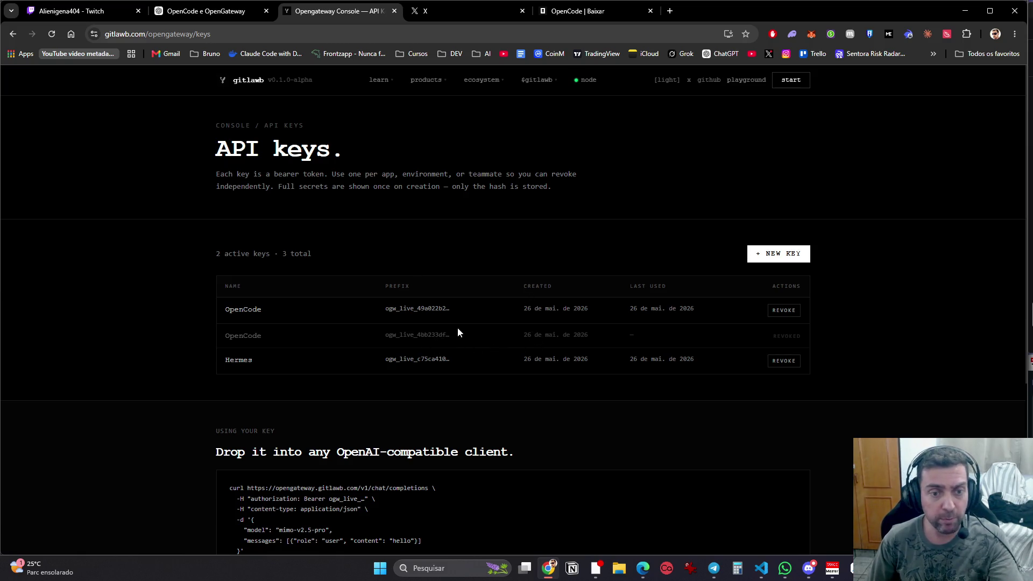
left_click(786, 258)
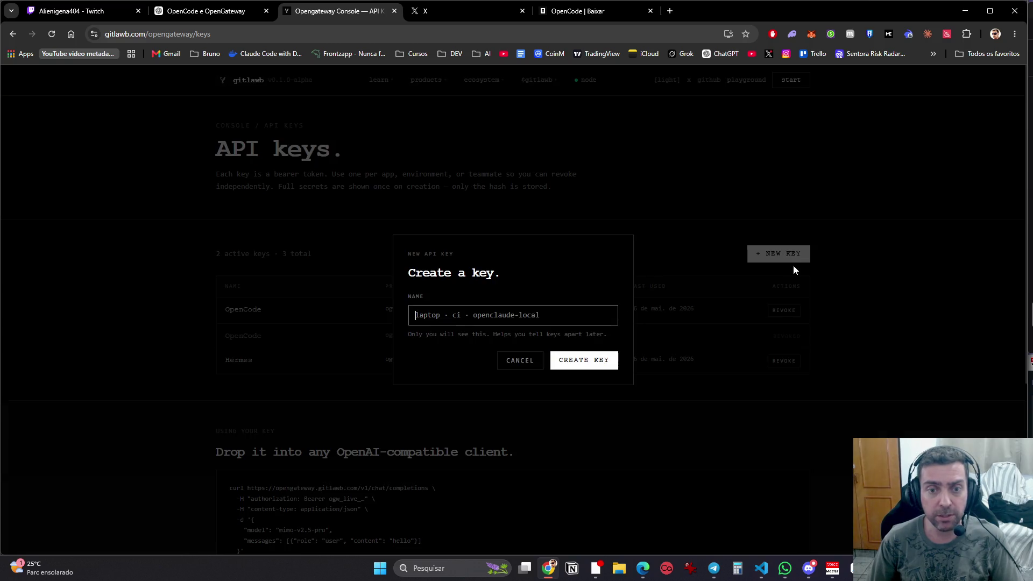
left_click(514, 363)
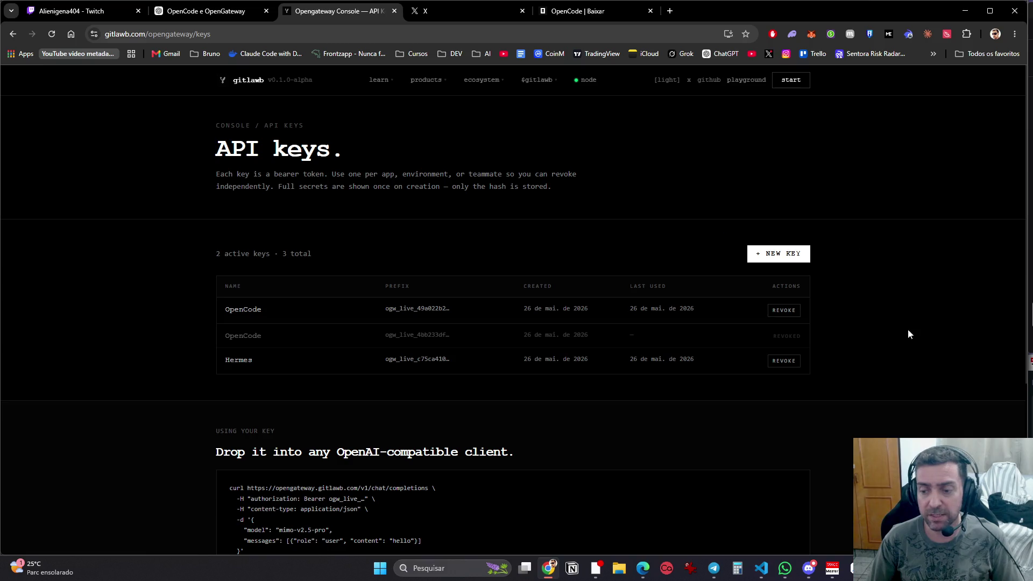
key("alt+Tab")
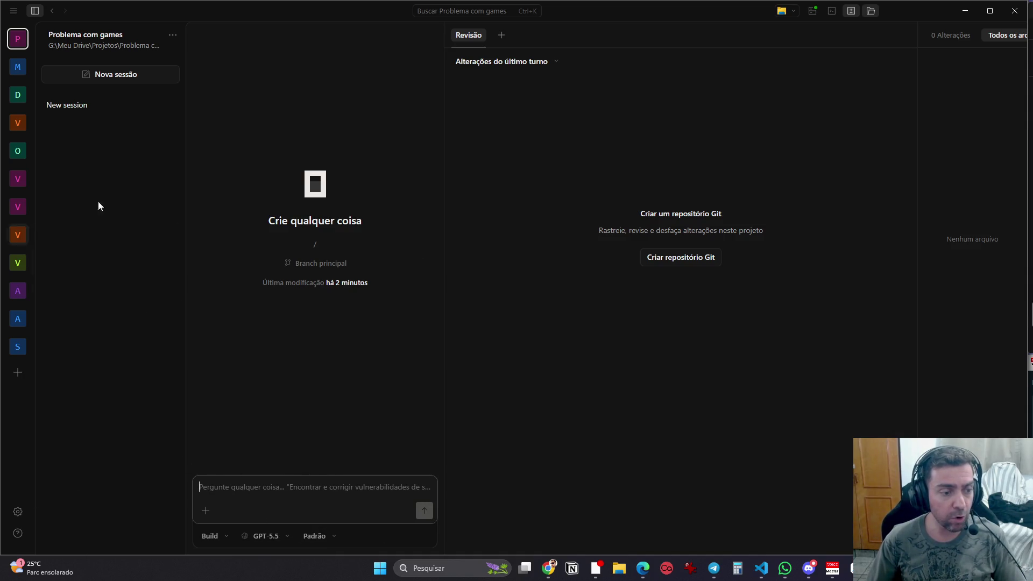
Step: From the model selector's Conectar provedor list, choose the Personalizado provider
left_click(281, 537)
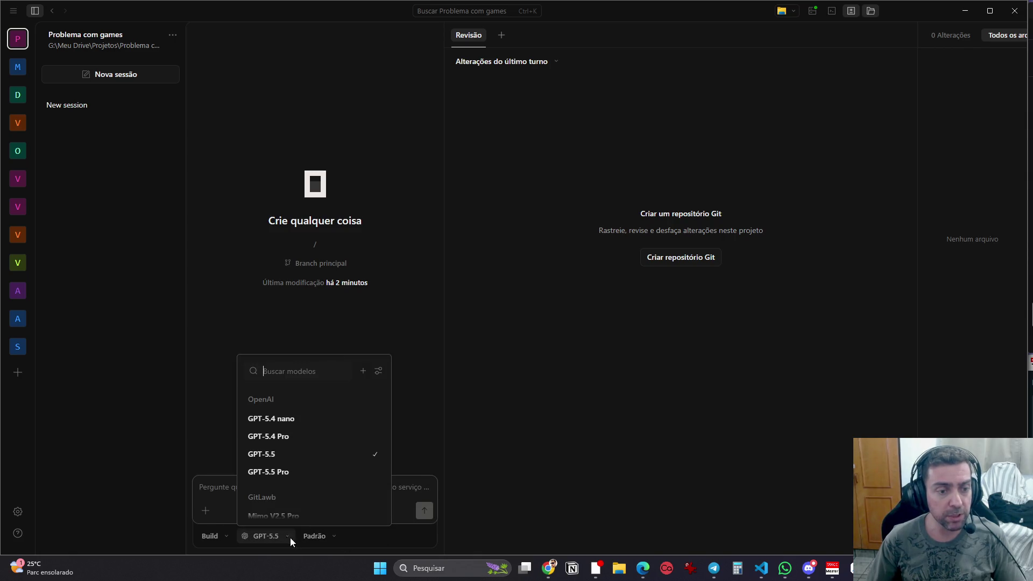
left_click(362, 371)
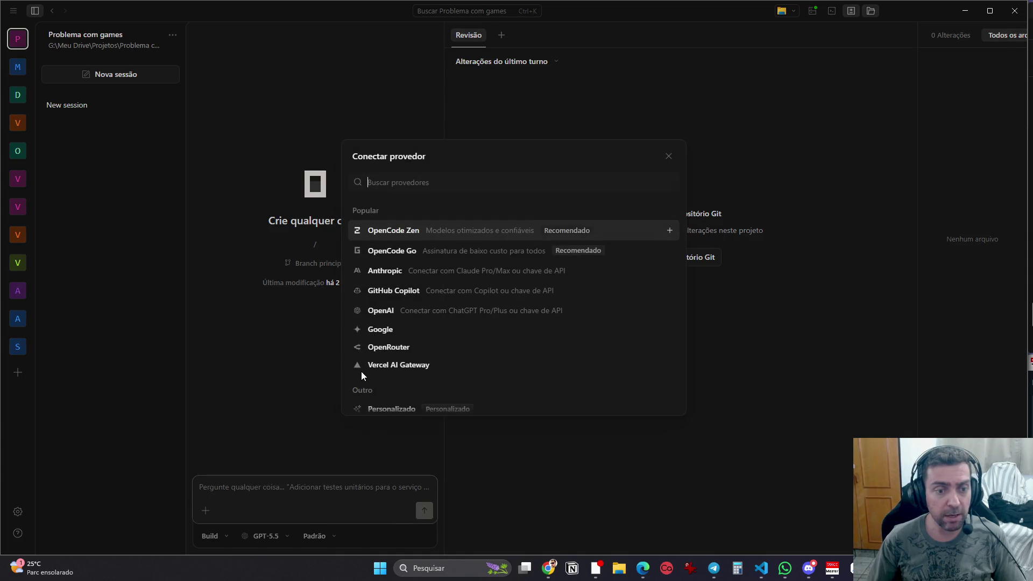
scroll(485, 342, "down", 1)
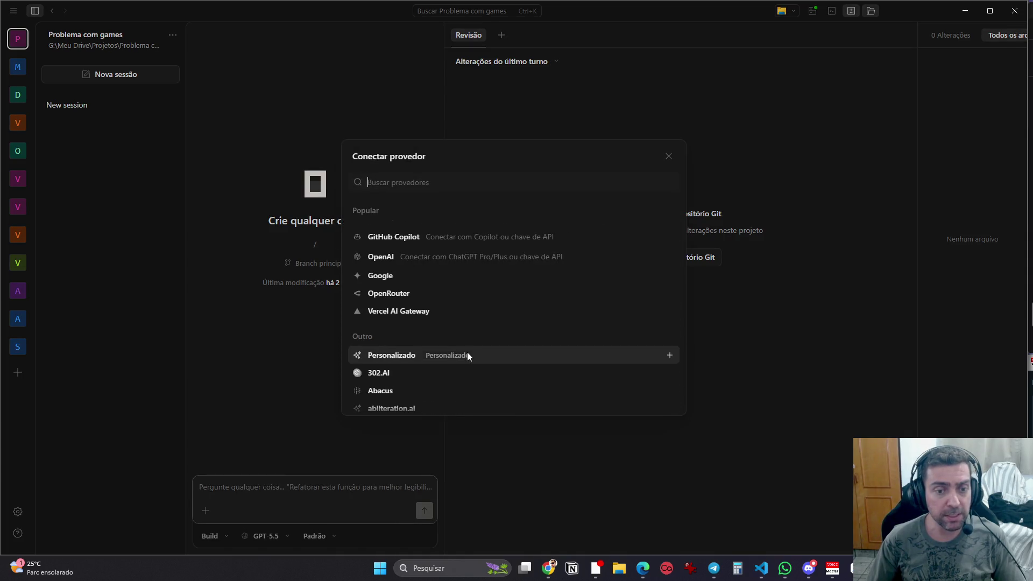
left_click(467, 352)
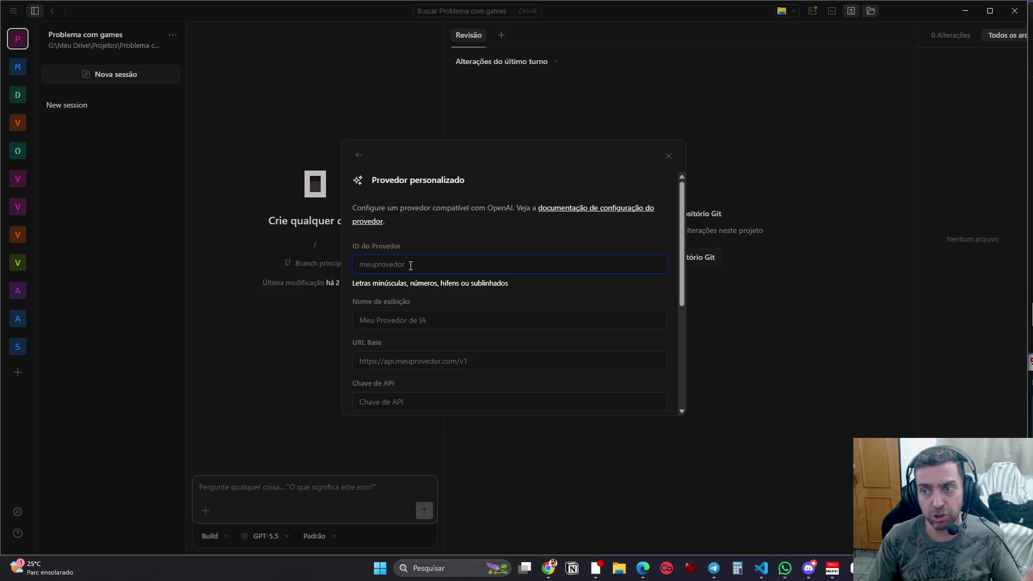
Step: Look over the display name, API key, model id and model name fields
left_click(408, 320)
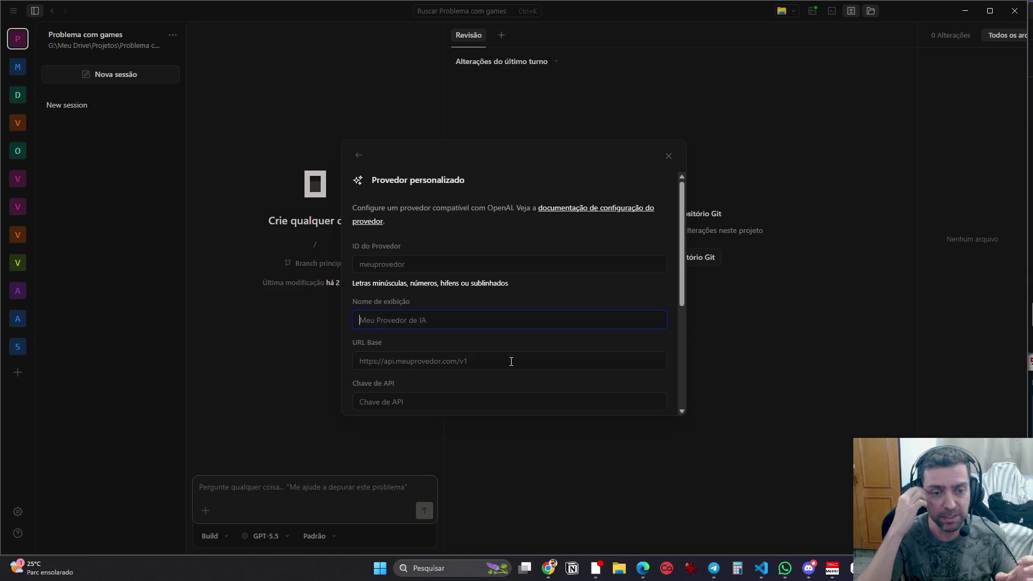
scroll(508, 339, "down", 2)
left_click(422, 298)
left_click(420, 357)
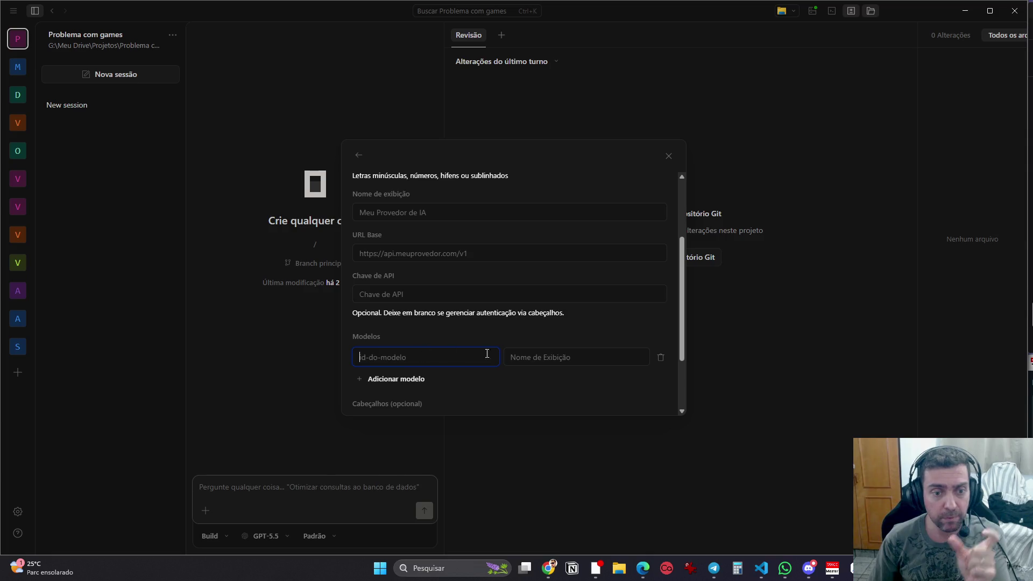
left_click(553, 358)
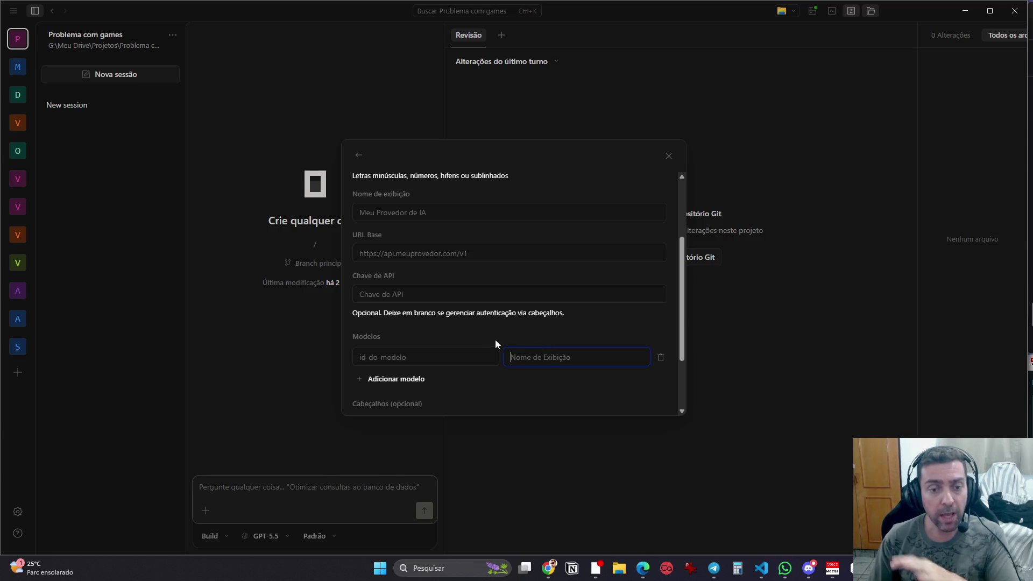
scroll(493, 340, "down", 1)
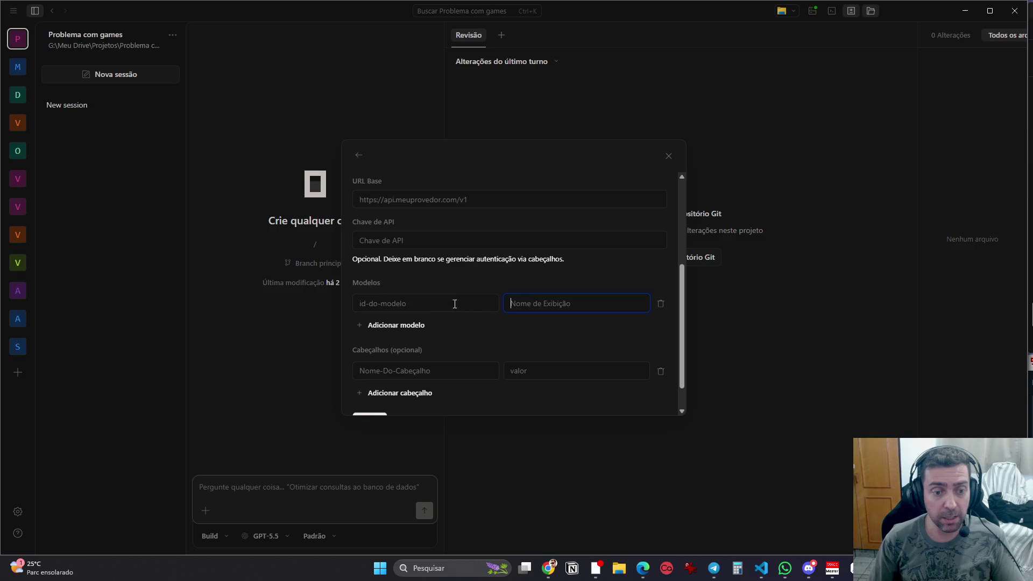
scroll(474, 333, "down", 1)
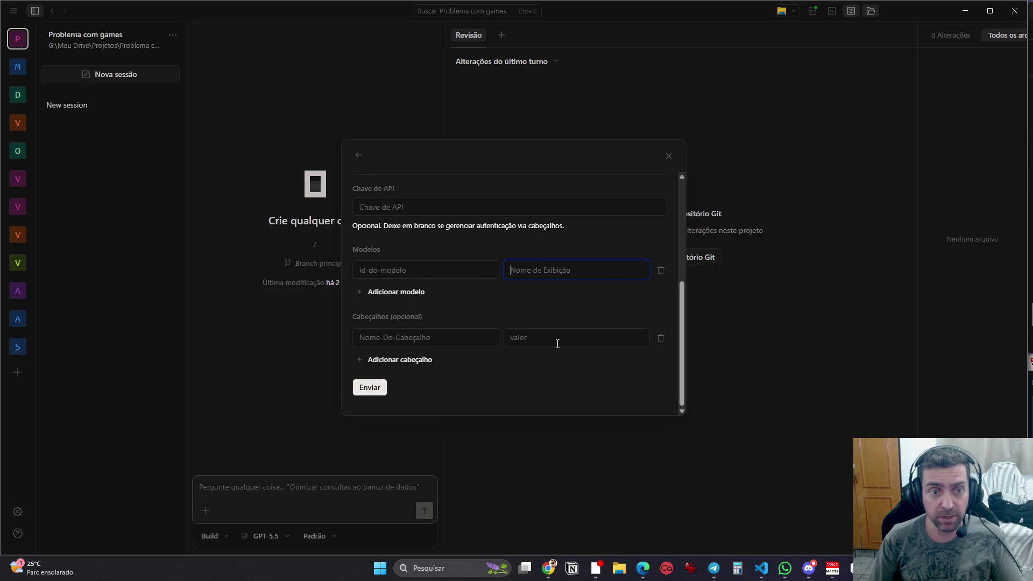
scroll(549, 348, "up", 5)
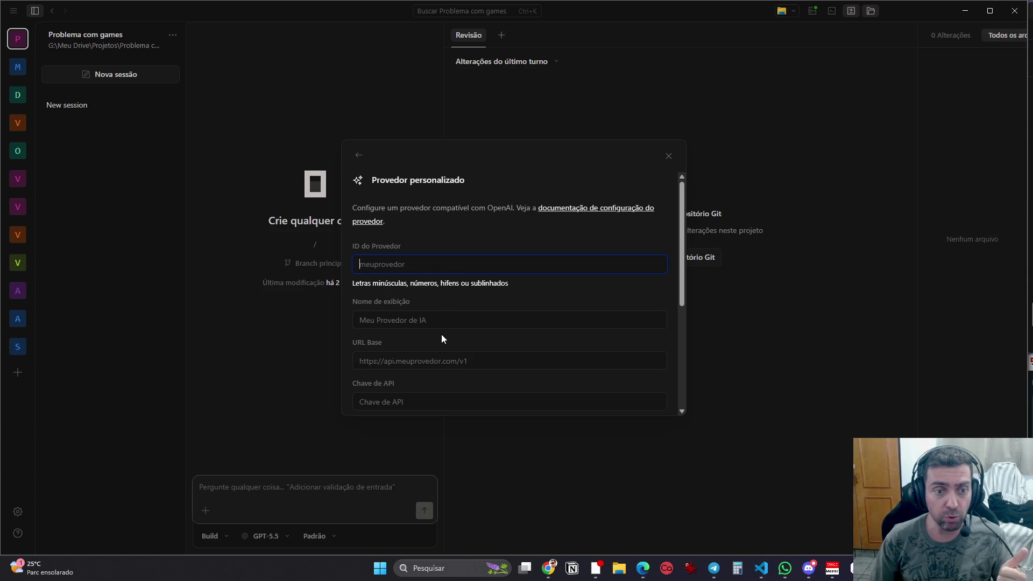
scroll(428, 315, "down", 1)
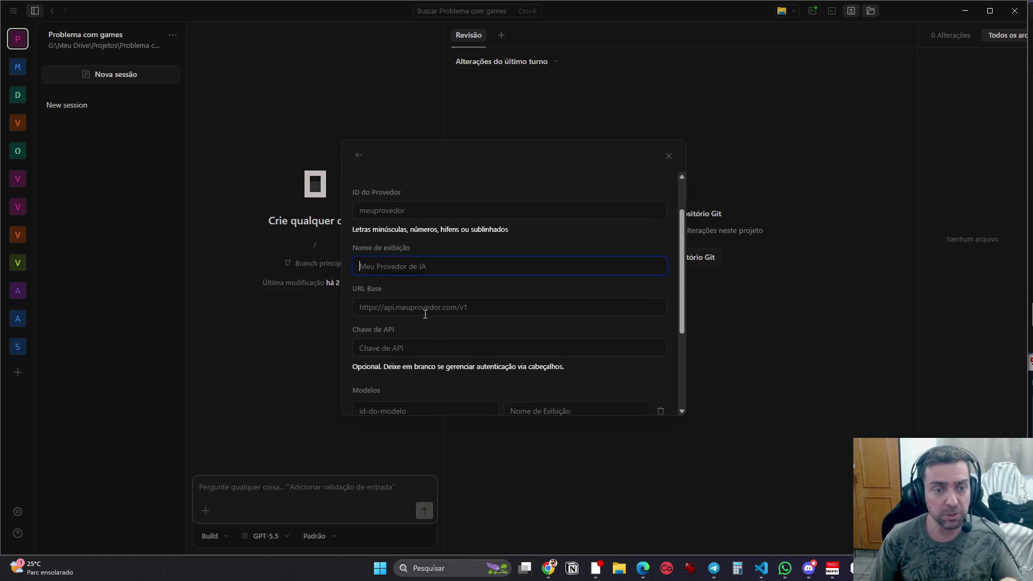
Step: Check the base URL field, dismiss the form unsubmitted, and show the model list
left_click(362, 304)
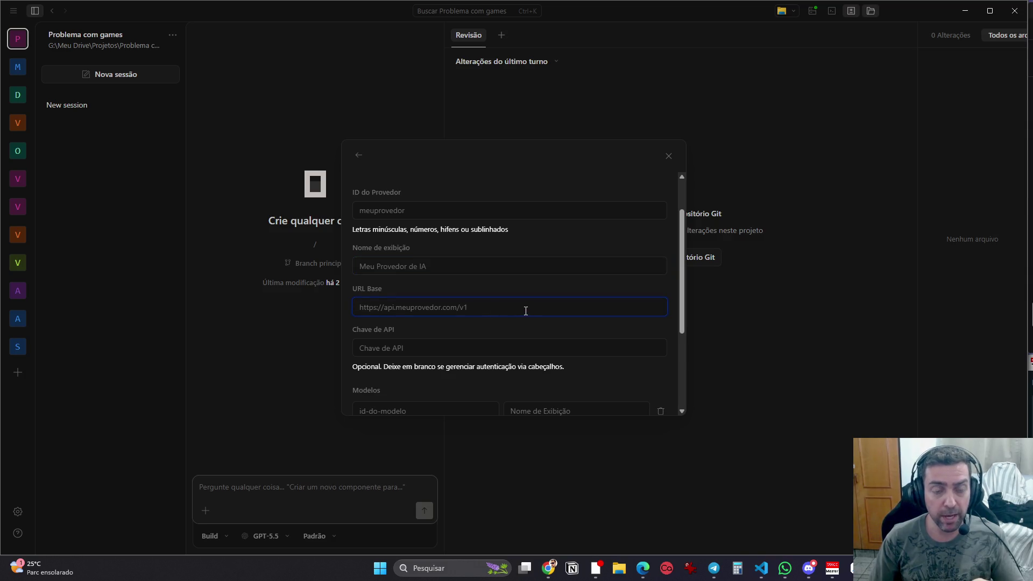
scroll(449, 299, "down", 1)
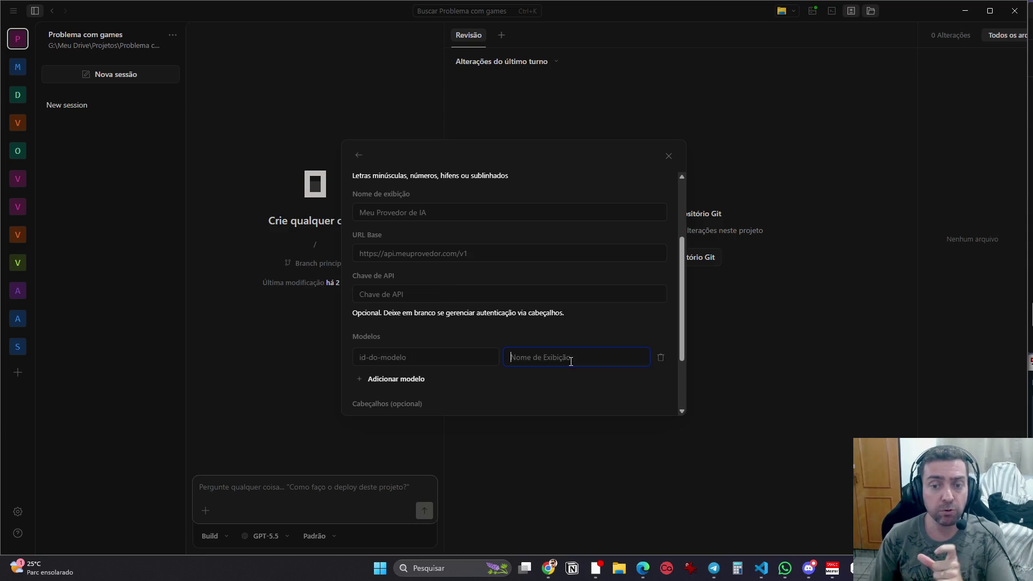
scroll(457, 395, "down", 3)
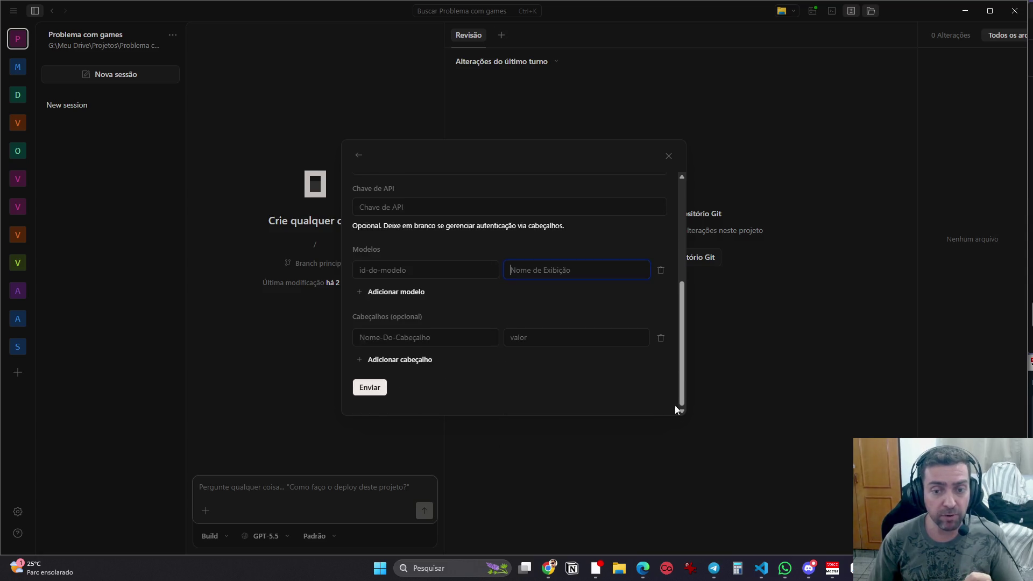
key("Escape")
left_click(269, 539)
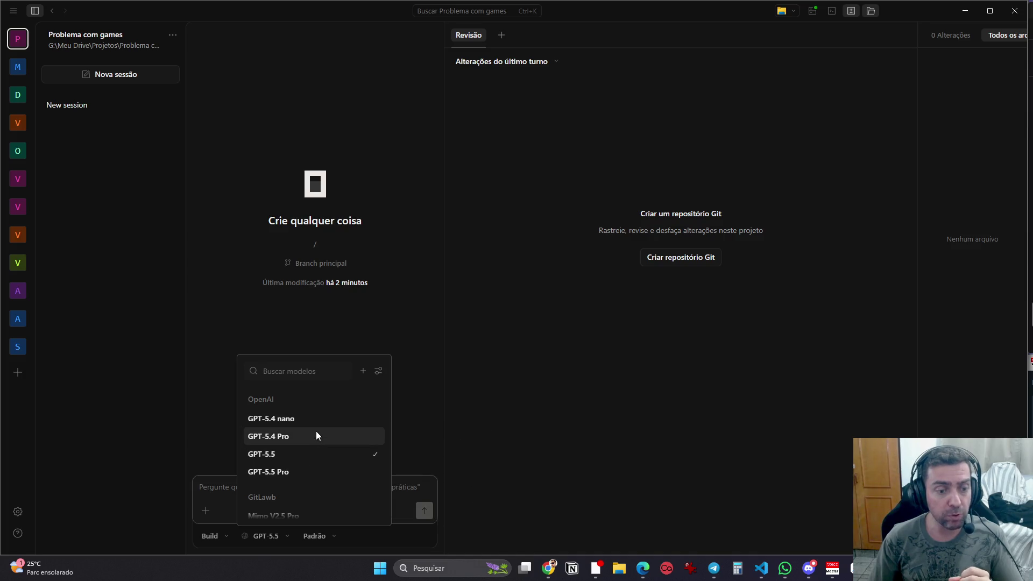
Step: Switch to Mimo V2.5 Pro, send 'Ola', then minimize OpenCode
scroll(316, 435, "down", 2)
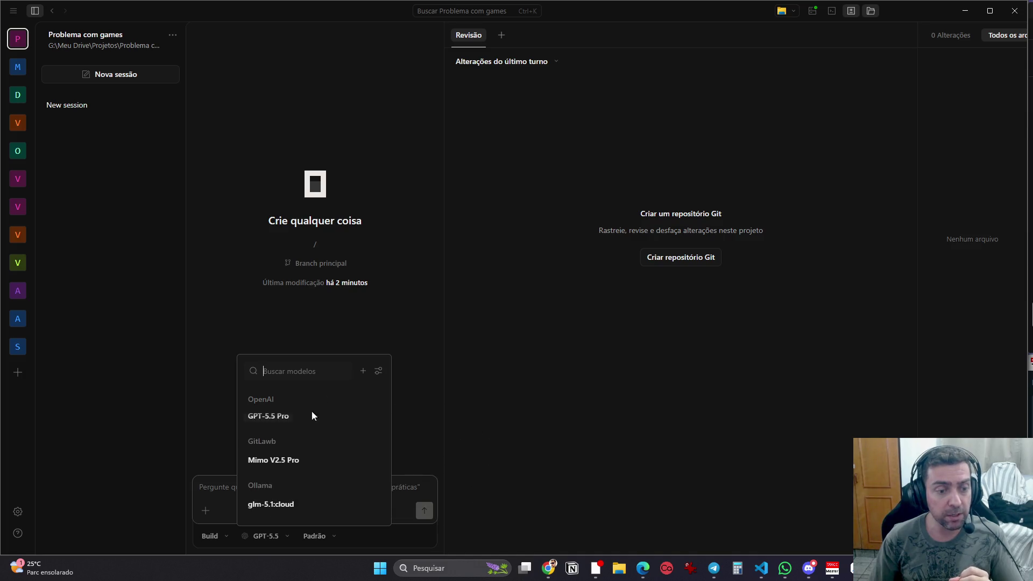
left_click(296, 461)
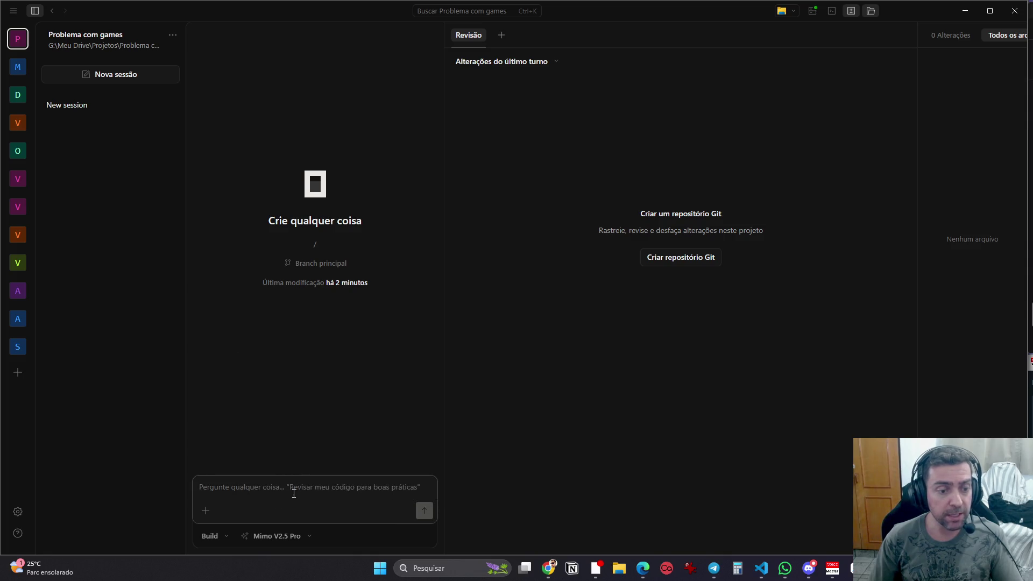
type("Ola")
key("Return")
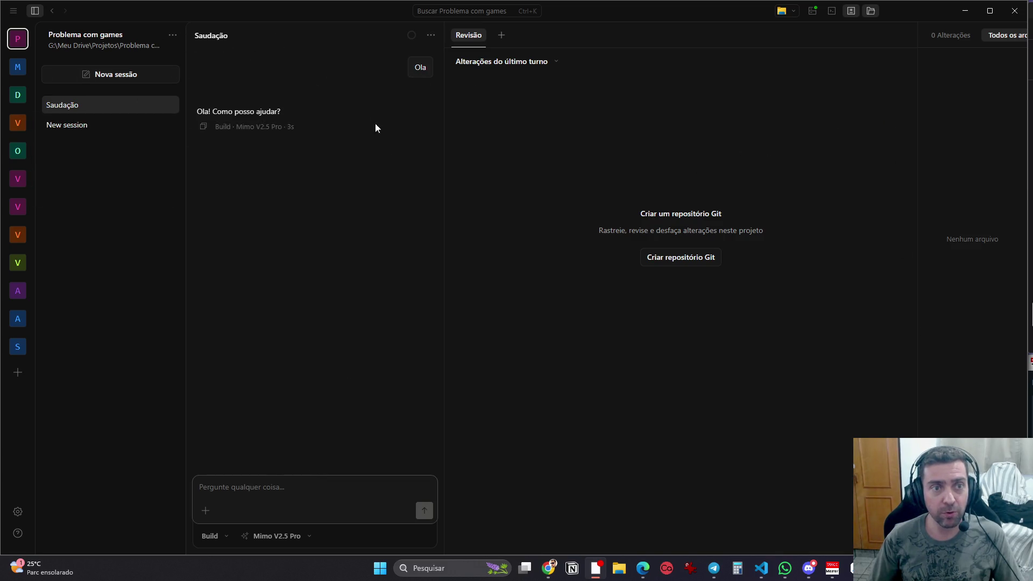
left_click(970, 11)
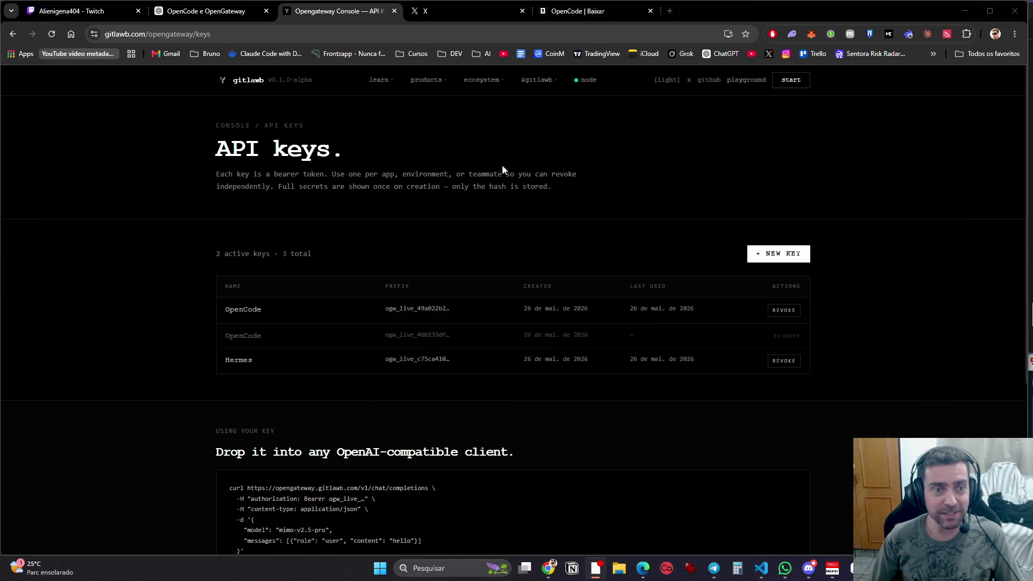
Step: Minimize the browser, view the member's screenshot in #chat-geral full size, then minimize Discord
left_click(964, 11)
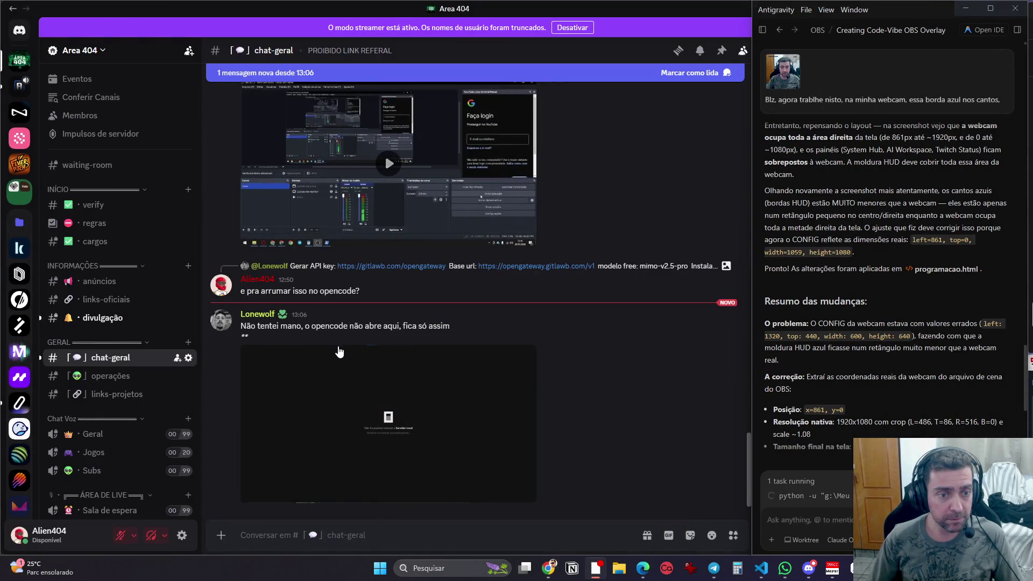
left_click(417, 408)
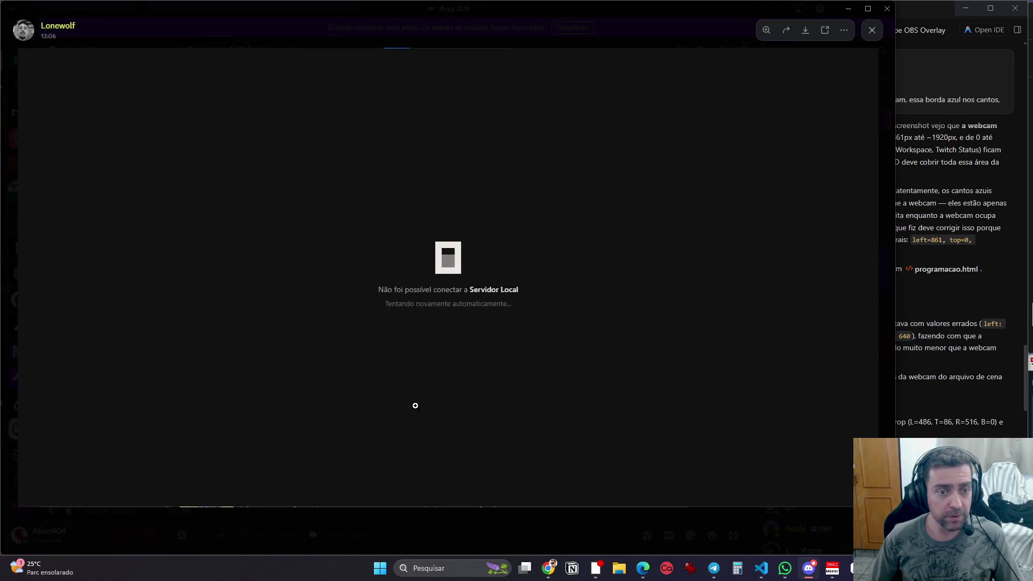
left_click(443, 385)
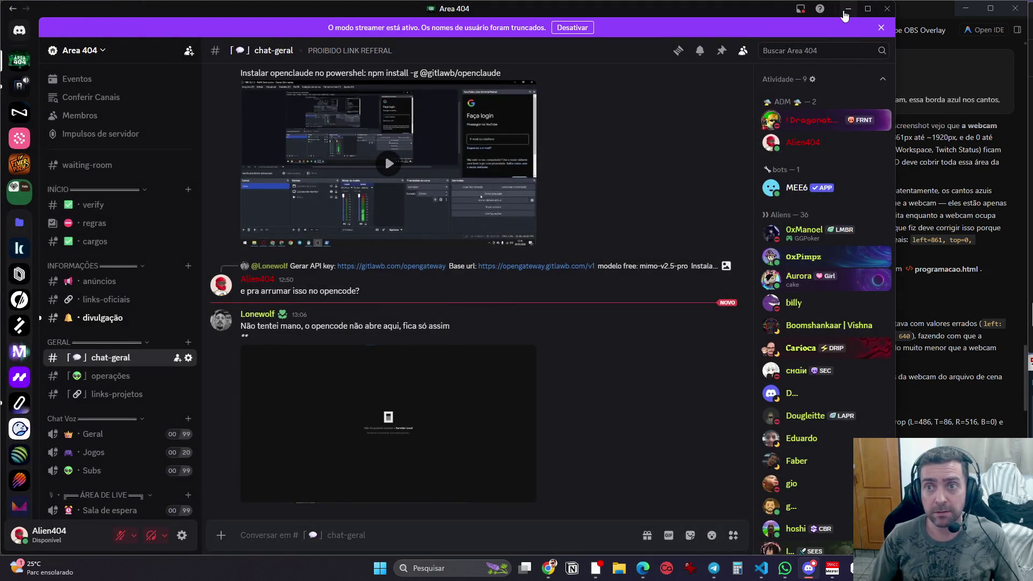
left_click(848, 10)
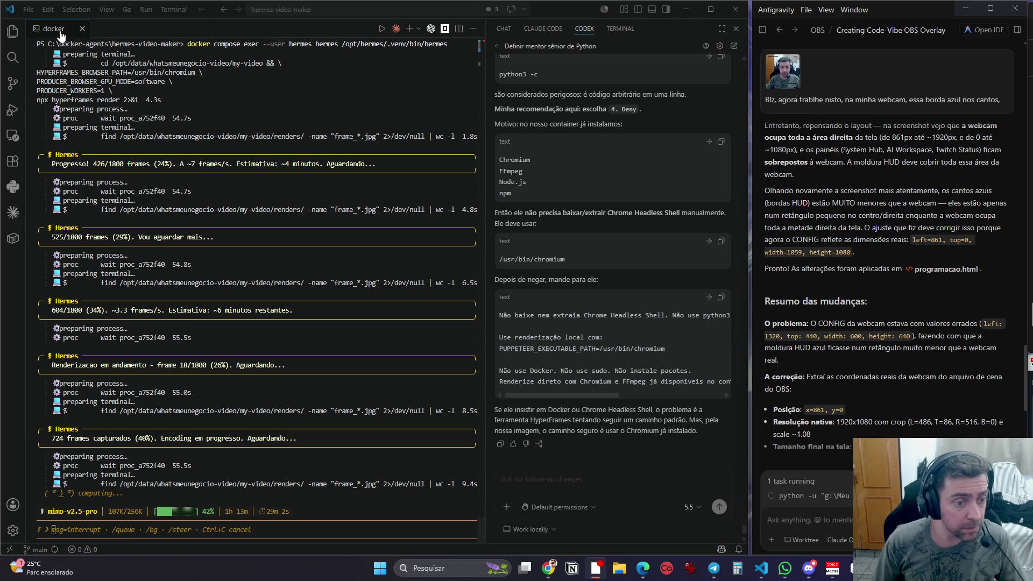
Step: Send a screen-region capture to the Codex chat, then return to the browser's X tab
key("super+shift+s")
mouse_move(30, 37)
left_mouse_down()
mouse_move(350, 219)
mouse_move(512, 539)
left_mouse_up()
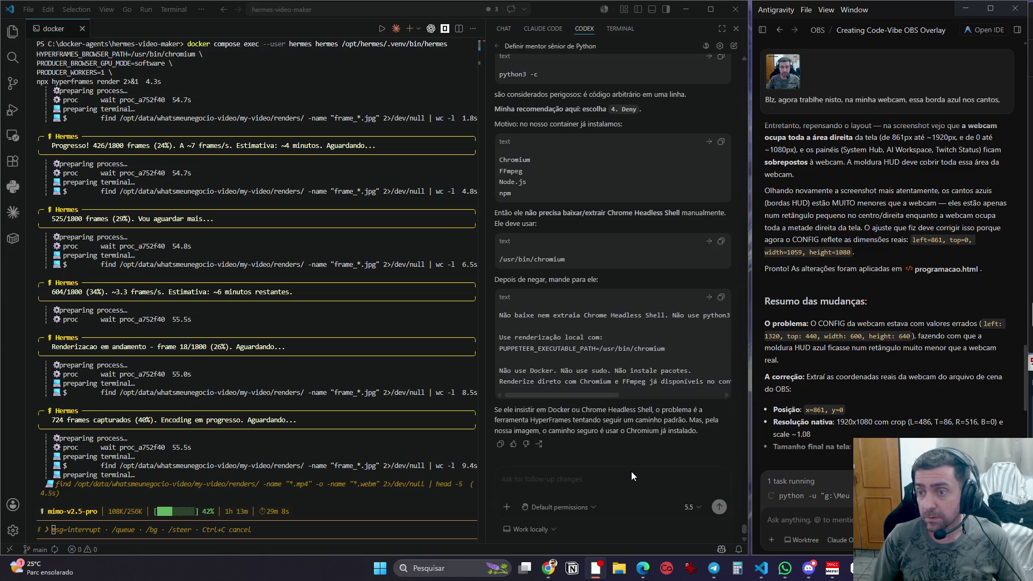
left_click(573, 481)
key("ctrl+v")
key("Return")
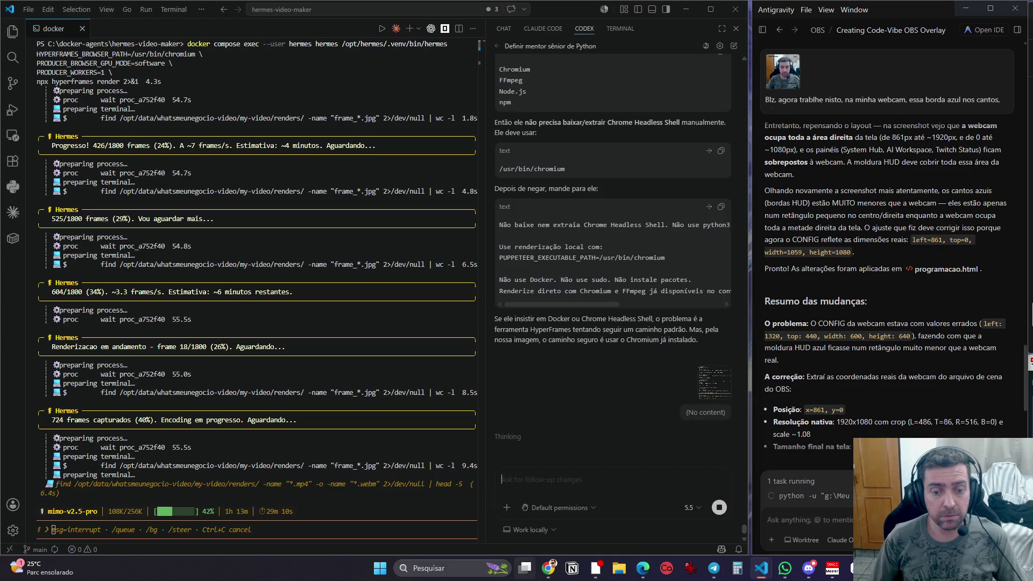
left_click(549, 568)
left_click(502, 14)
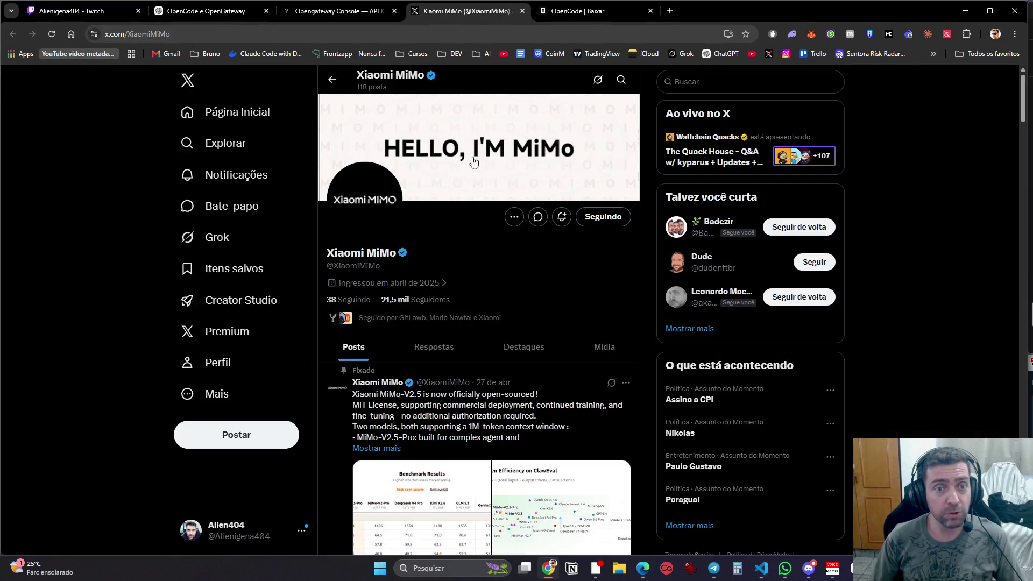
left_click(242, 112)
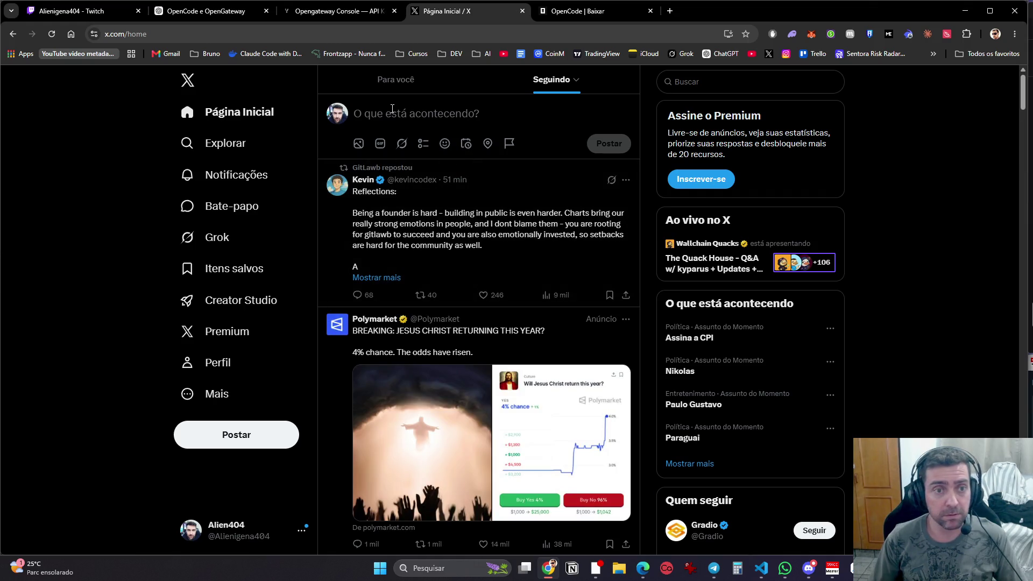
left_click(359, 143)
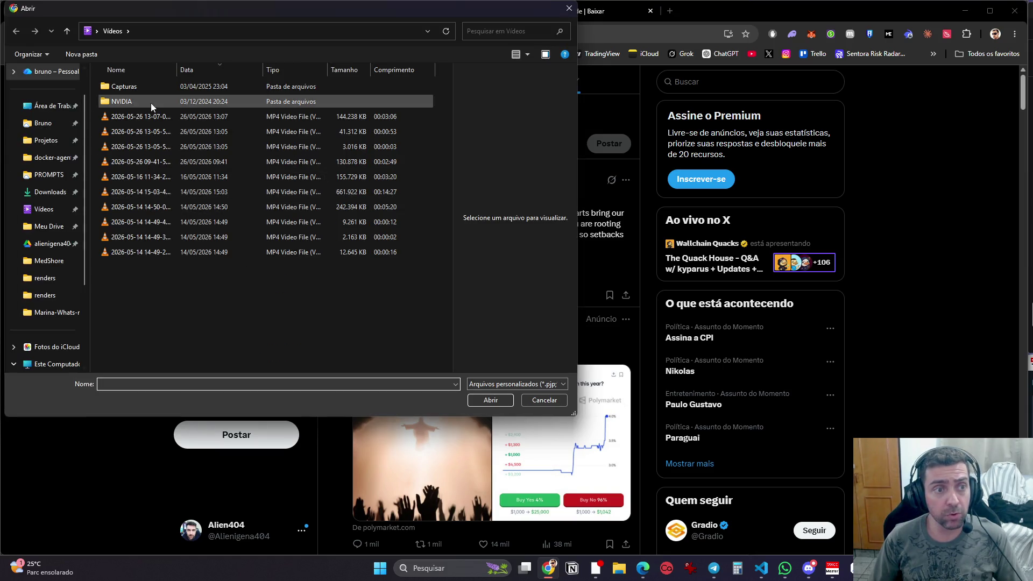
left_click(147, 117)
double_click(146, 117)
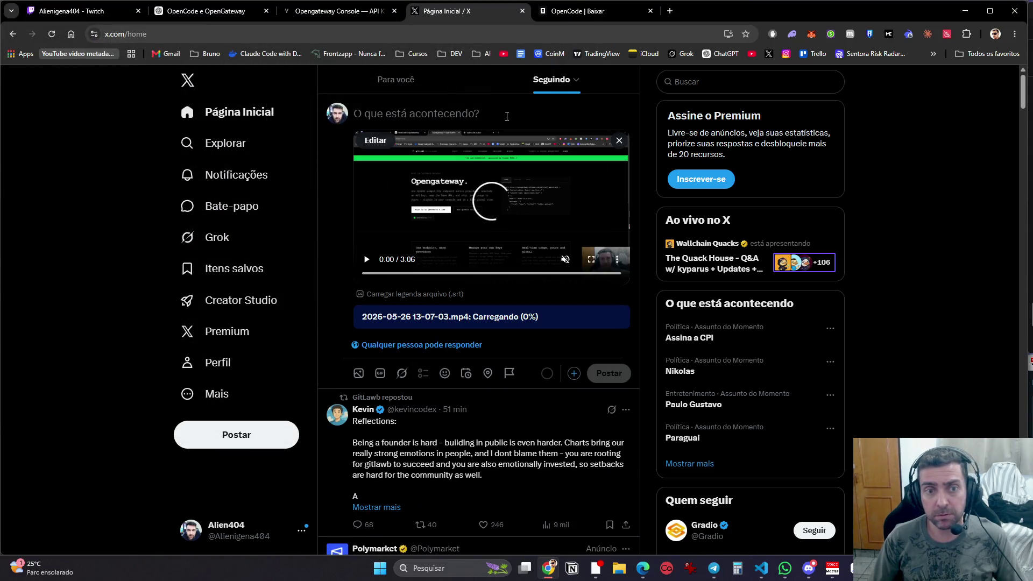
Step: Write the headline 'LLM DE QUALIDADE GRATUITA ATÉ O DIA 2 !!' in the post
key("Caps_Lock")
type("LLM ")
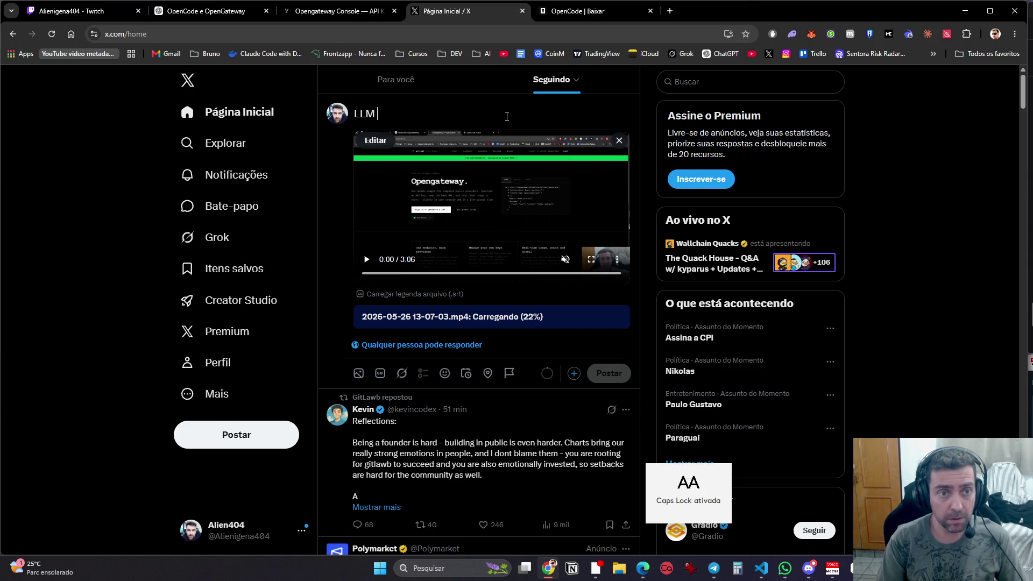
type("GRAT")
key("BackSpace")
key("BackSpace")
key("BackSpace")
type("D")
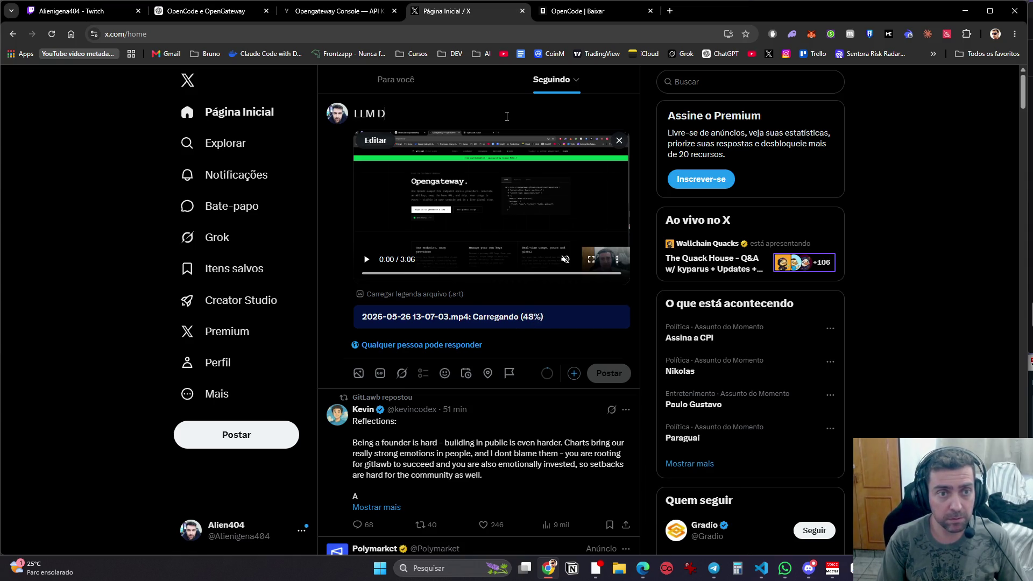
type("E QUALIDADE GRA")
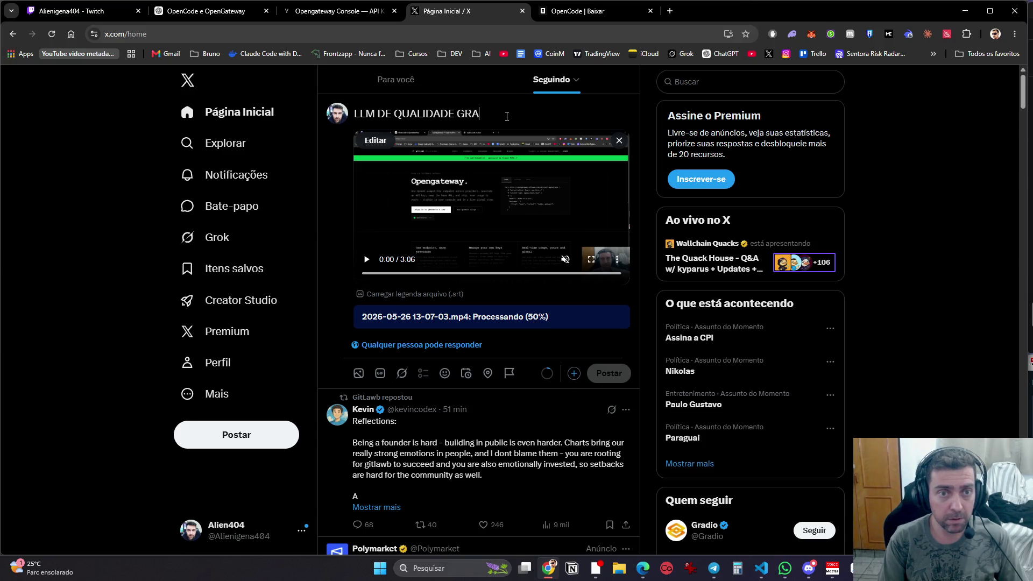
type("TUITA")
type(" ATÉ DIA")
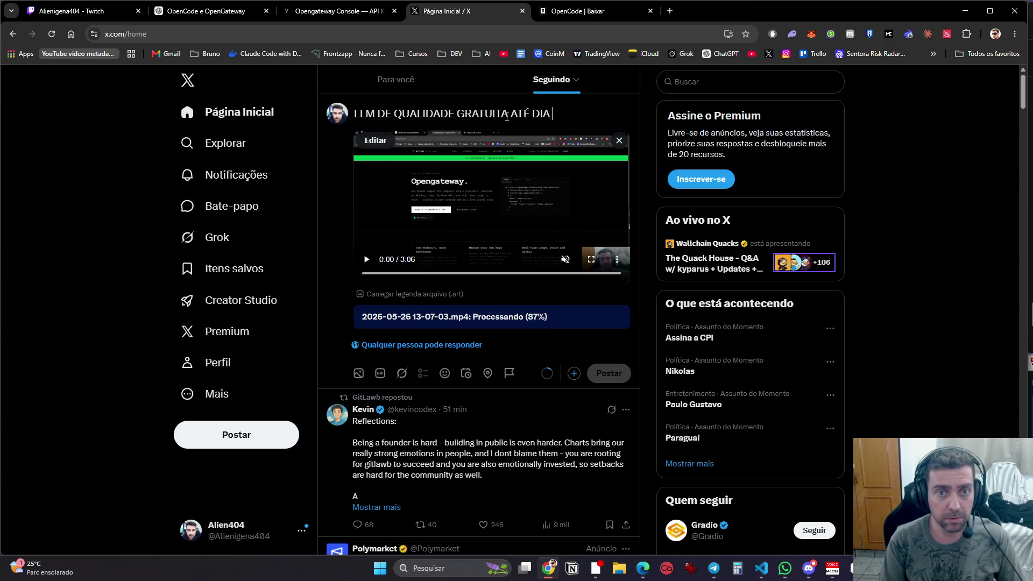
key("ctrl+2")
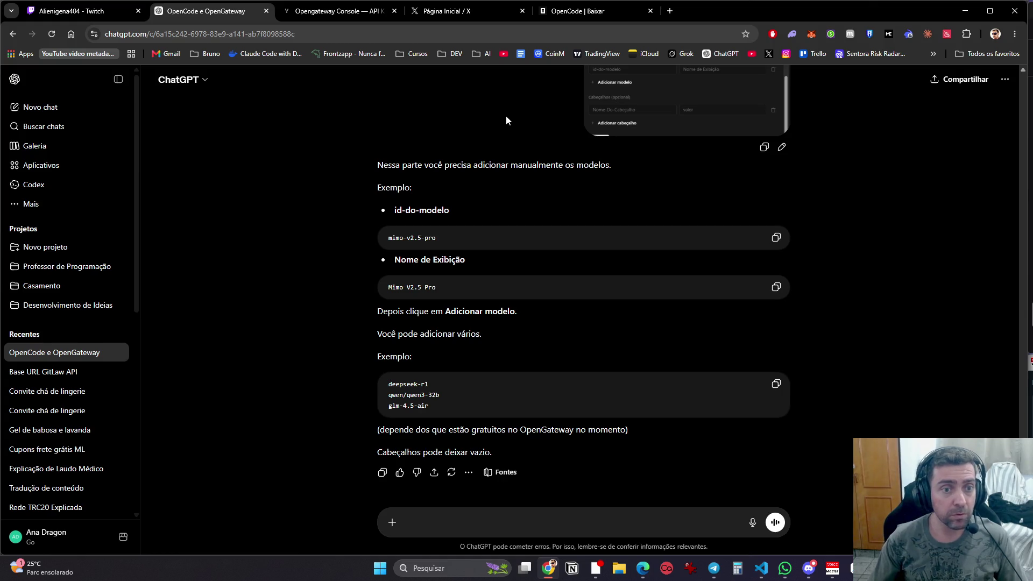
left_click(458, 34)
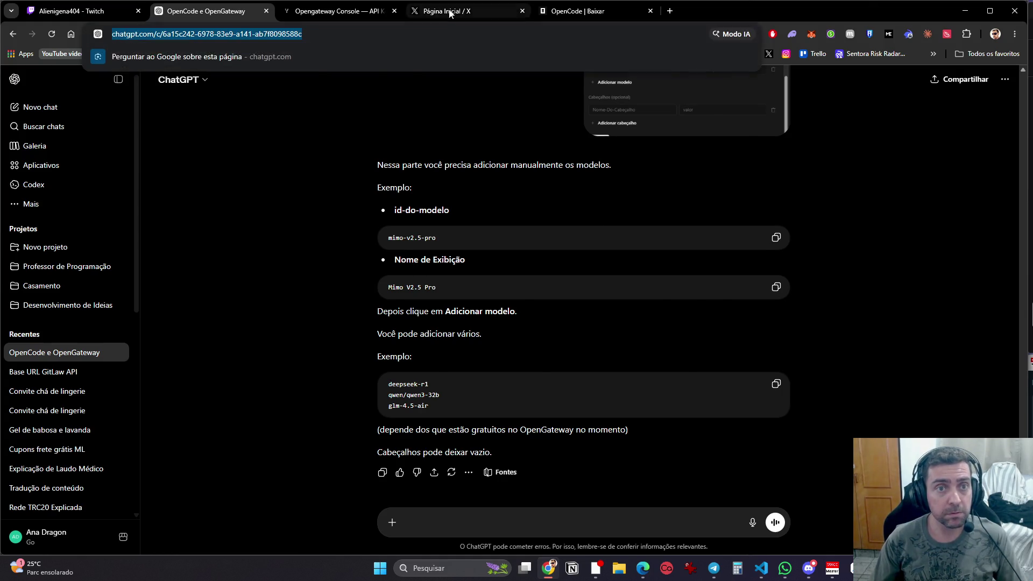
left_click(468, 11)
key("BackSpace")
key("BackSpace")
key("BackSpace")
type("O DIA 2 ")
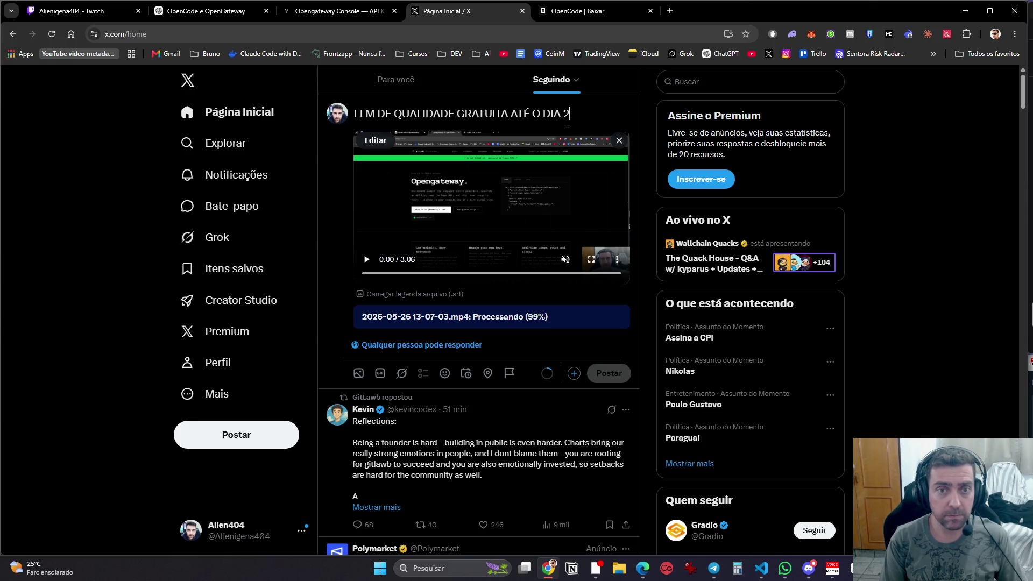
type("!!")
Step: Begin an excited second line ('Corre…') in the post, then go to ChatGPT's message box
key("Return")
key("Return")
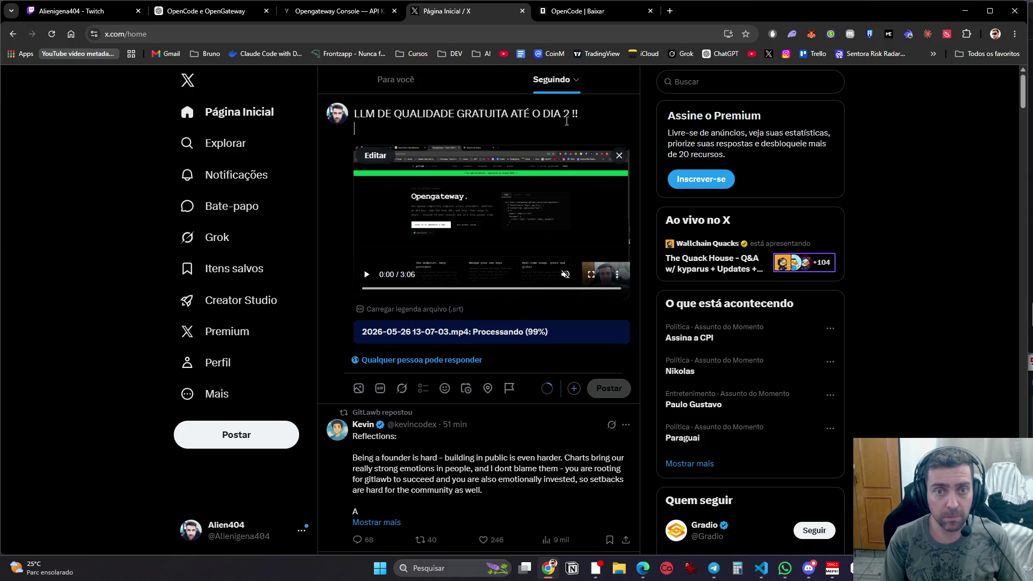
type("CO")
key("Caps_Lock")
type("rre")
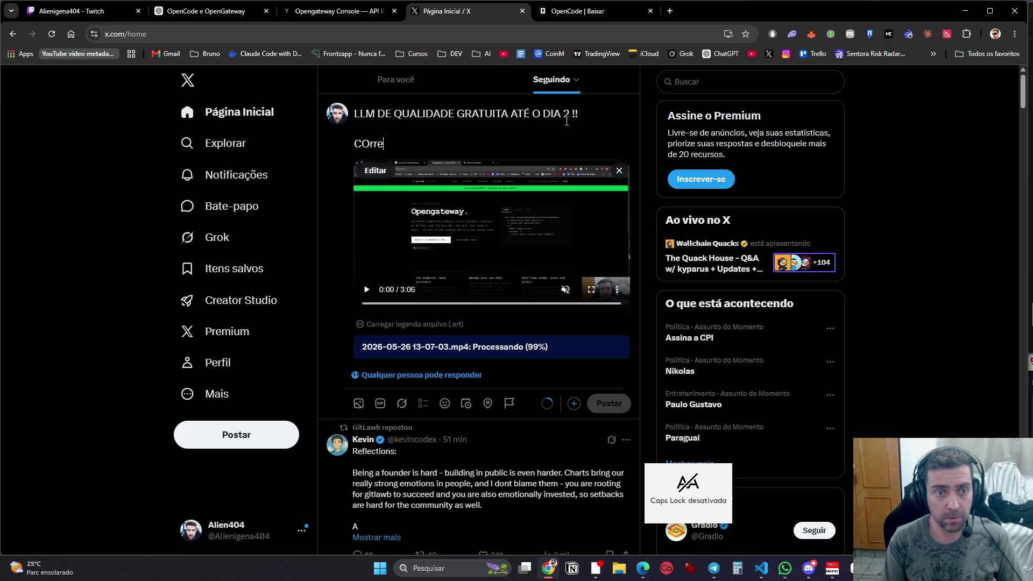
key("BackSpace")
key("BackSpace")
key("BackSpace")
key("BackSpace")
type("orreeeeeeeeeeee")
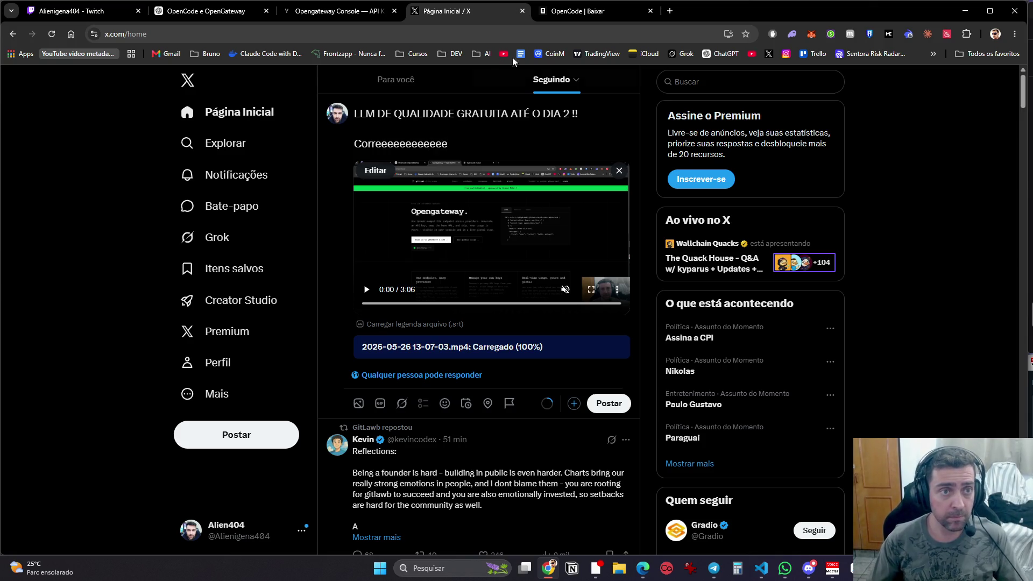
left_click(333, 11)
left_click(258, 10)
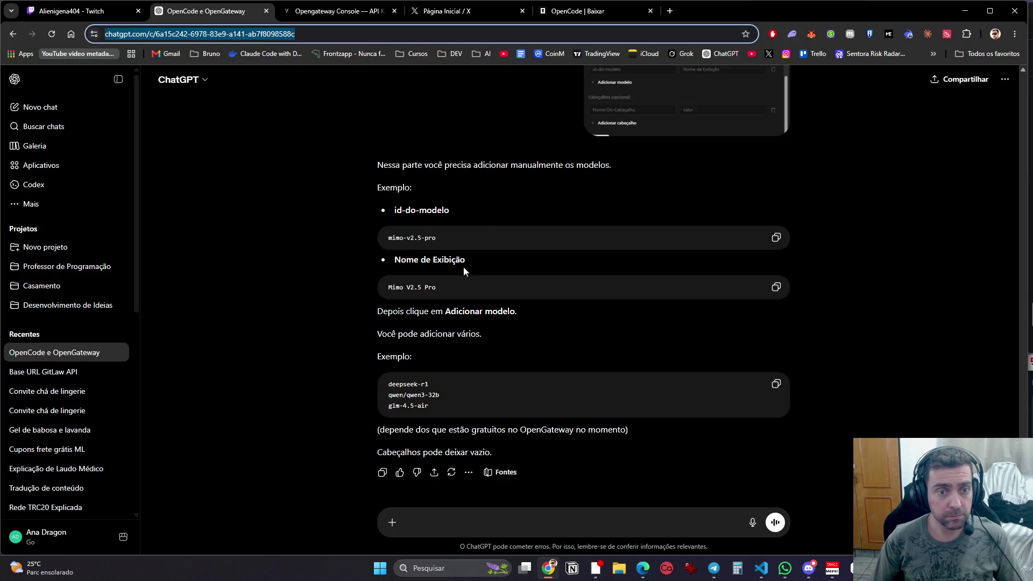
left_click(515, 532)
Step: Ask ChatGPT for a Twitter tutorial post (API key site, model id, name) and copy its opening
type("Gera um post ")
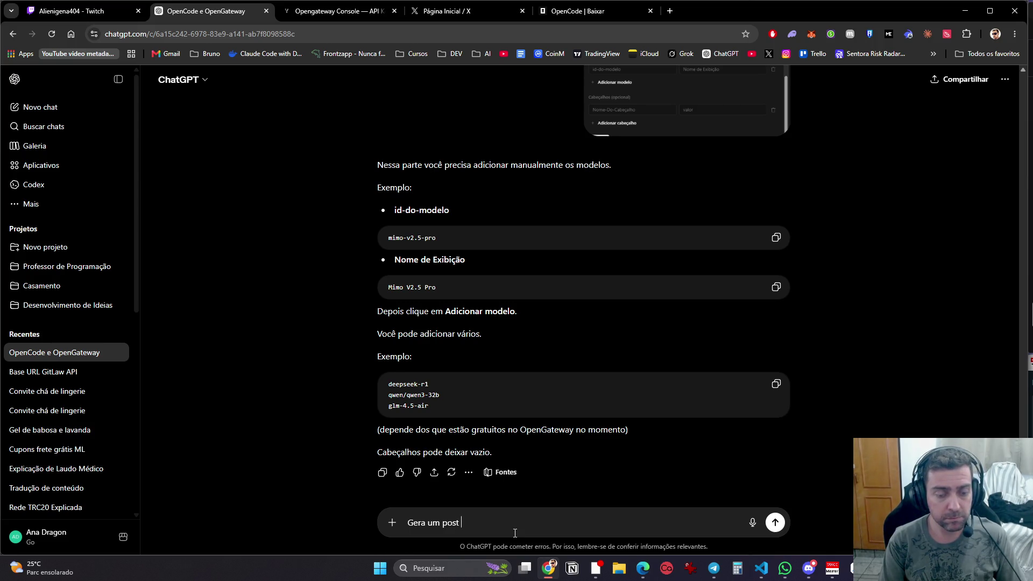
type("pro tw")
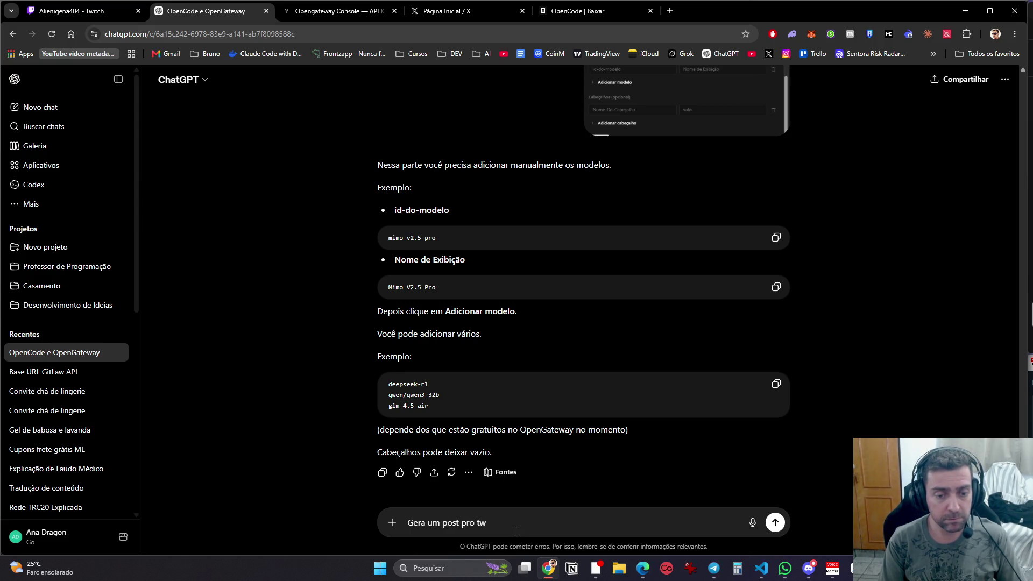
type("itter, tuto")
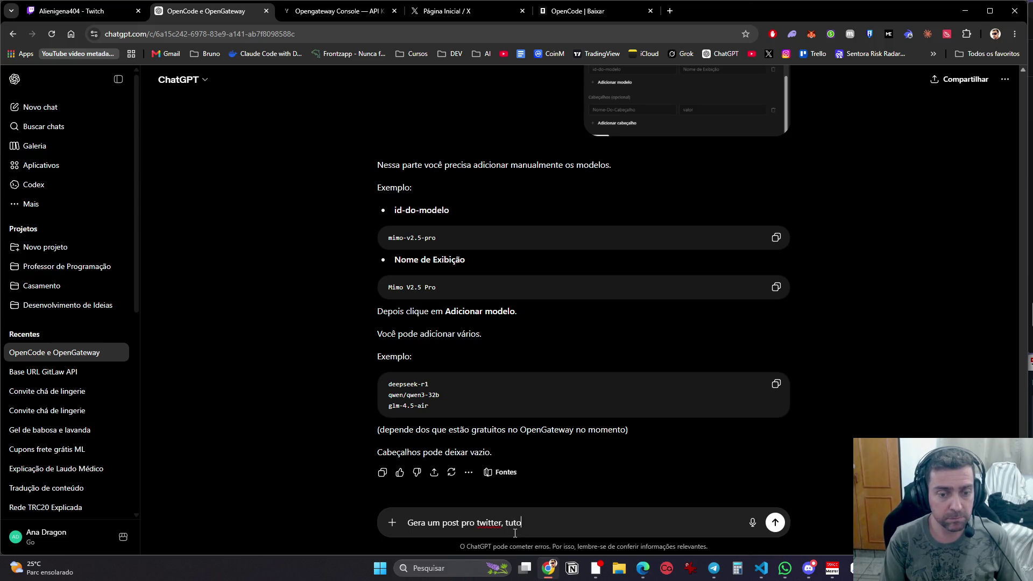
type("rial d")
key("BackSpace")
key("BackSpace")
type("com estas infos que vc me passou, site para pegar api ky, depois ido domolo, nome, etc")
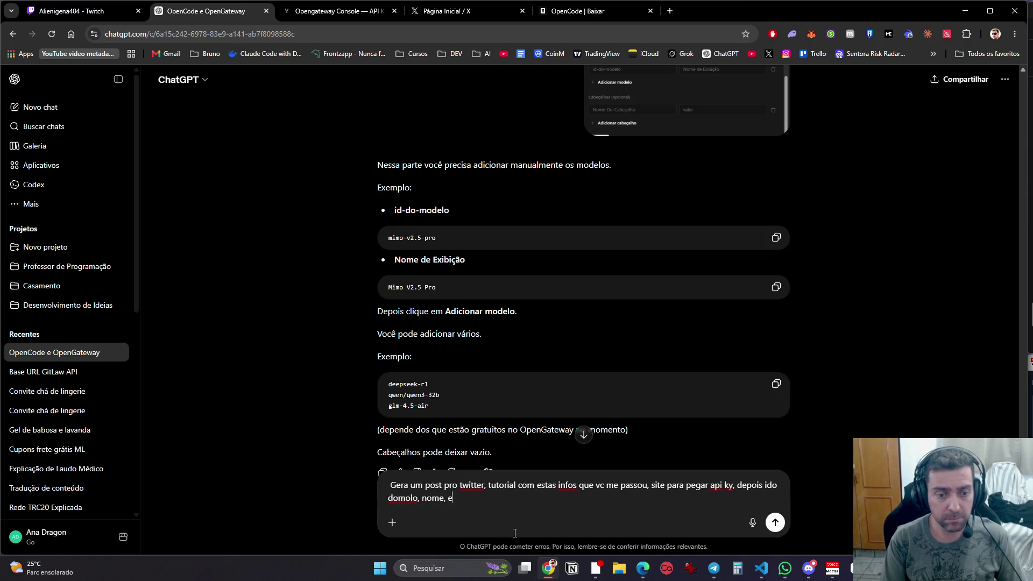
key("Return")
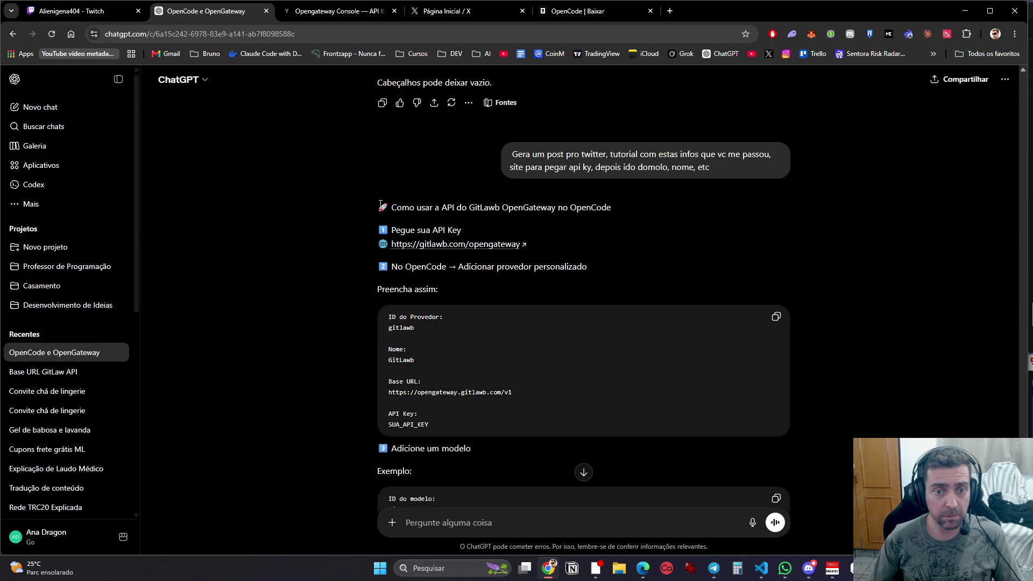
mouse_move(381, 204)
left_mouse_down()
mouse_move(446, 231)
mouse_move(463, 285)
left_mouse_up()
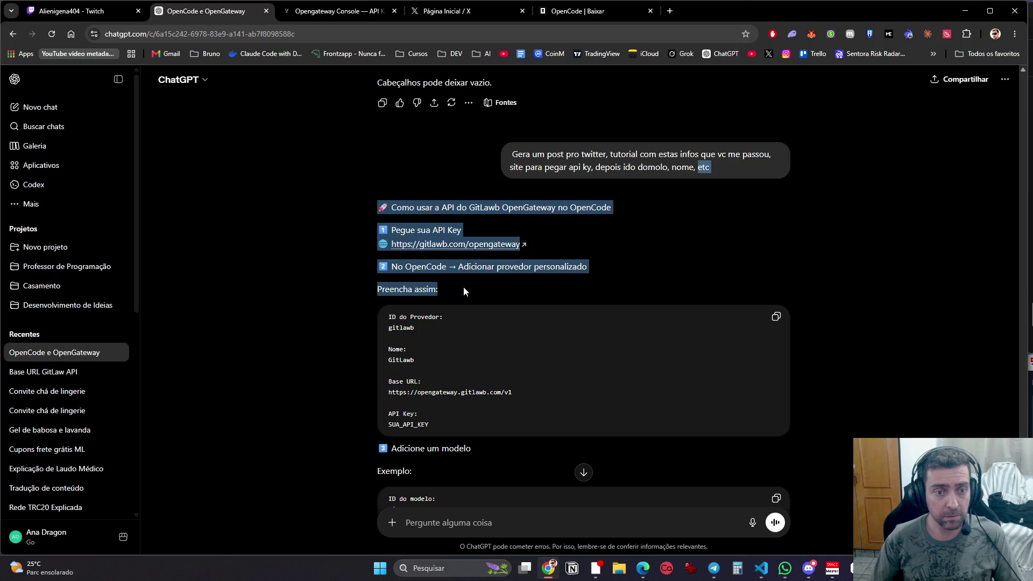
left_click(448, 12)
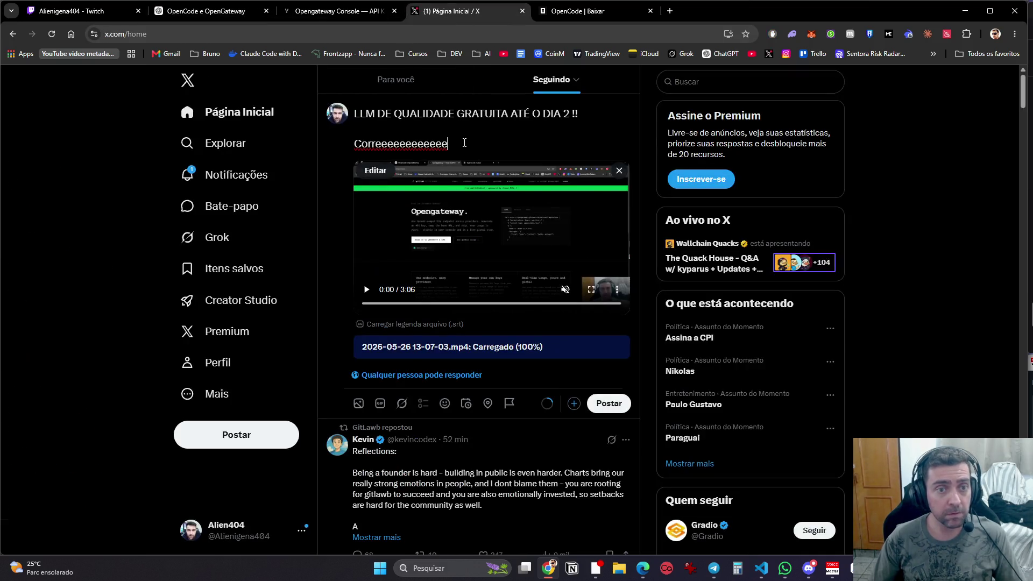
Step: Paste the tutorial opening into the post, replacing the second line
key("Return")
key("Return")
key("ctrl+v")
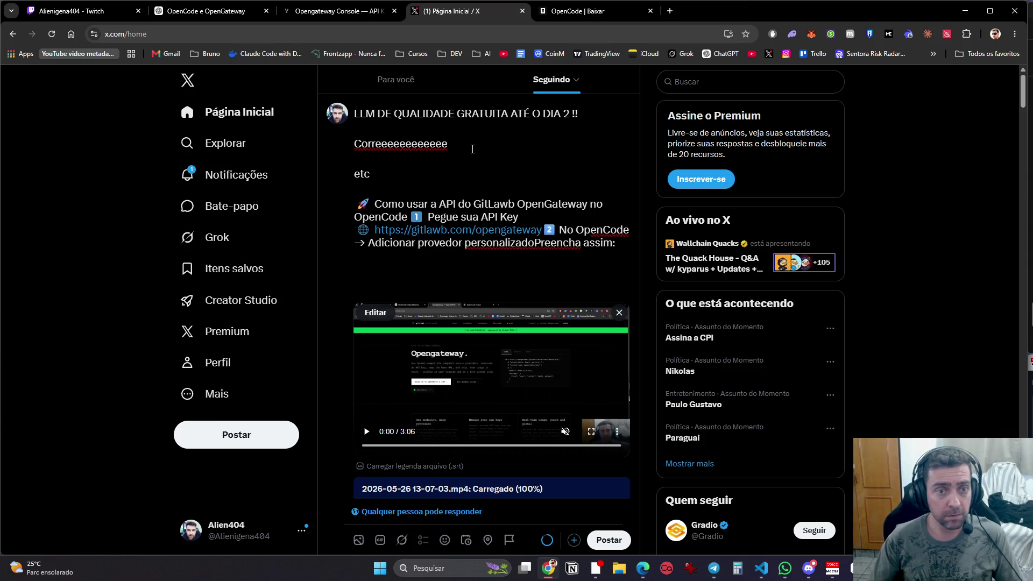
key("Delete")
key("Delete")
triple_click(472, 149)
key("BackSpace")
key("Delete")
key("Delete")
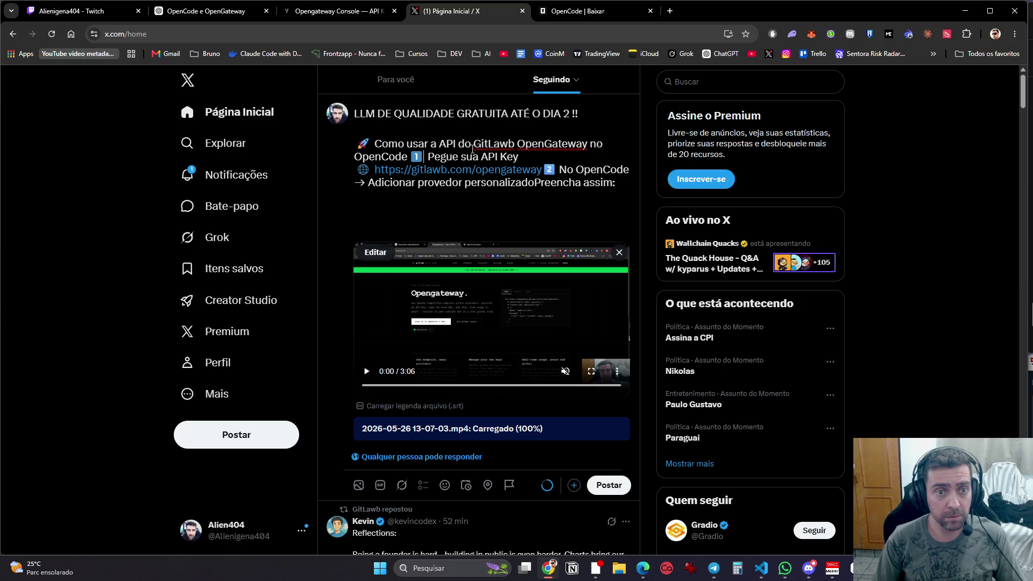
key("Return")
key("Return")
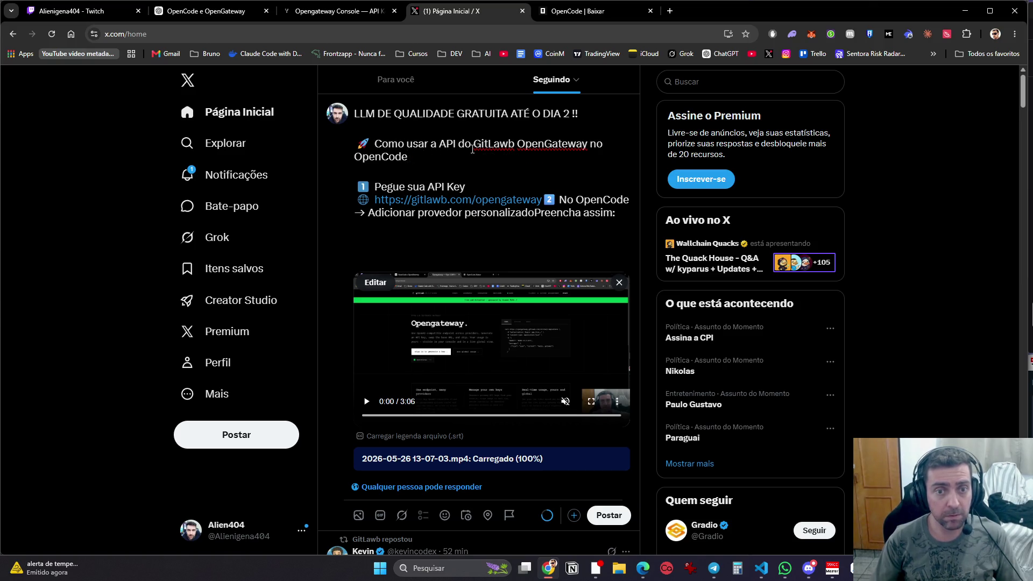
Step: Copy ChatGPT's provider configuration block and paste it into the post
left_click(358, 14)
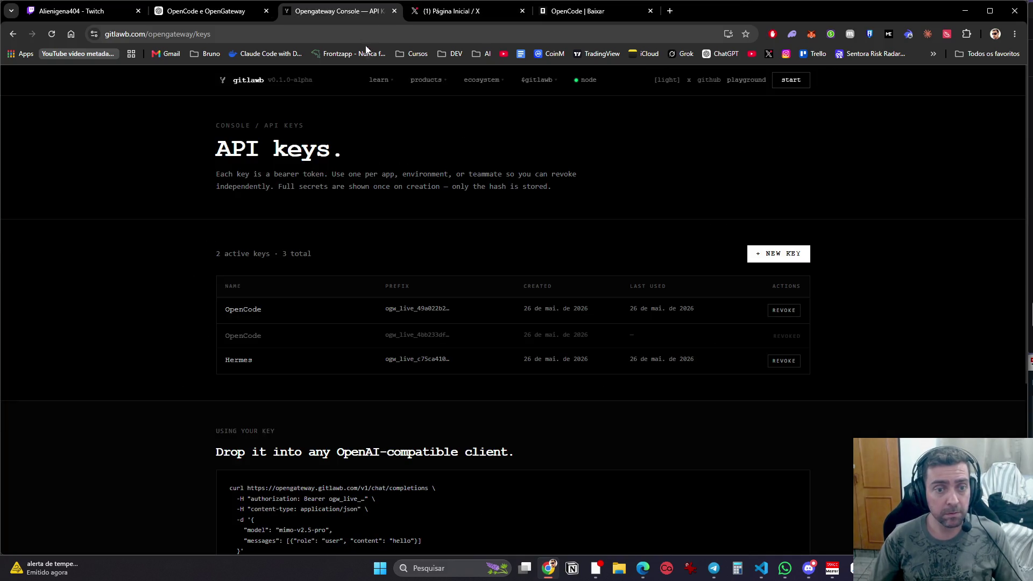
left_click(207, 16)
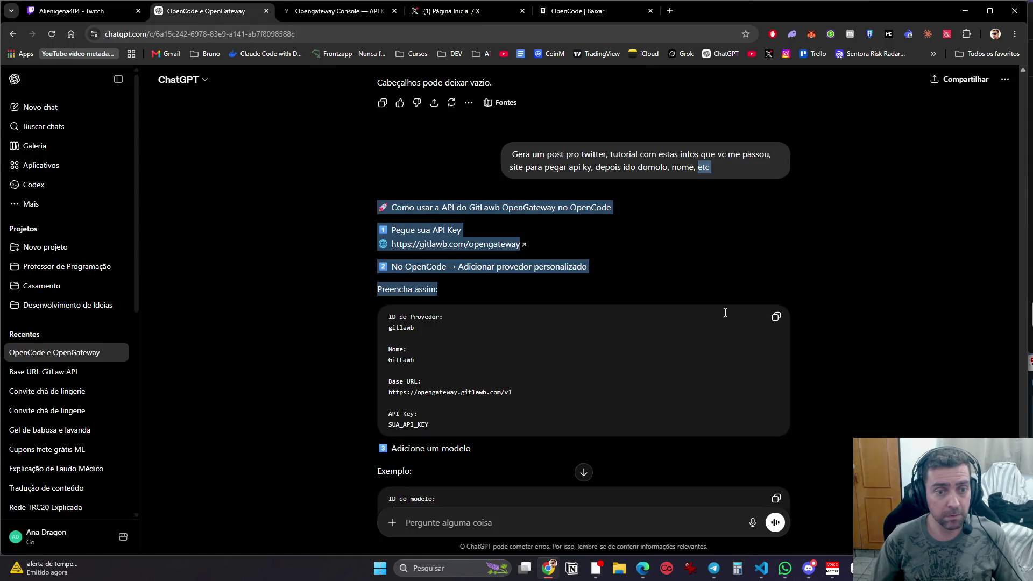
left_click(778, 322)
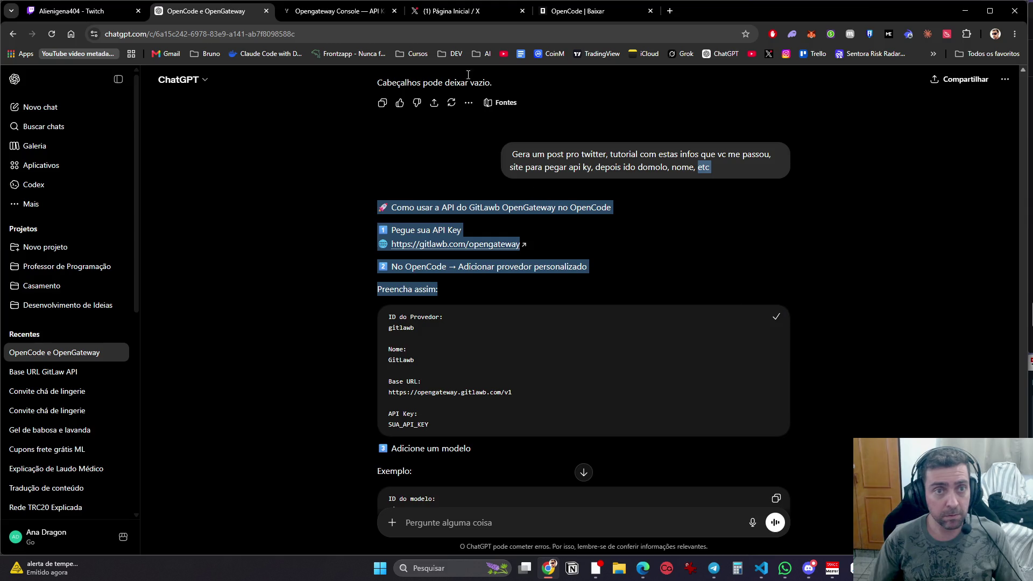
left_click(346, 15)
left_click(485, 11)
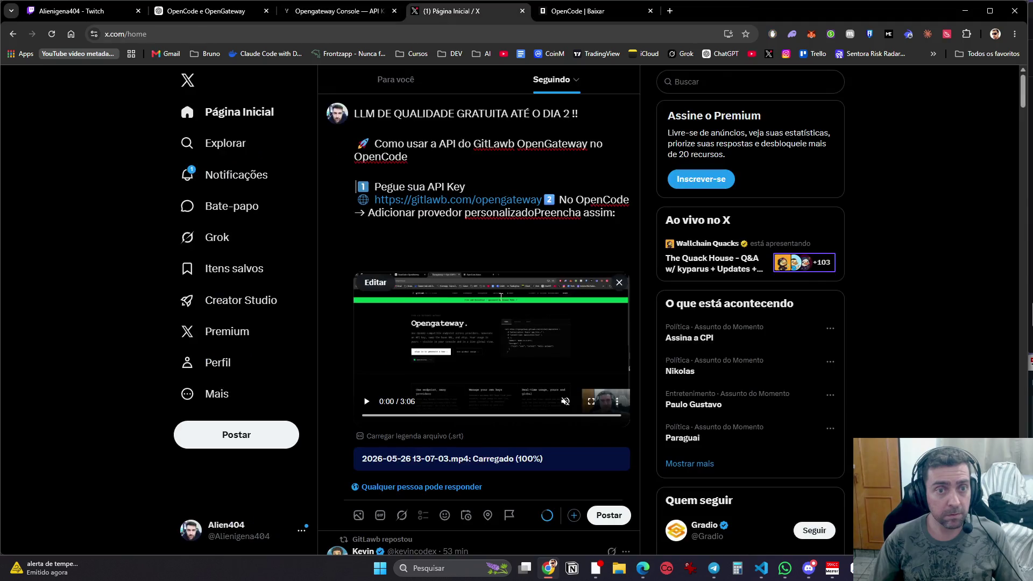
key("ctrl+v")
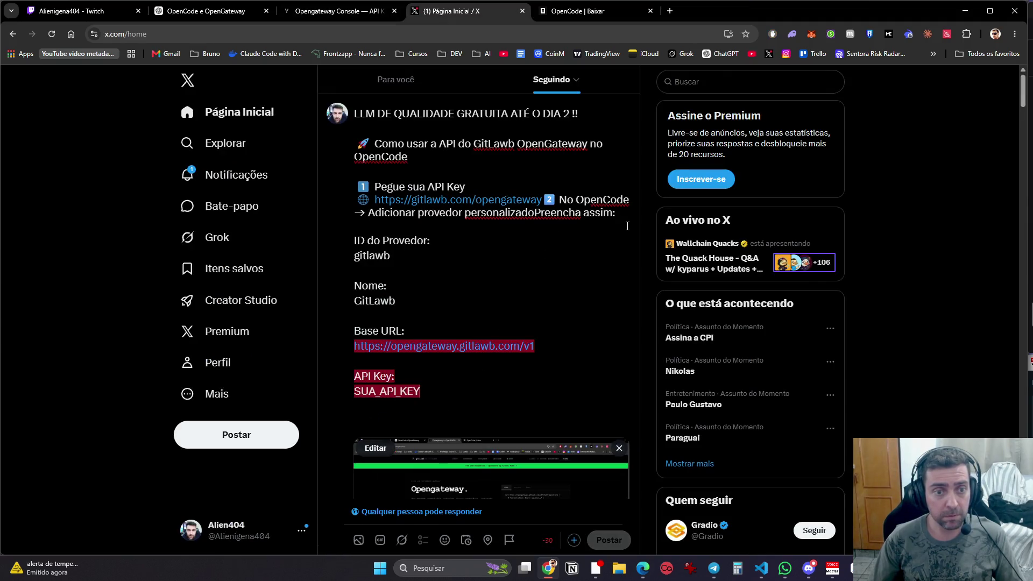
Step: Delete all the pasted tutorial and configuration text, including its title
left_click(465, 256)
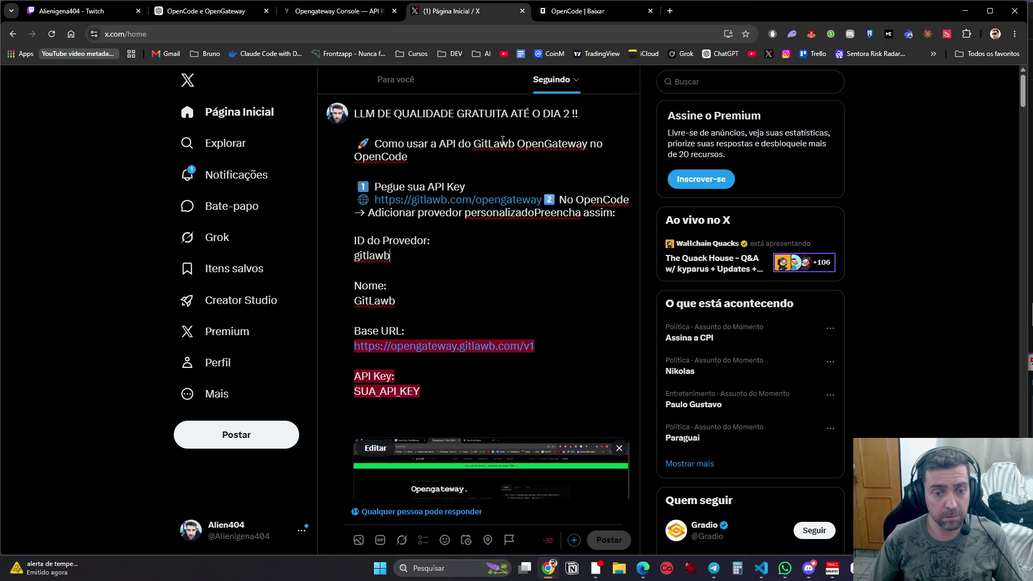
mouse_move(477, 395)
left_mouse_down()
mouse_move(355, 253)
mouse_move(339, 175)
left_mouse_up()
mouse_move(509, 367)
left_mouse_down()
mouse_move(431, 348)
mouse_move(355, 143)
left_mouse_up()
key("BackSpace")
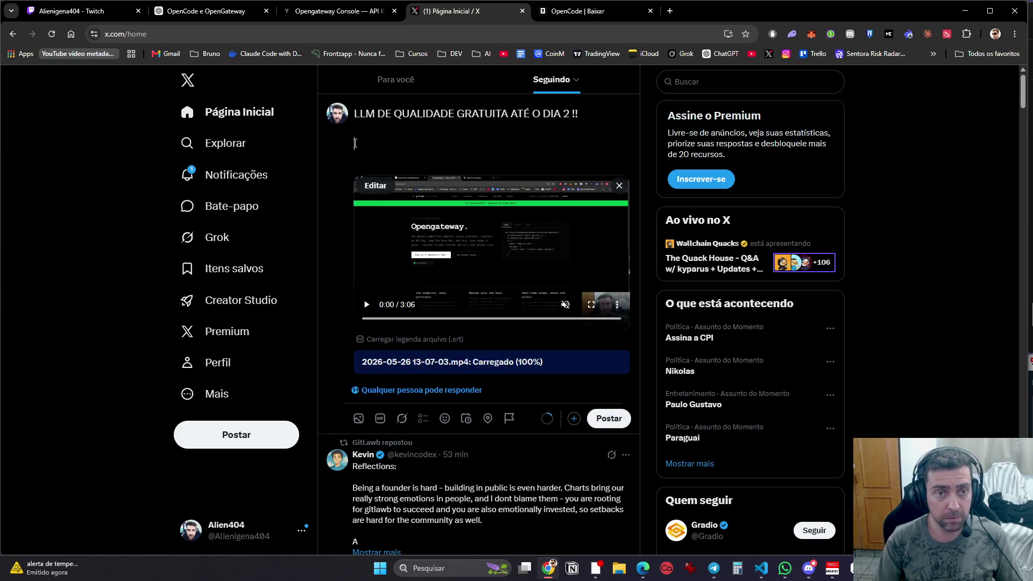
Step: Glance at the gitlawb API keys page, move the ChatGPT tab beside X, and return to the draft
left_click(350, 4)
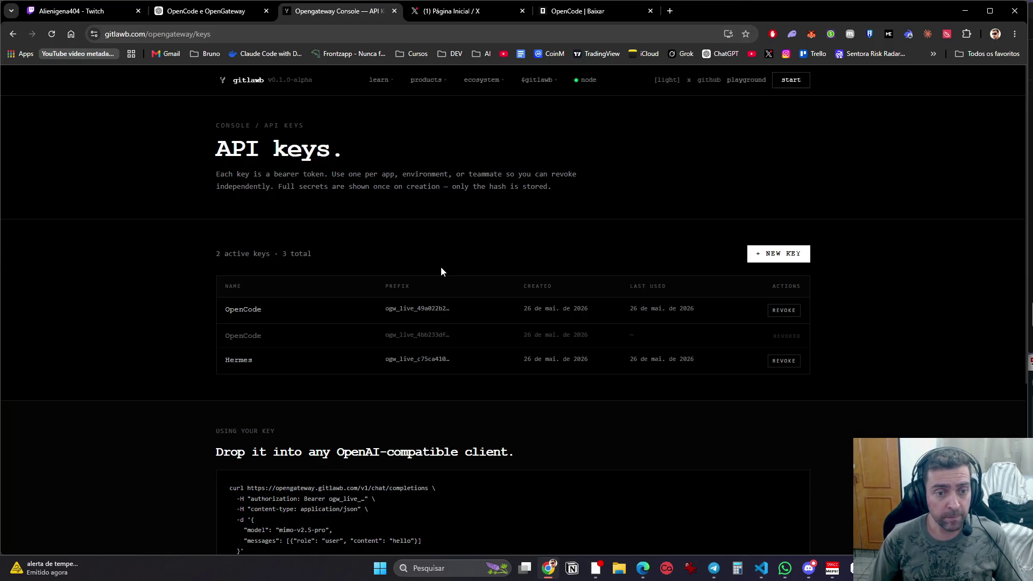
scroll(441, 266, "down", 2)
left_click(419, 11)
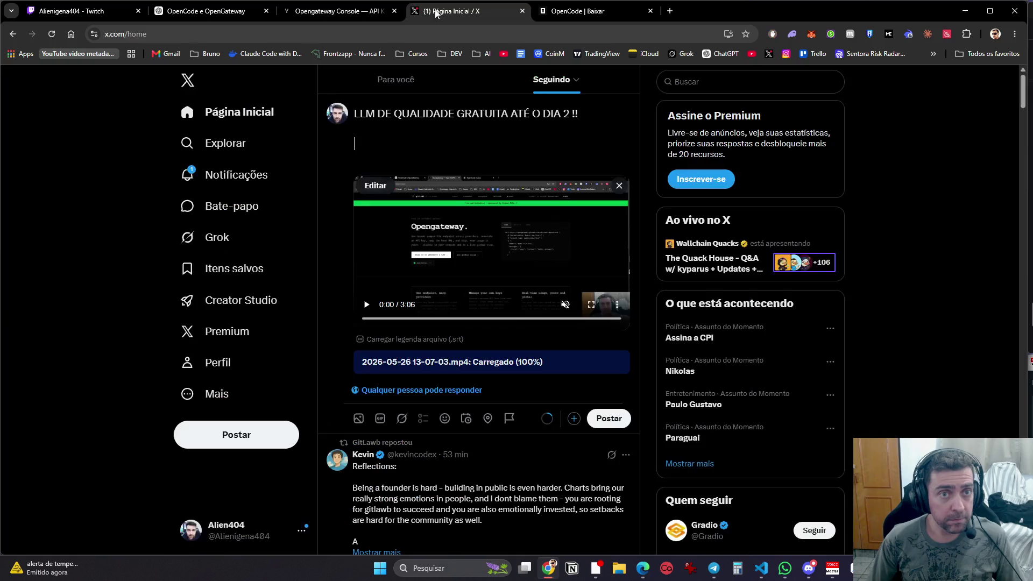
left_click_drag(189, 11, 277, 6)
scroll(511, 431, "down", 4)
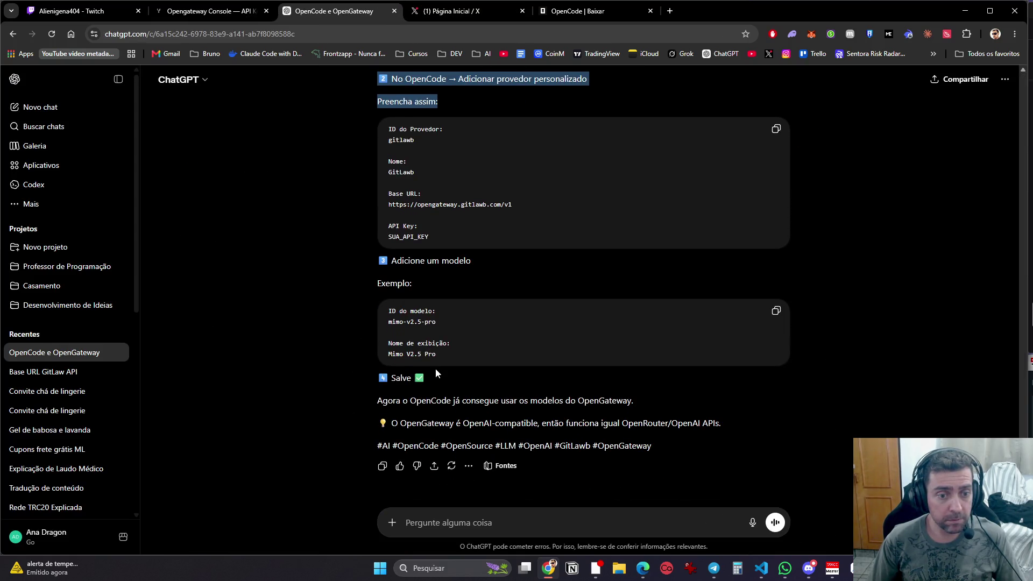
scroll(447, 404, "up", 5)
left_click(447, 11)
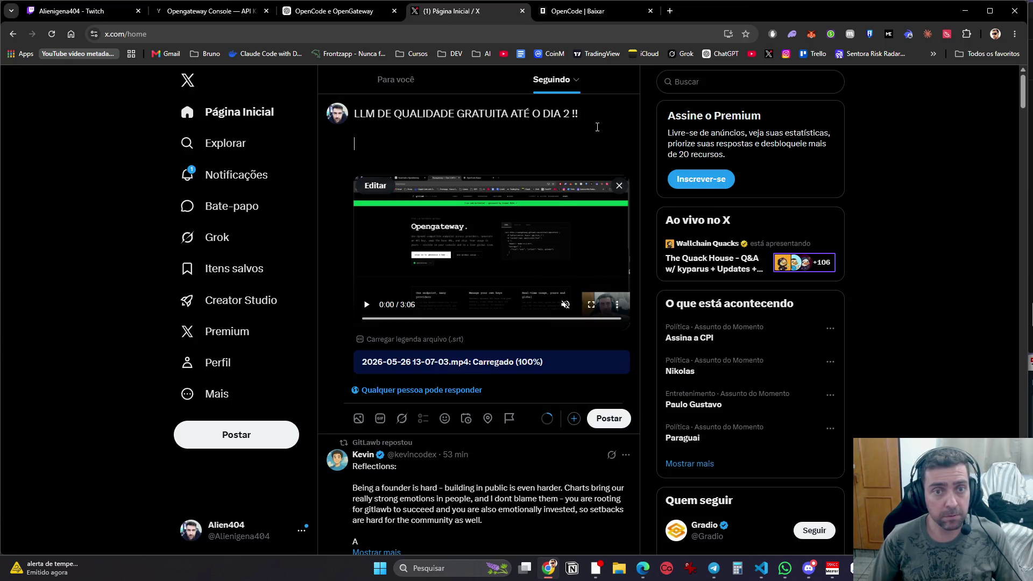
Step: Add 'Corre que isso é' and a line on installing details in OpenCode to the X draft
type("Corre ")
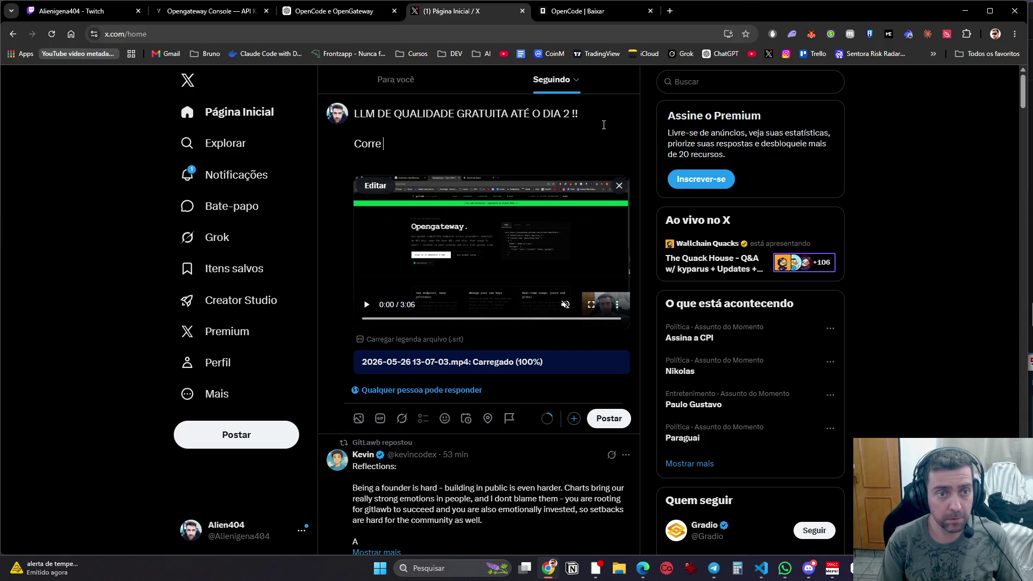
type("que isso é ouro !!!")
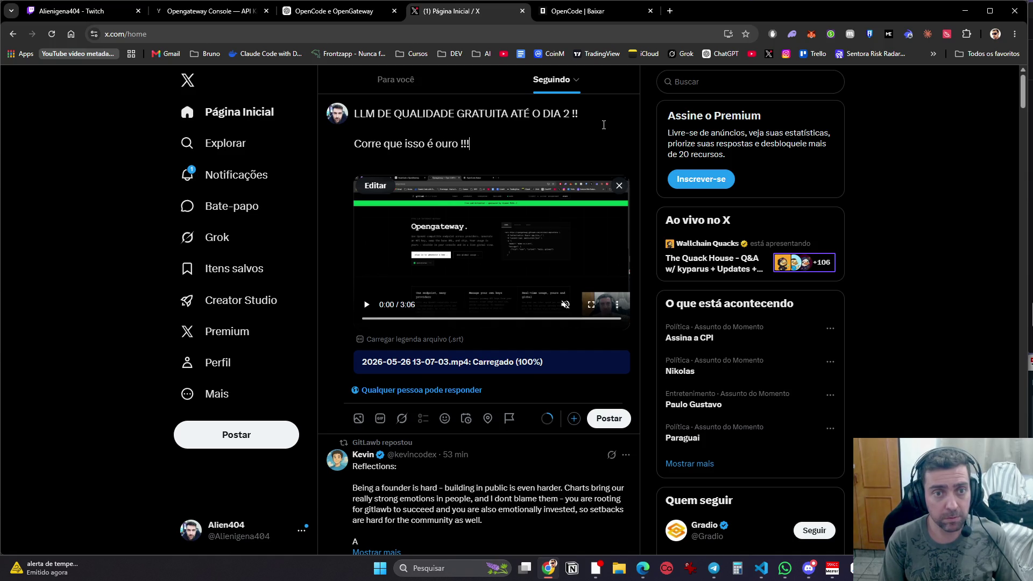
key("Return")
key("Return")
type("etalhes")
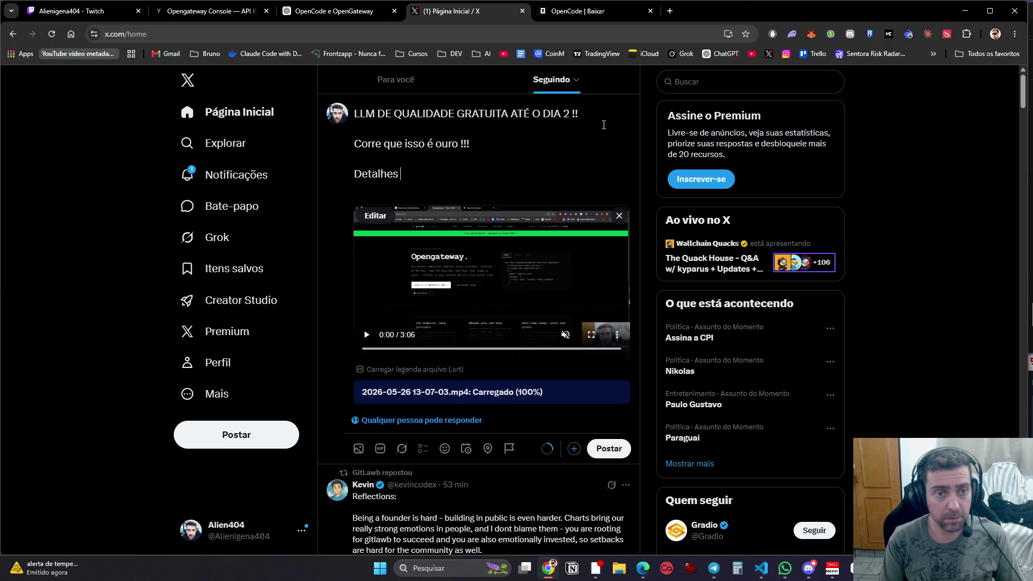
type(" nos com")
key("BackSpace")
key("BackSpace")
key("BackSpace")
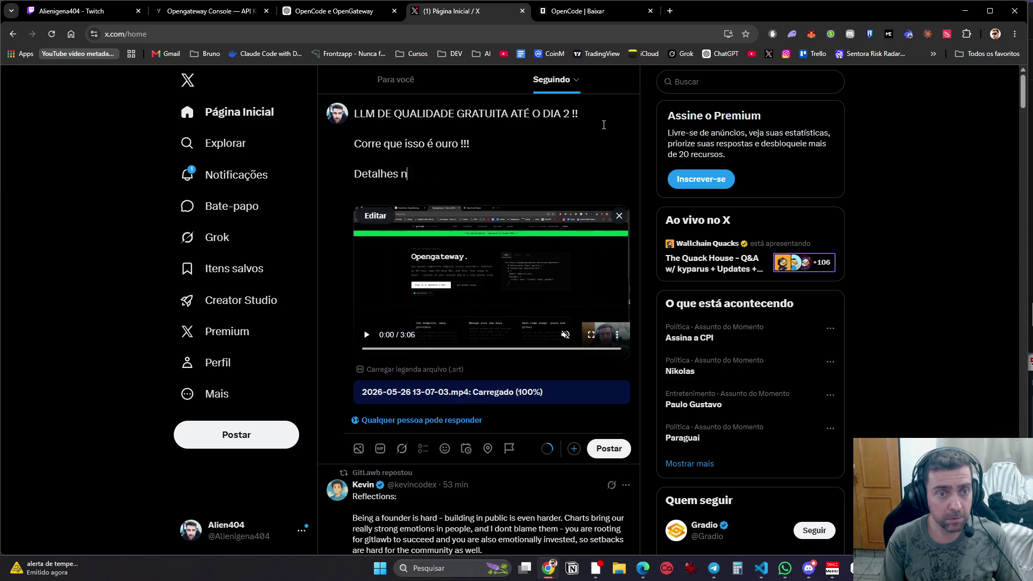
type("Segue o fi")
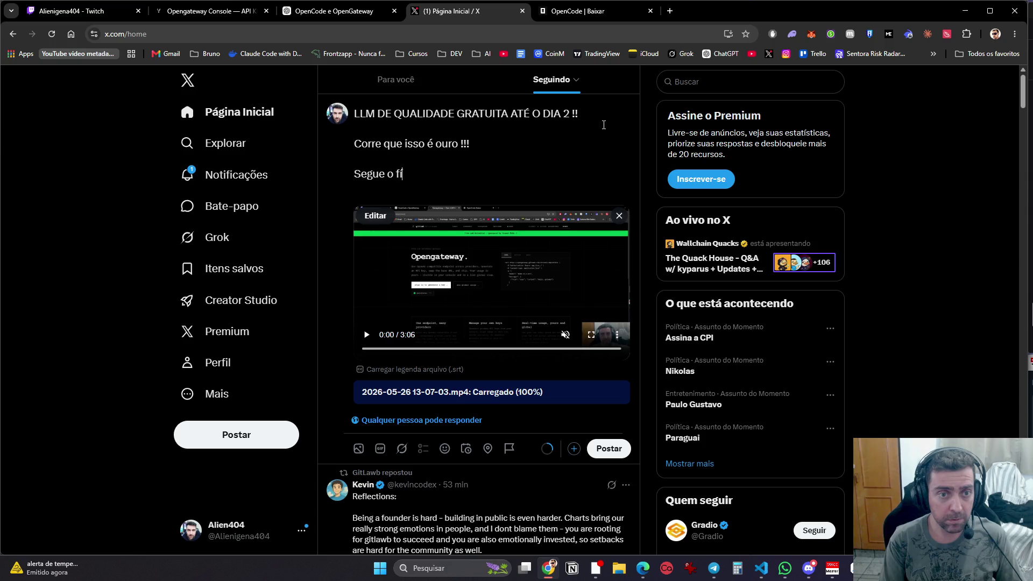
key("BackSpace")
type("para todas as")
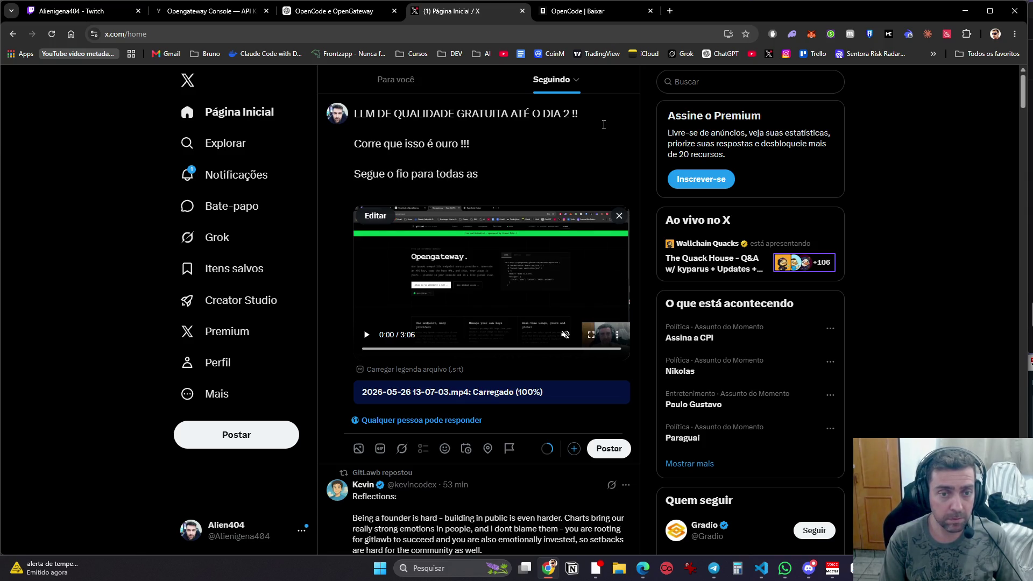
key("BackSpace")
key("BackSpace")
key("BackSpace")
key("BackSpace")
key("BackSpace")
type("os")
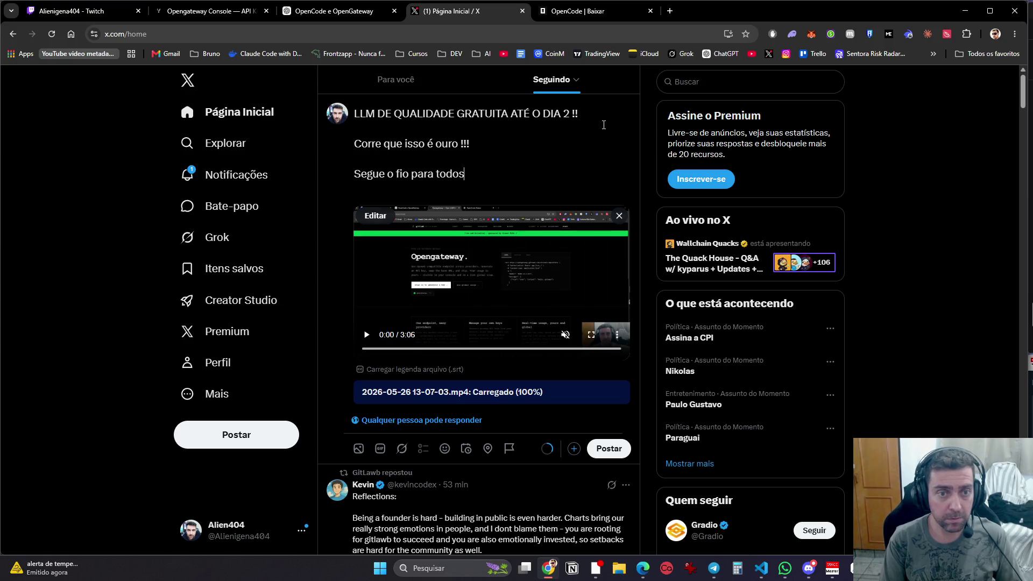
type(" os det")
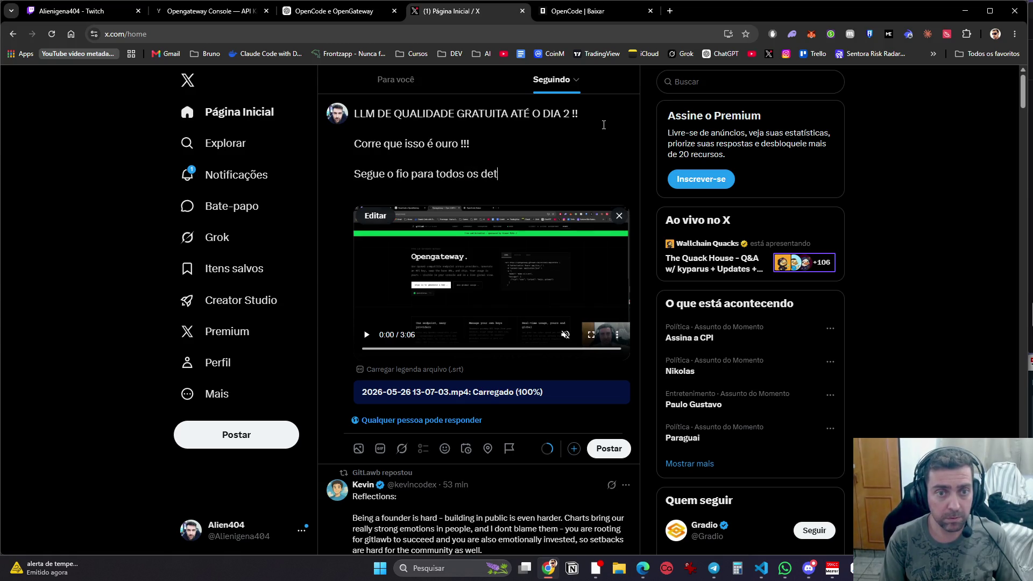
type("alhes de como instalar ")
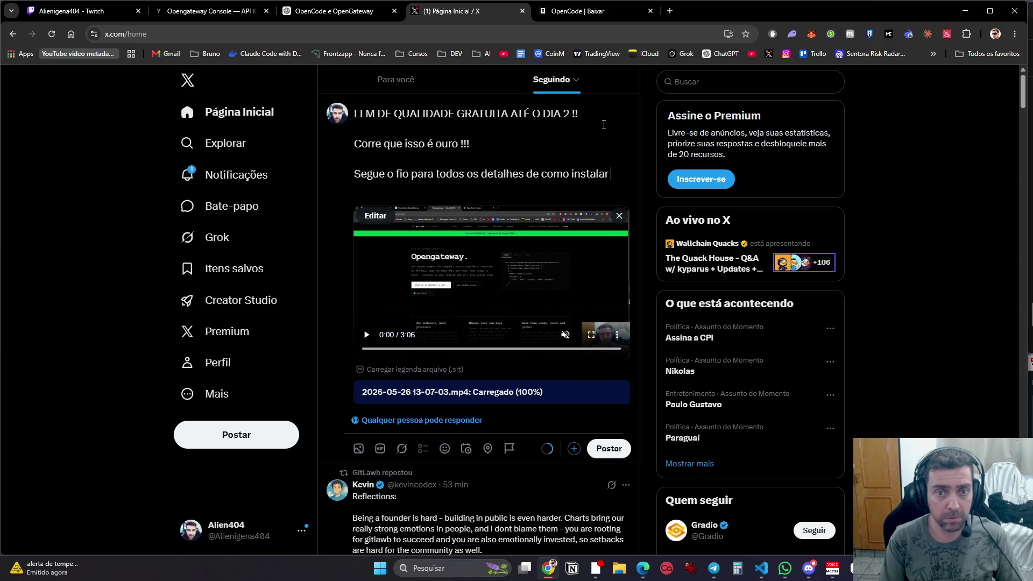
type("no OpenCode")
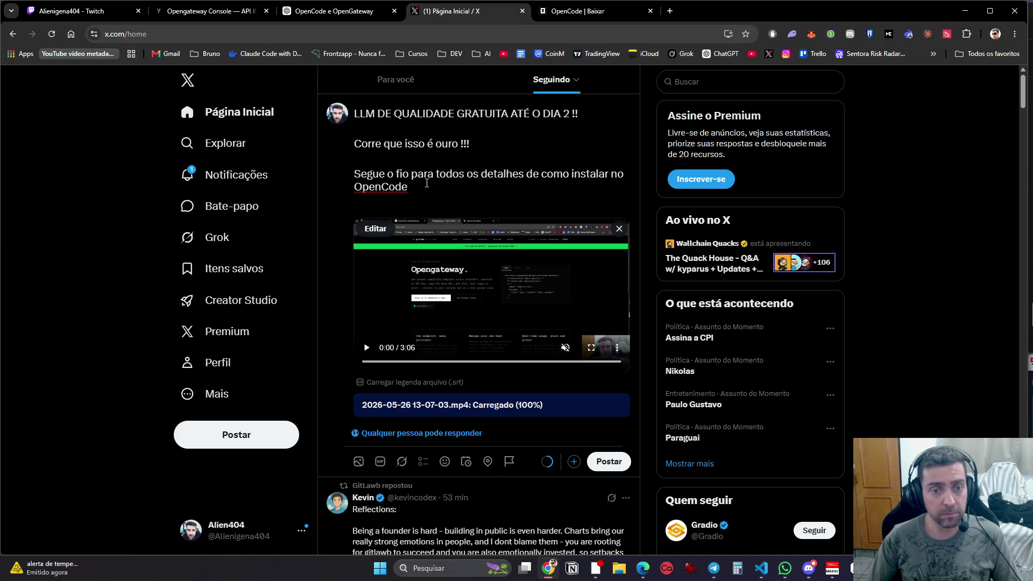
key("Return")
Step: Select the tutorial title through step two in the ChatGPT answer
left_click(356, 13)
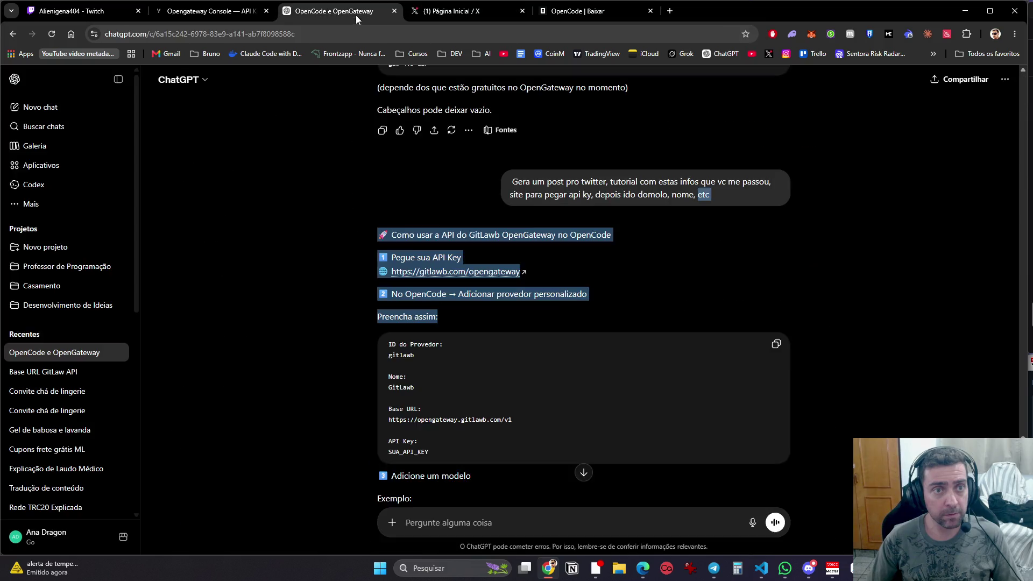
left_click(442, 230)
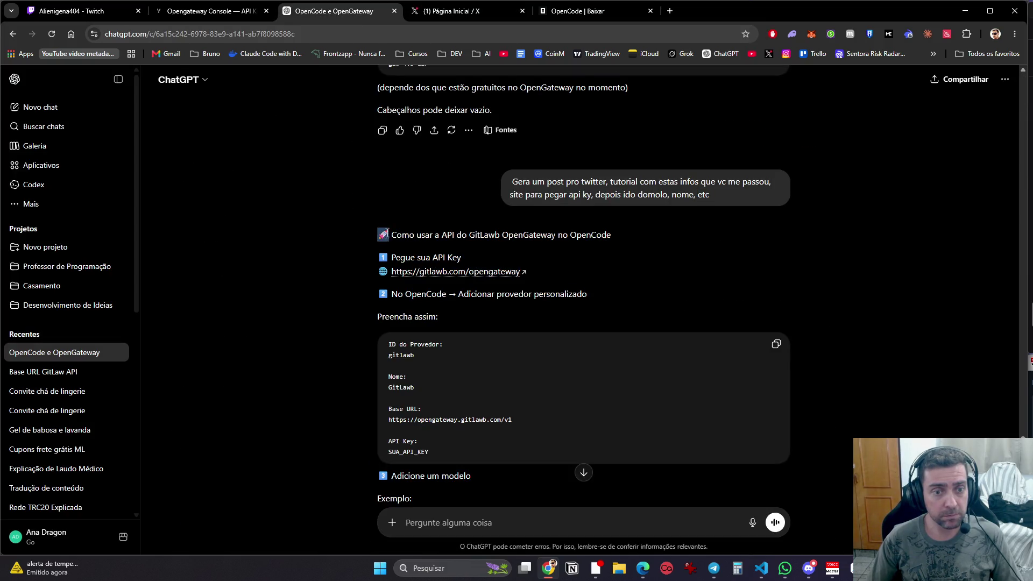
left_click_drag(378, 232, 588, 283)
key("ctrl+c")
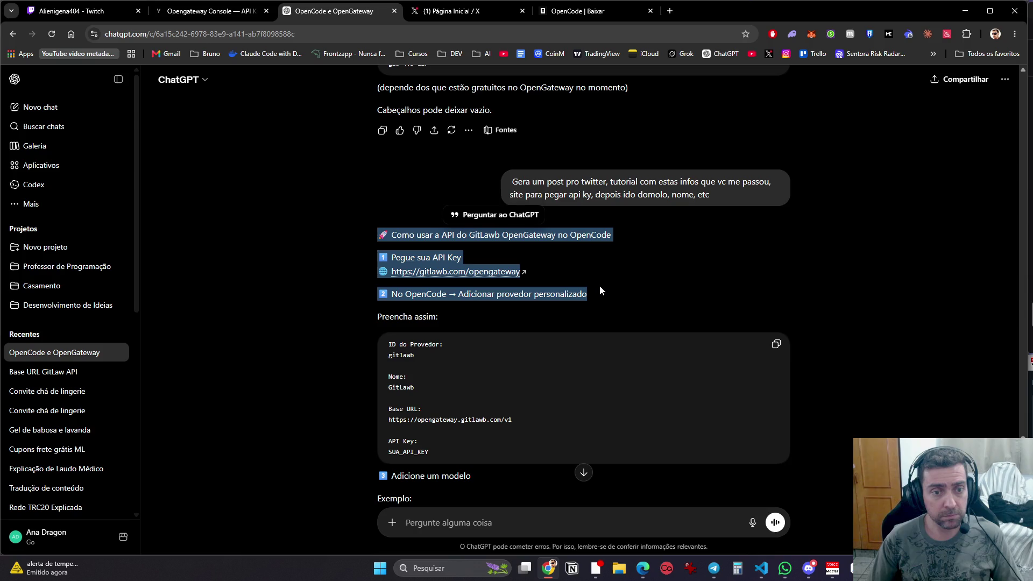
left_click(437, 11)
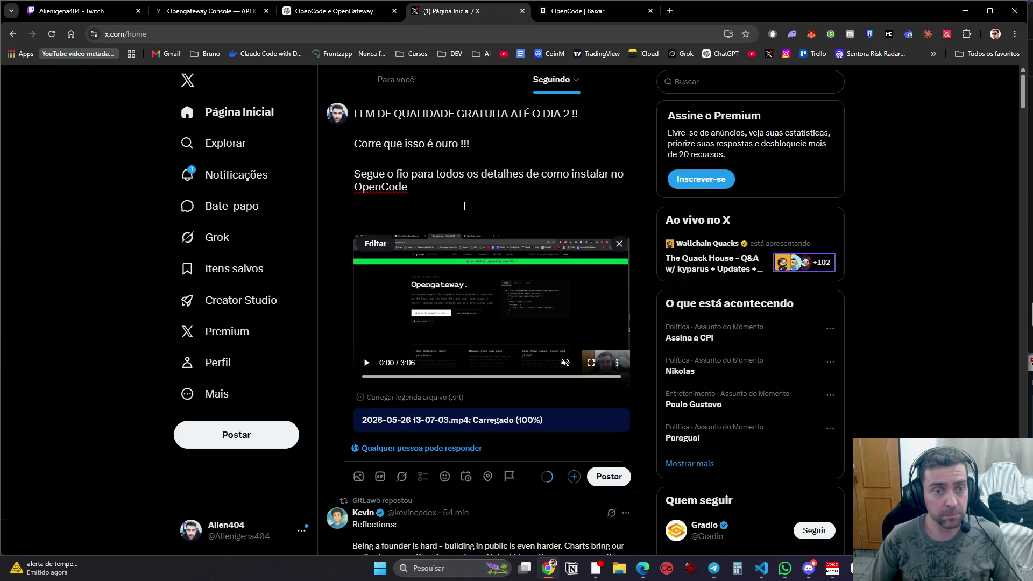
Step: Publish the free-LLM post and select its text in the feed to copy
key("ctrl+v")
key("ctrl+Return")
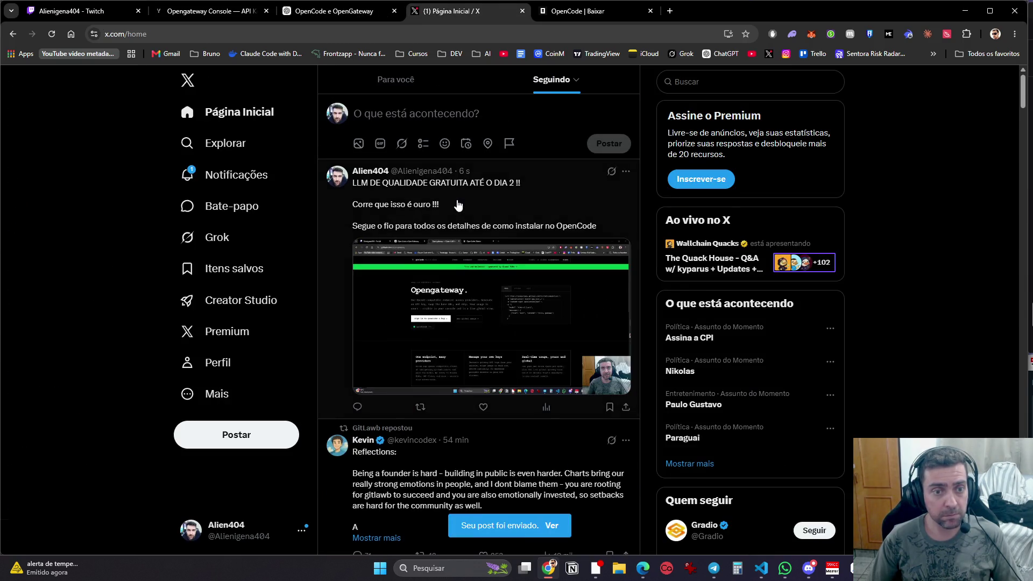
left_click(626, 173)
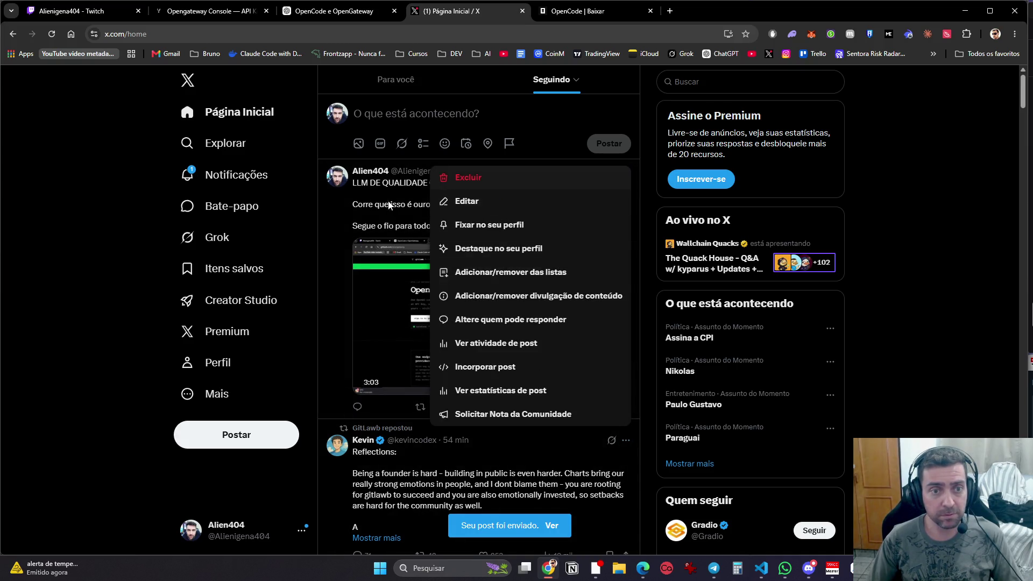
left_click(353, 209)
mouse_move(597, 226)
left_mouse_down()
mouse_move(352, 183)
mouse_move(474, 171)
mouse_move(626, 178)
left_mouse_up()
key("ctrl+c")
left_click(624, 173)
left_click(500, 183)
left_click(487, 331)
left_click(393, 111)
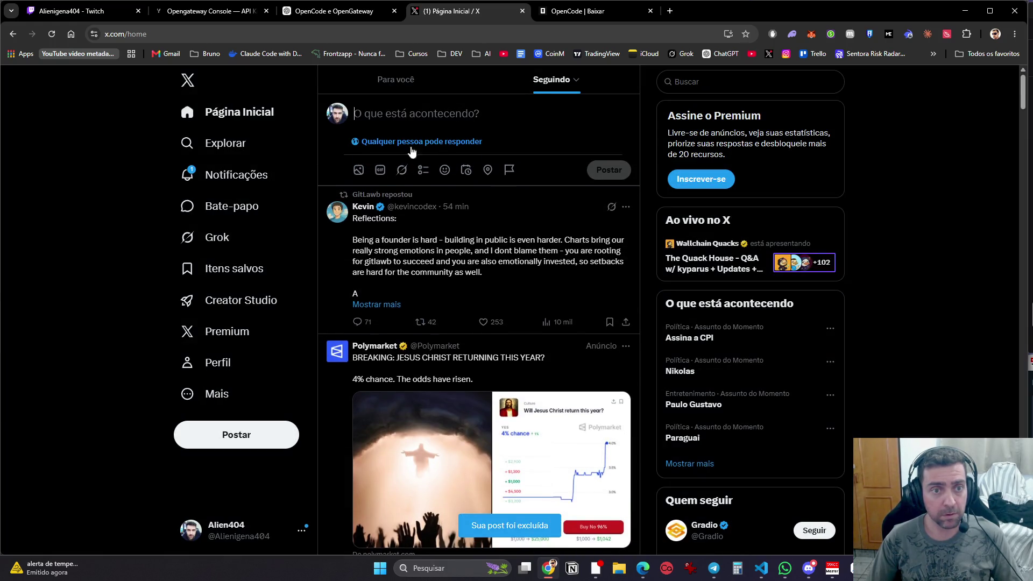
left_click(358, 171)
double_click(153, 116)
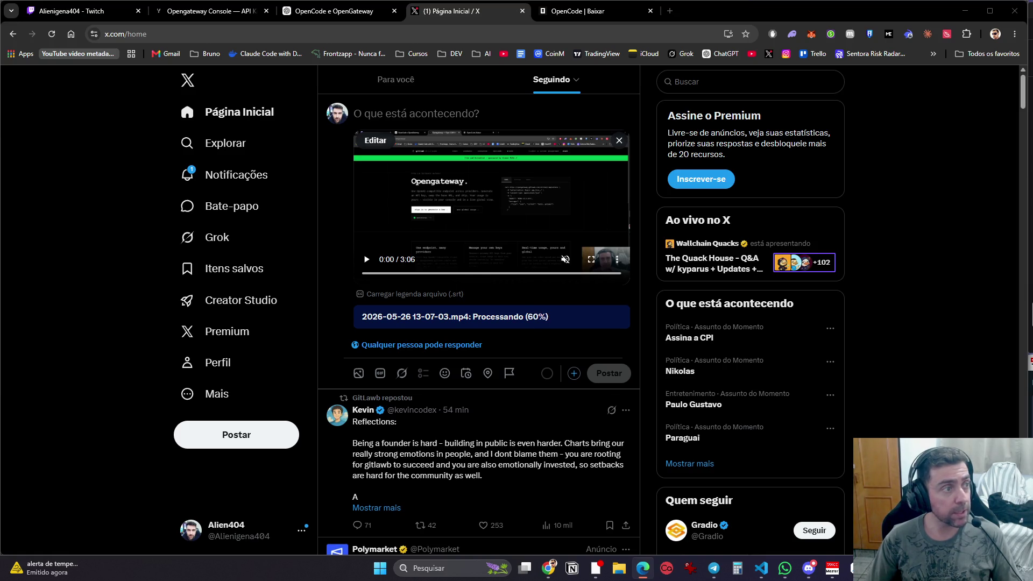
Step: Paste the copied post text into the new draft and remove the author and time header
left_click(467, 114)
key("ctrl+v")
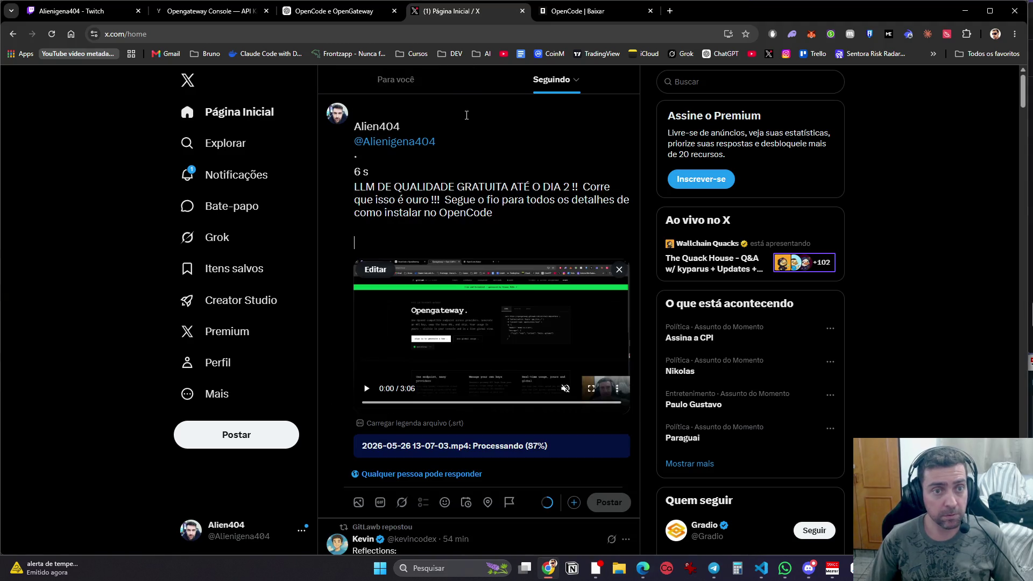
left_click_drag(377, 171, 315, 85)
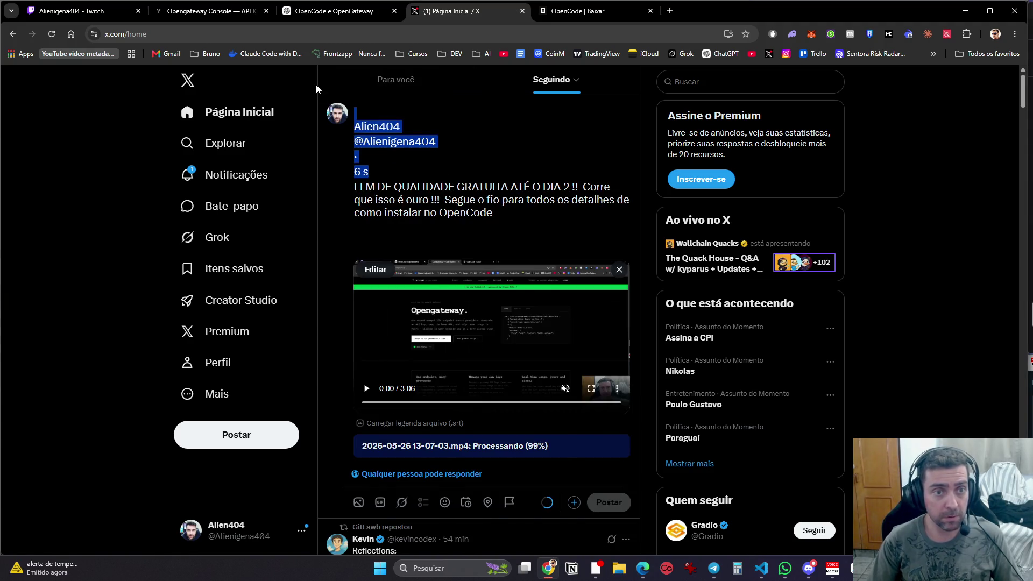
key("BackSpace")
key("Delete")
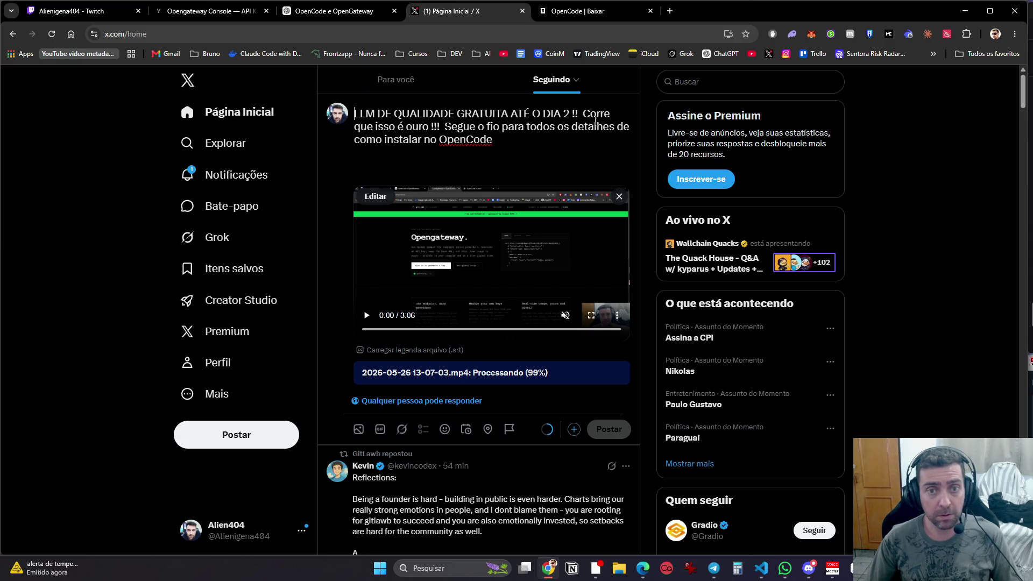
Step: Split the draft into headline, 'Corre que isso é ouro' and 'Segue o fio' paragraphs, ending with ' !'
left_click(584, 113)
key("Return")
key("Return")
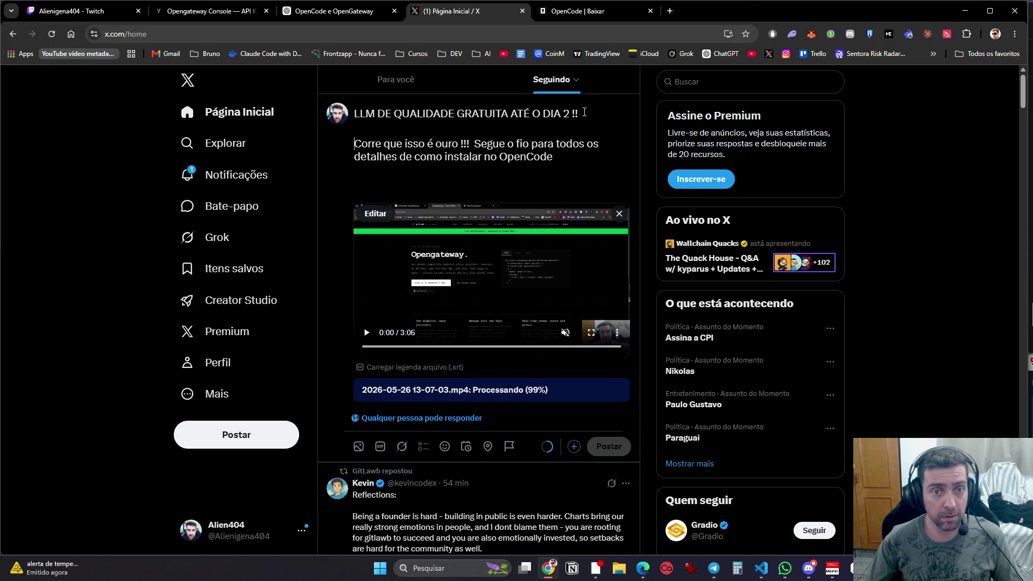
key("Return")
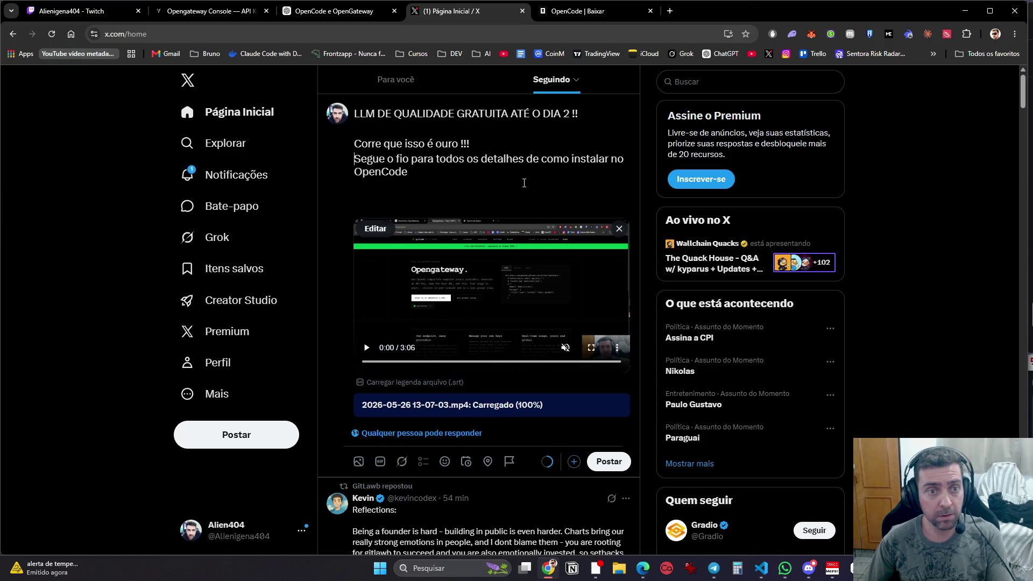
key("Return")
left_click(438, 188)
type("!")
left_click(364, 9)
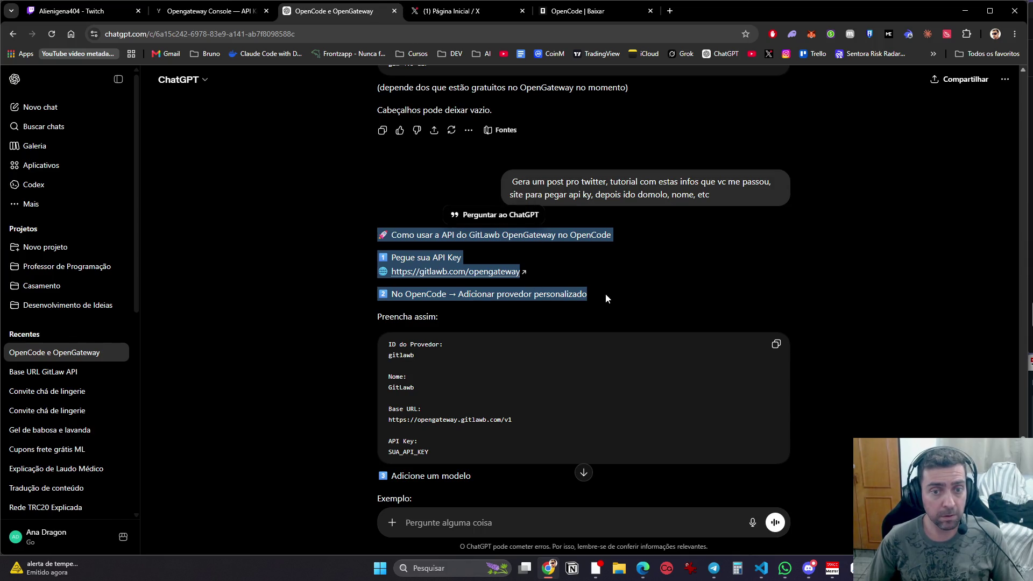
Step: Paste the OpenGateway setup steps below the post, change the ouro line to 'Corre !!', and add a thread post
left_click(483, 17)
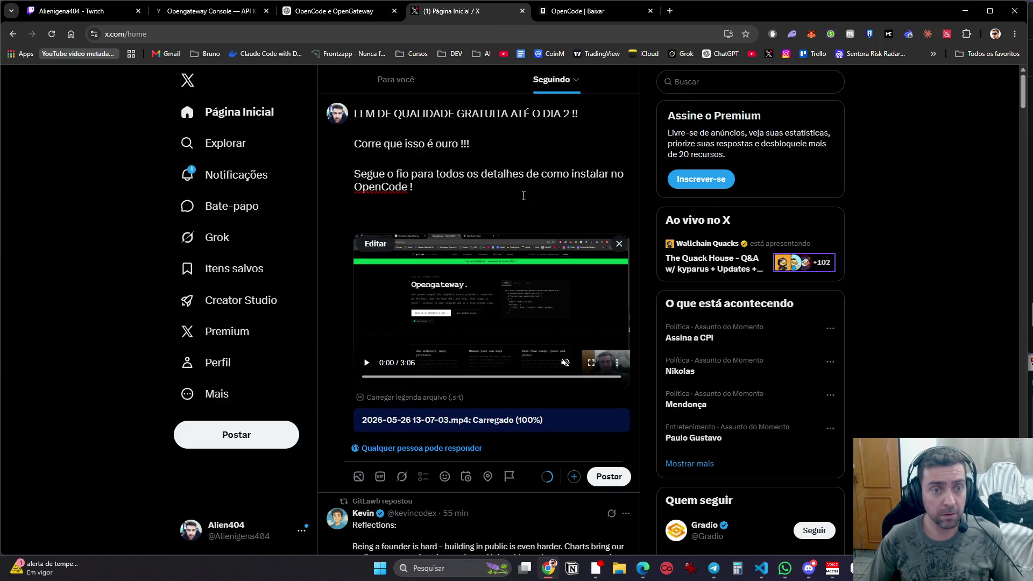
key("Return")
type("🚀 Como usar a API do GitLawb OpenGateway no OpenCode  1️⃣ Pegue sua API Key 🌐 https://gitlawb.com/opengateway 2️⃣ No OpenCode → Adicionar provedor personalizado")
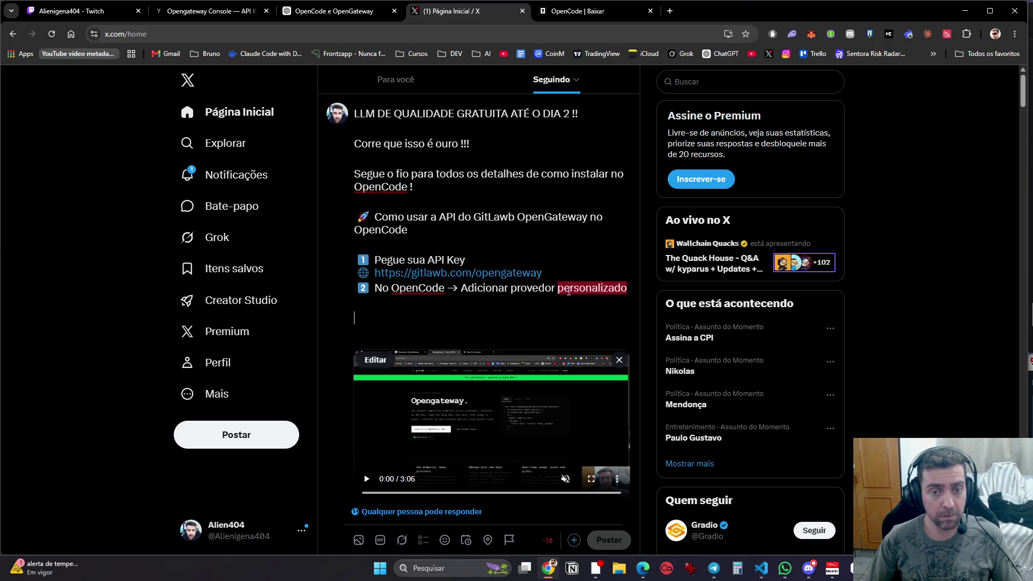
left_click_drag(492, 147, 385, 143)
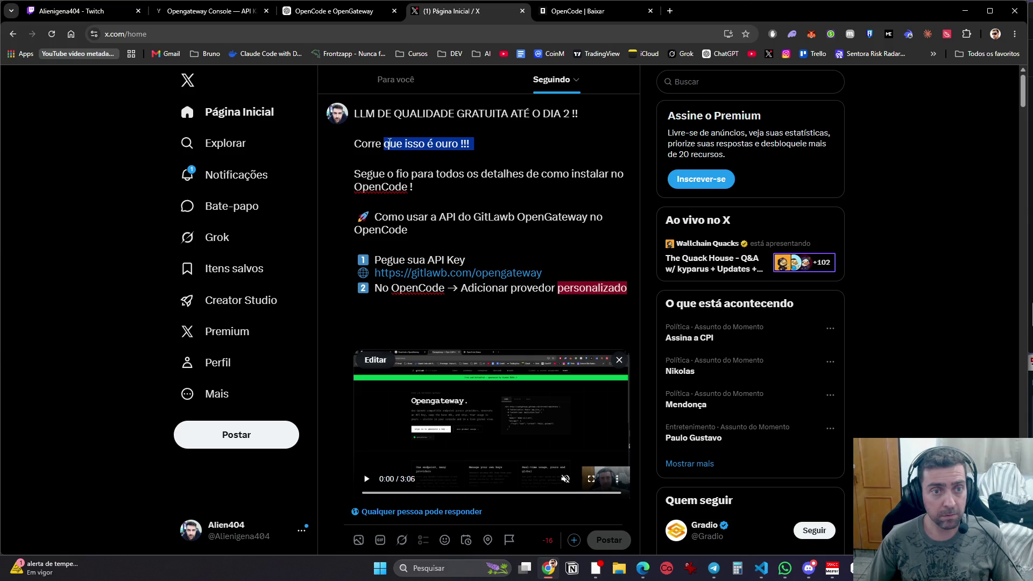
type("!!")
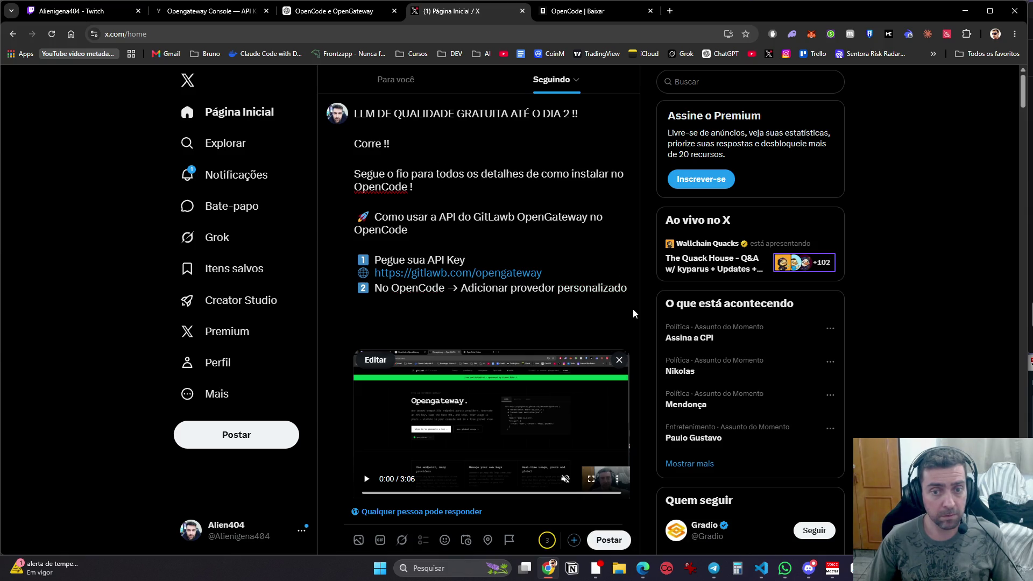
scroll(541, 330, "down", 3)
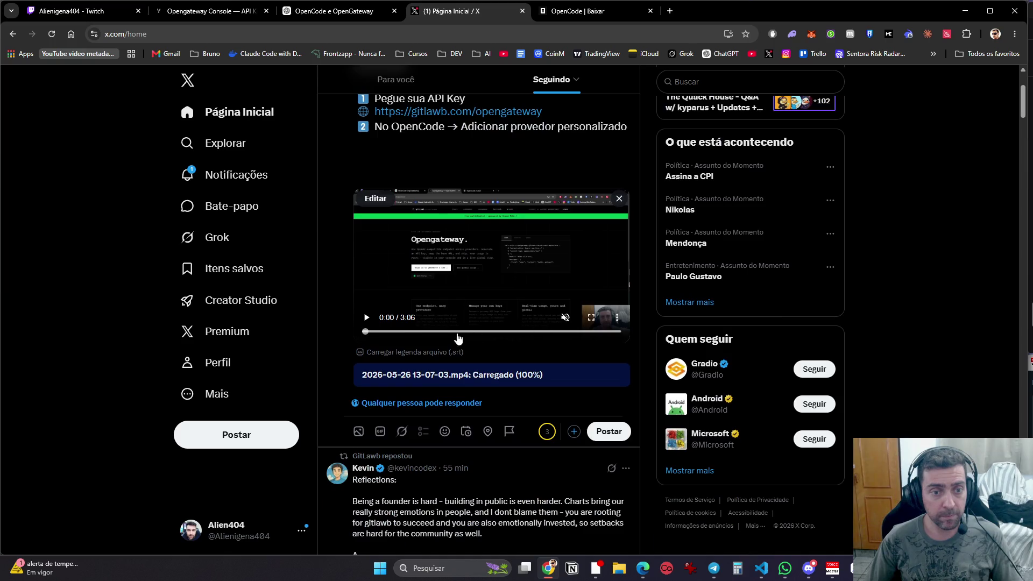
left_click(575, 432)
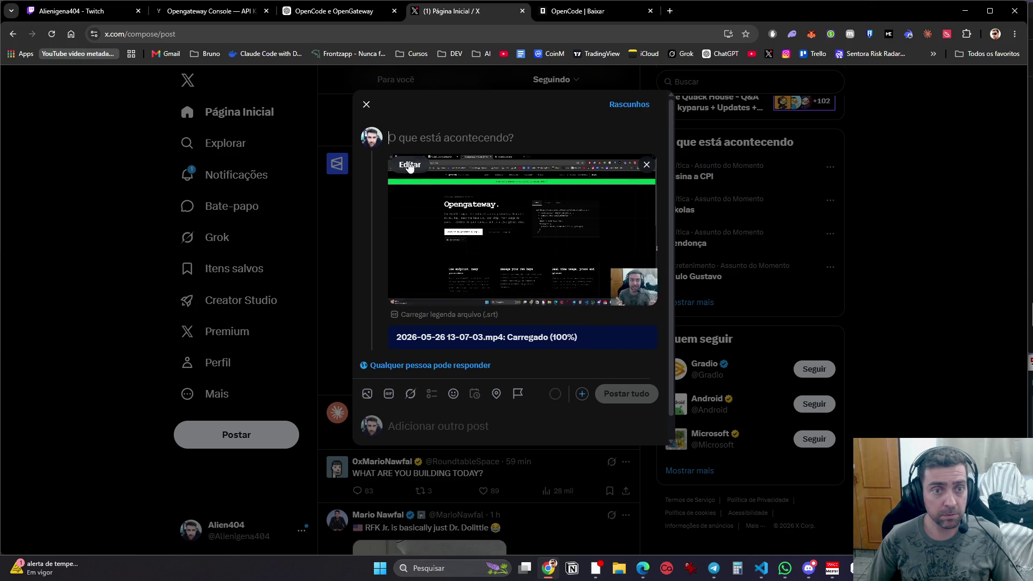
Step: Discard the thread draft and paste the tutorial text into a new post
left_click(366, 104)
left_click(512, 356)
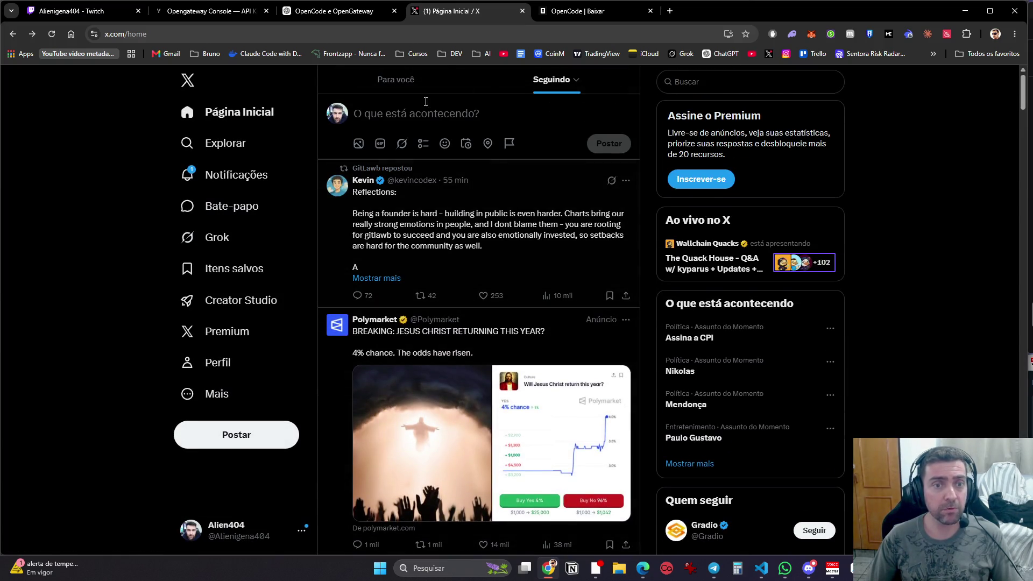
left_click(402, 113)
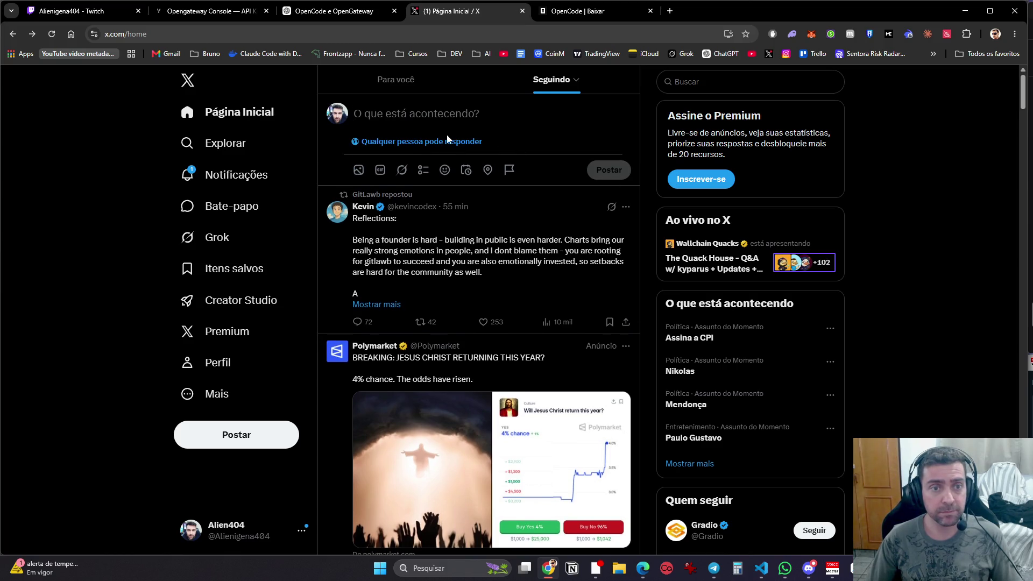
type("🚀 Como usar a API do GitLawb OpenGateway no OpenCode  1️⃣ Pegue sua API Key 🌐 https://gitlawb.com/opengateway 2️⃣ No OpenCode → Adicionar provedor personalizado")
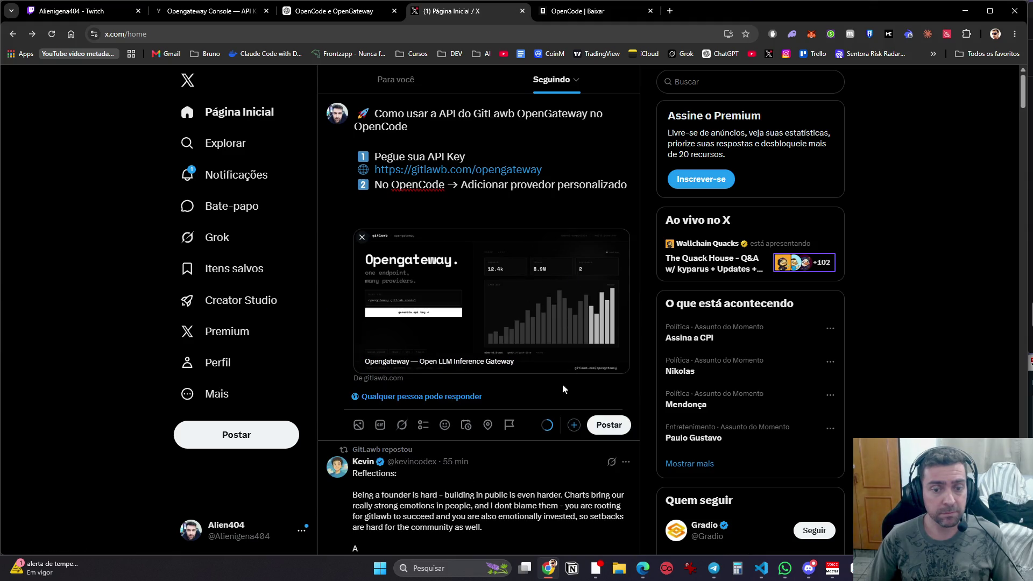
left_click(573, 425)
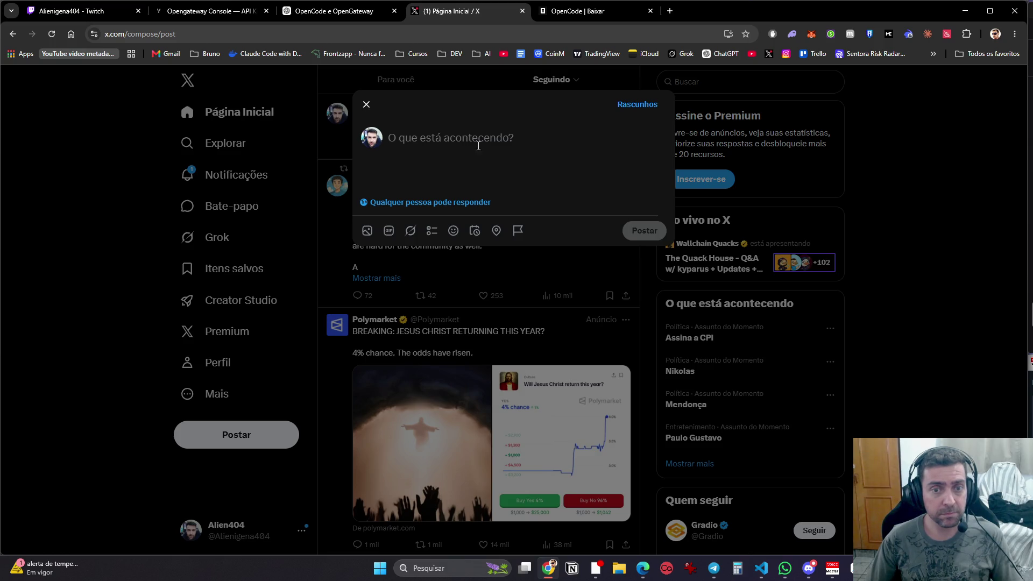
key("Escape")
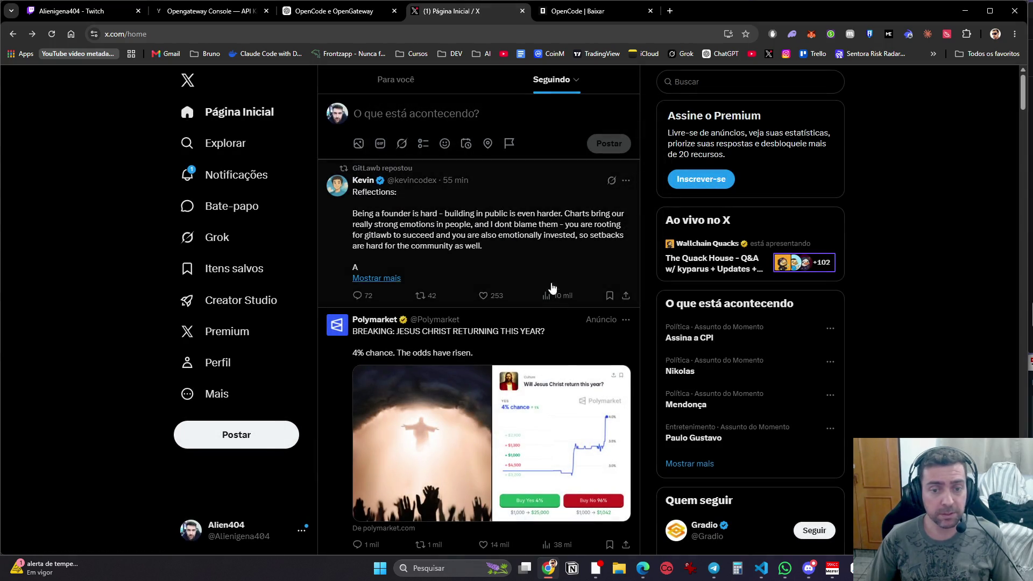
left_click(514, 121)
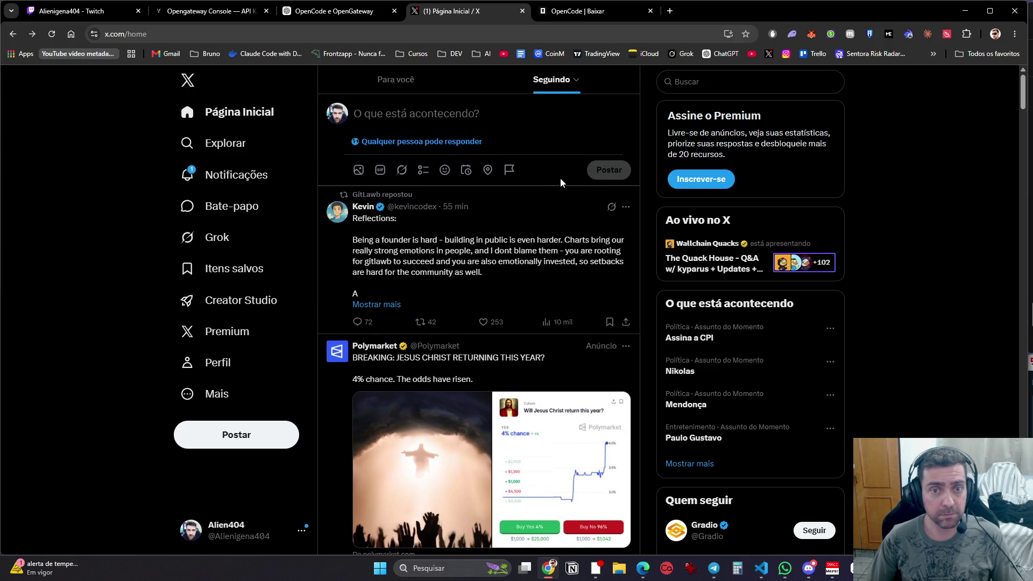
type("🚀 Como usar a API do GitLawb OpenGateway no OpenCode  1️⃣ Pegue sua API Key 🌐 https://gitlawb.com/opengateway 2️⃣ No OpenCode → Adicionar provedor personalizado")
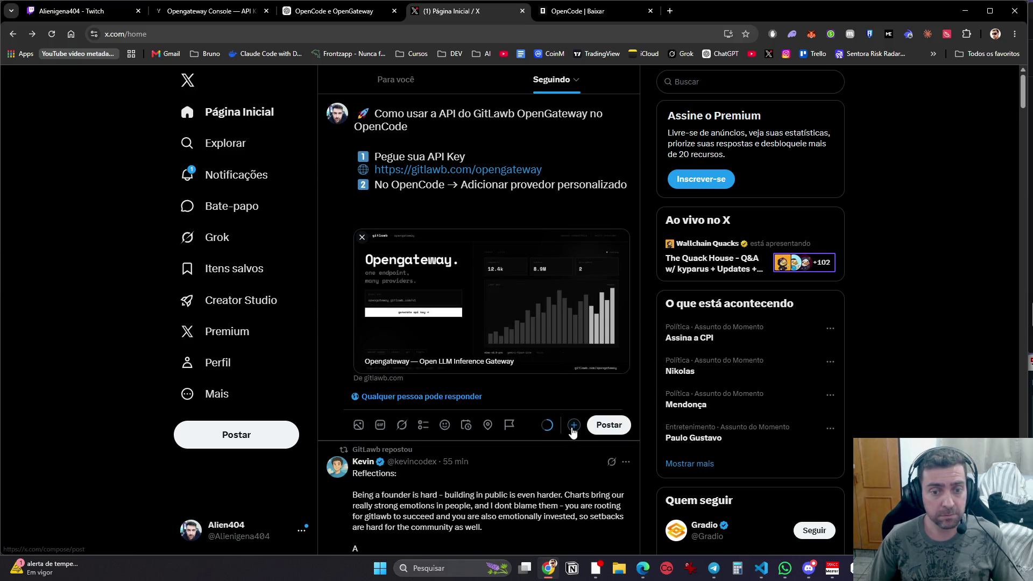
left_click(574, 426)
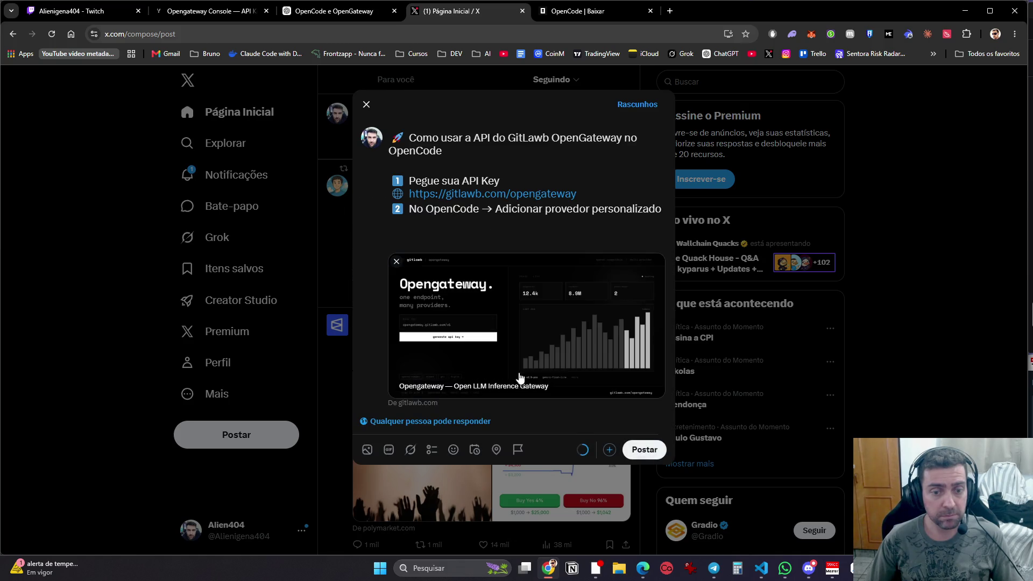
left_click(367, 449)
double_click(196, 117)
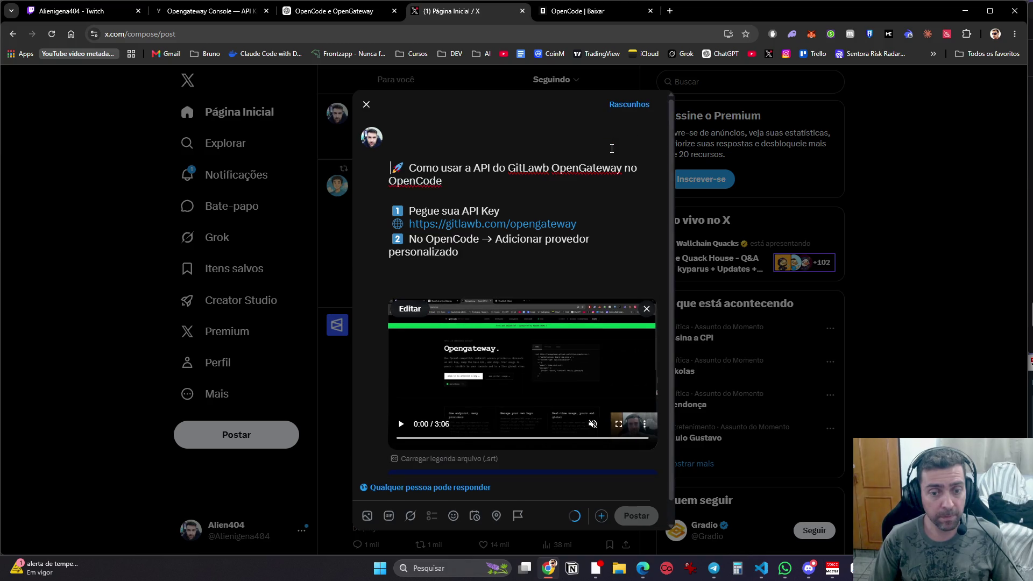
Step: Type the all-caps headline 'LLM DE QUALIDADE GRÁTIS ATÉ O DIA' at the top of the post
key("Caps_Lock")
type("LLM ")
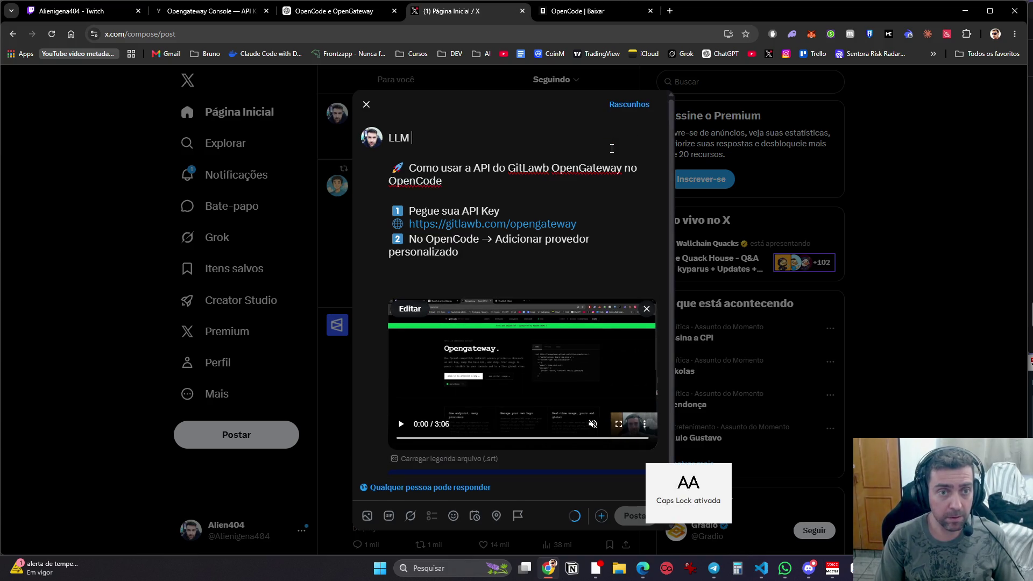
type("DE Q")
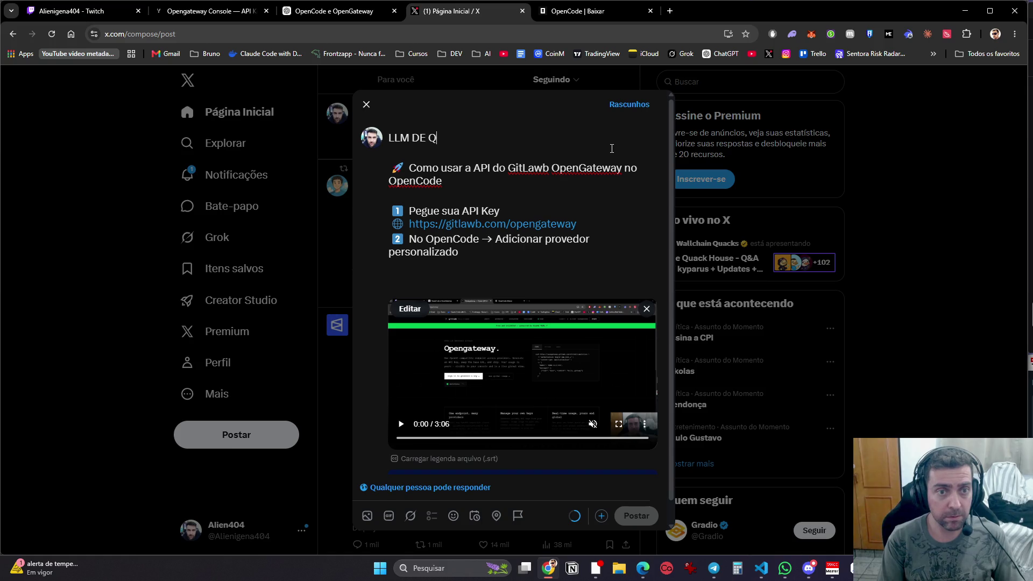
type("UALIDADE GRÁTIS ATÉ O DIA 2")
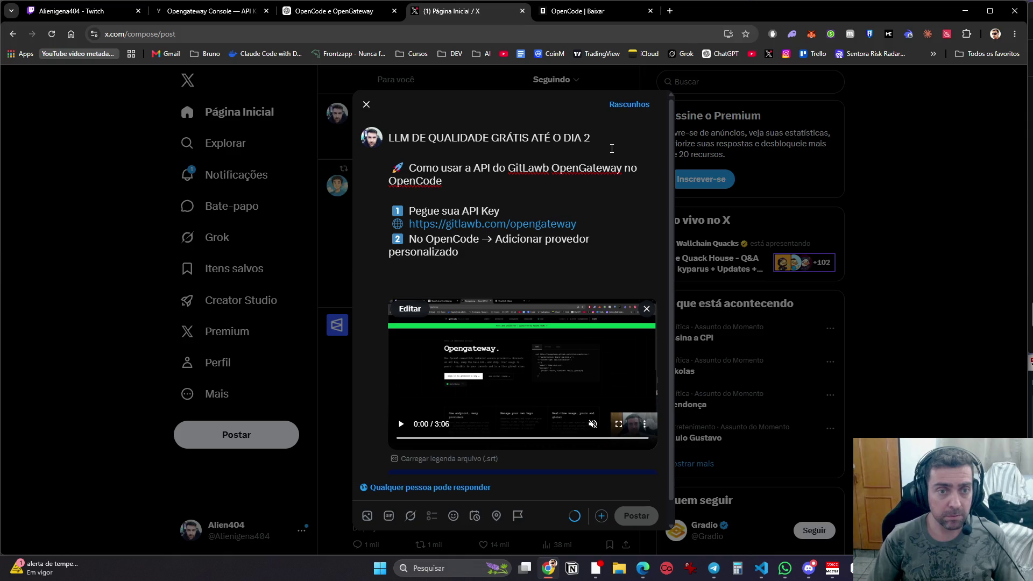
key("Return")
key("Return")
Step: Replace a trial 'COrre !!' line with the intro's start, 'Tutorial no vídeo e'
type("COMO")
key("BackSpace")
key("Caps_Lock")
key("BackSpace")
key("BackSpace")
key("BackSpace")
type("COrre !!!!")
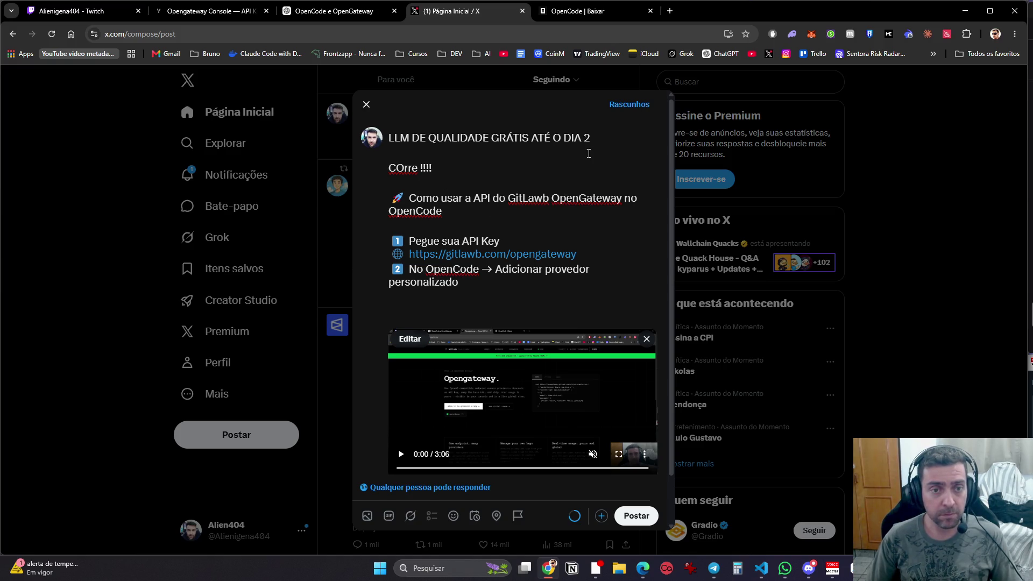
key("ctrl+BackSpace")
key("ctrl+BackSpace")
type("Tutorial no v")
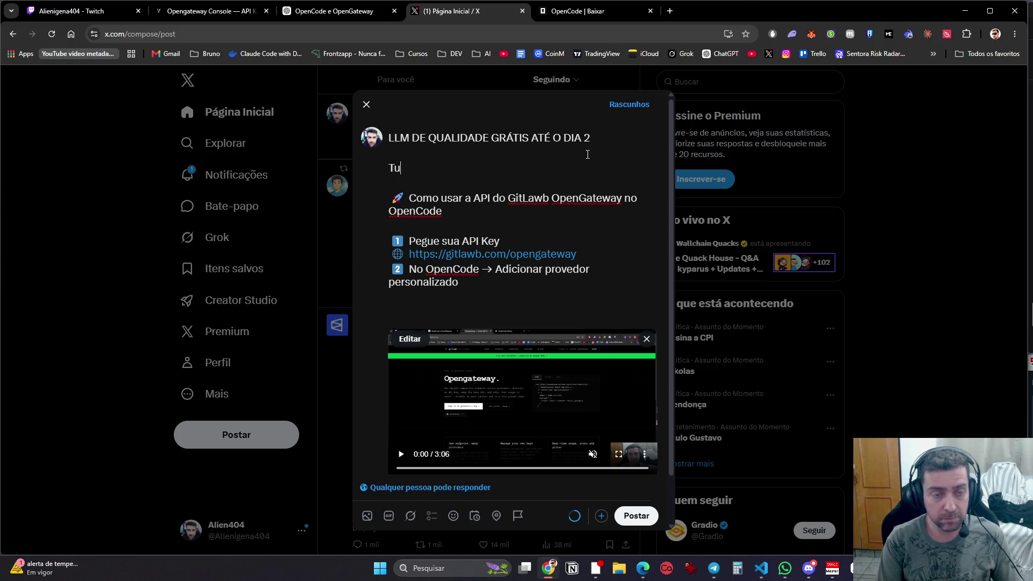
type("detalhes de como isntala")
key("BackSpace")
key("BackSpace")
key("BackSpace")
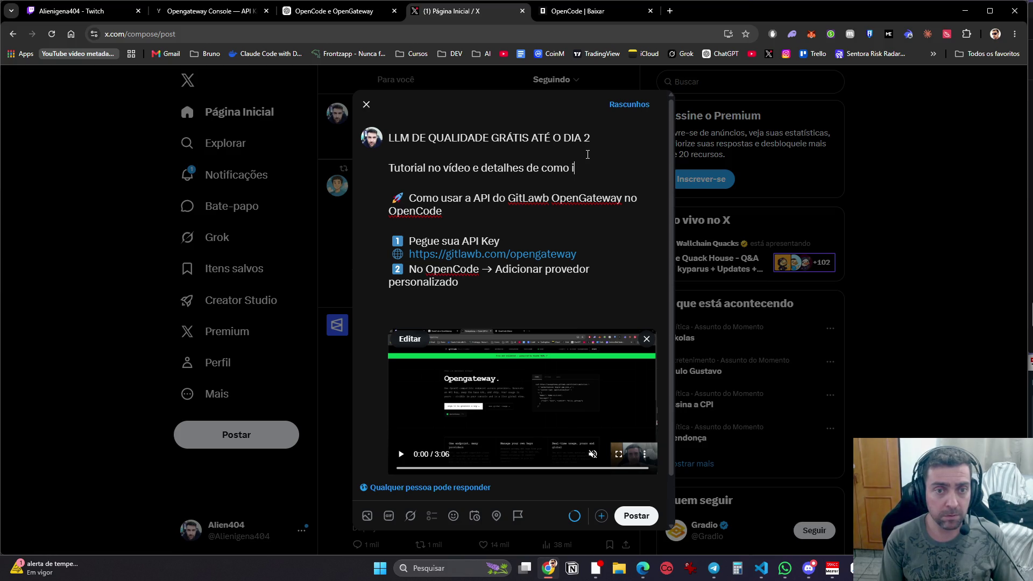
key("BackSpace")
key("BackSpace")
key("BackSpace")
Step: Finish the intro with 'segue o fio para detalhes de como instalar no opencode !!'
type("seug")
key("BackSpace")
key("BackSpace")
key("BackSpace")
type("gue o f")
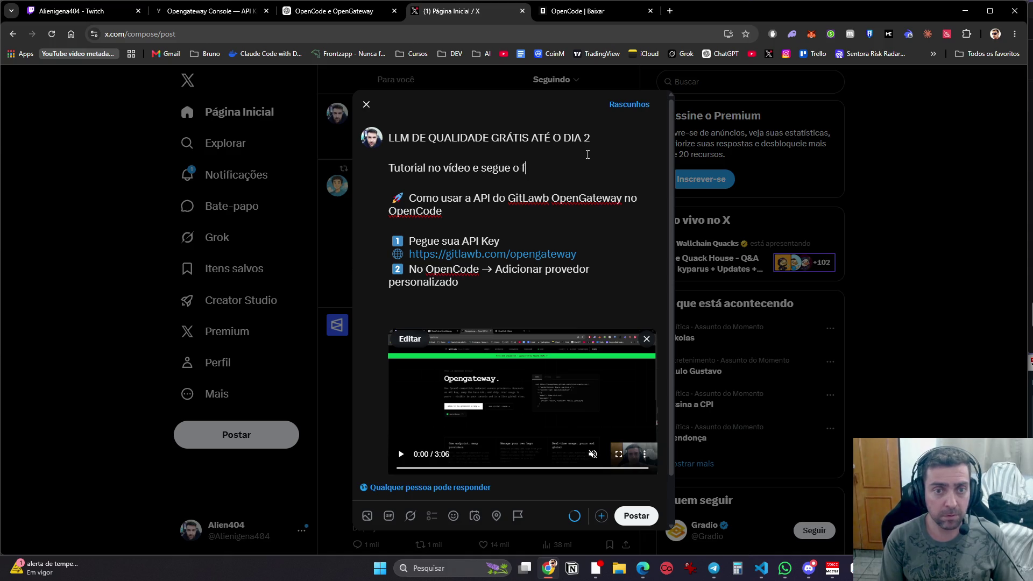
type("io para detalhes e")
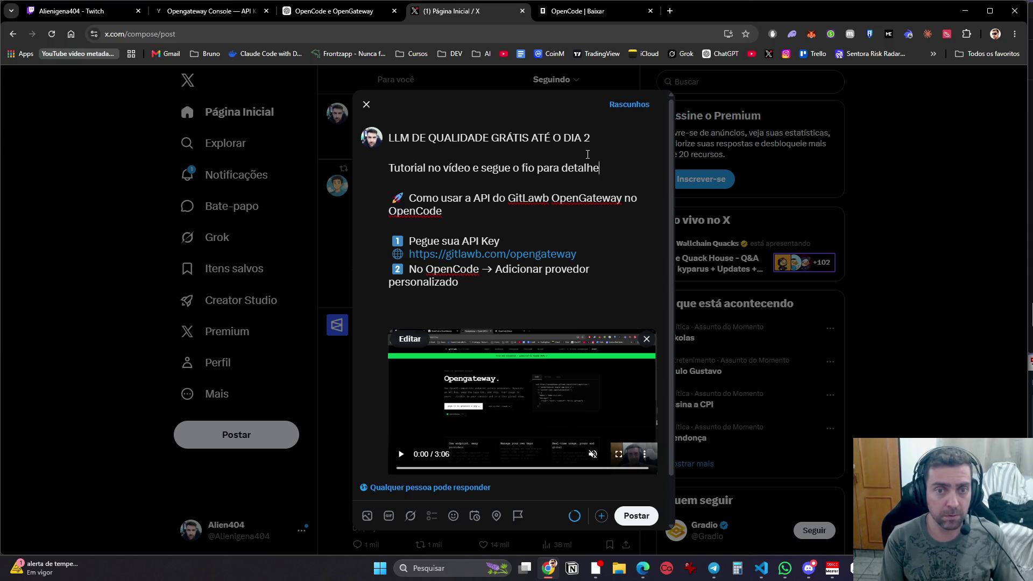
key("BackSpace")
key("BackSpace")
key("BackSpace")
type("de")
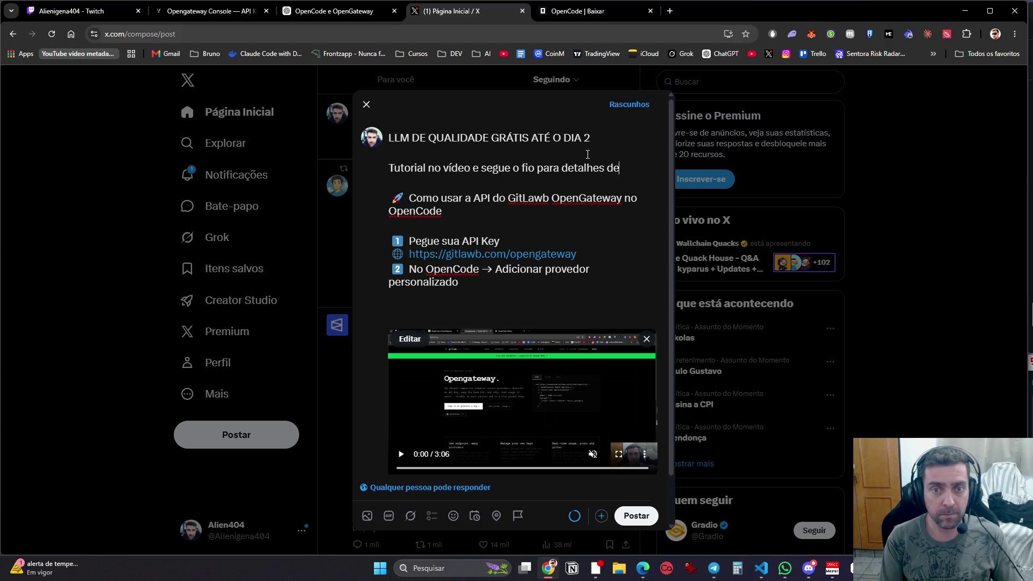
type(" como instalar no ")
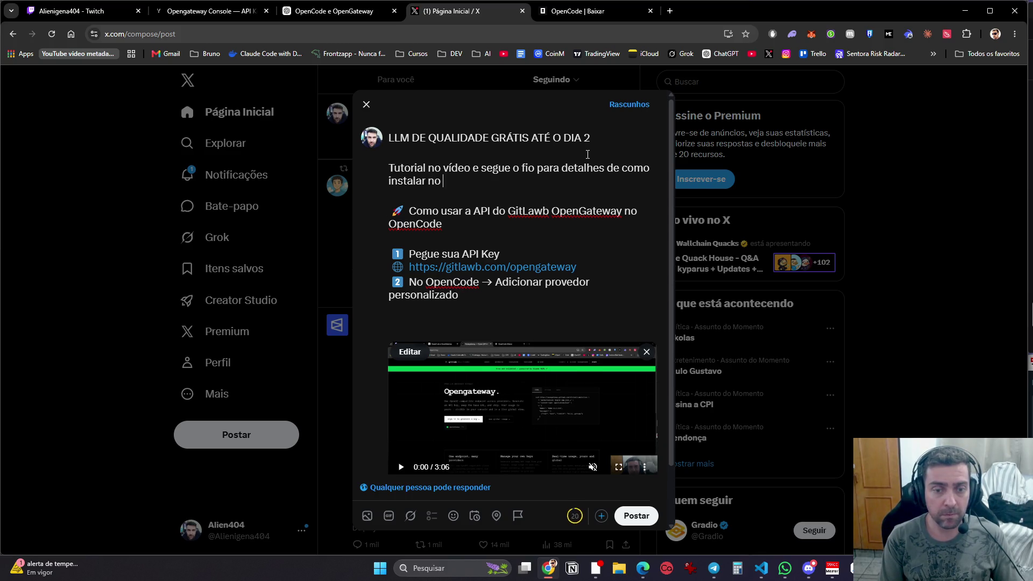
type("opencode!")
key("BackSpace")
type("!!")
key("Down")
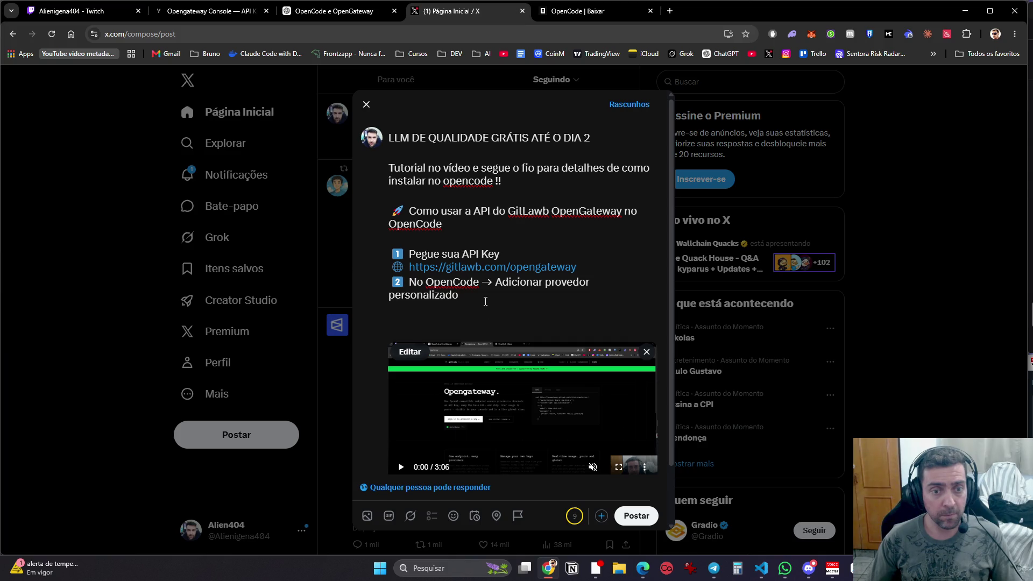
Step: Add a second thread post beginning with 'Preencha assim:' copied from ChatGPT
left_click(336, 11)
left_click(447, 12)
left_click(602, 517)
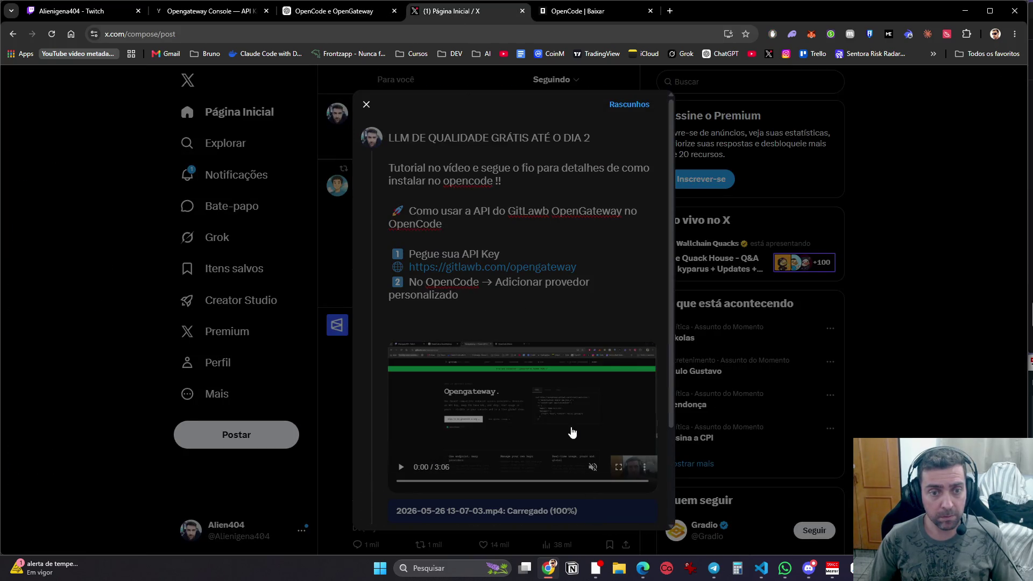
left_click(355, 16)
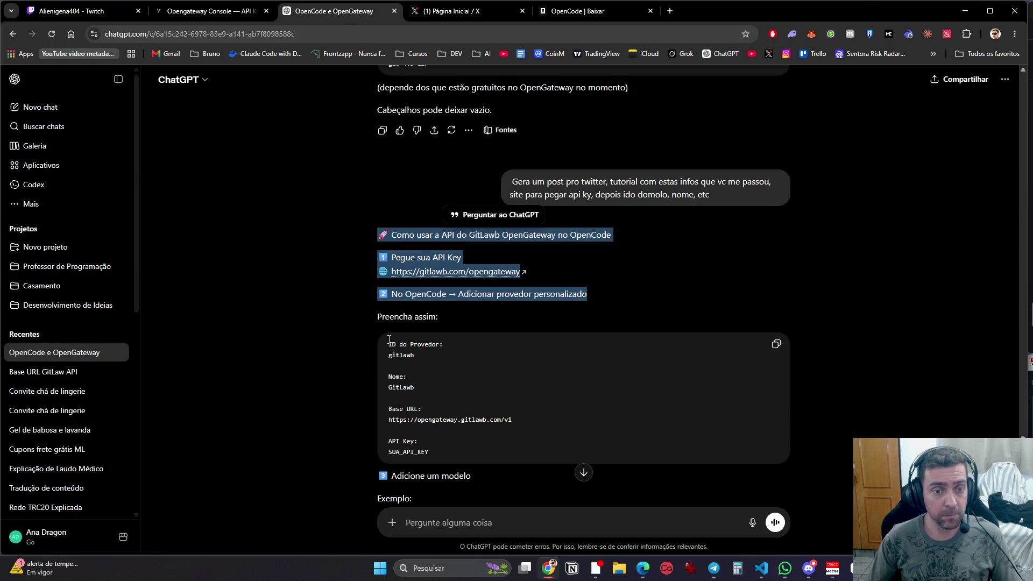
left_click_drag(376, 319, 441, 318)
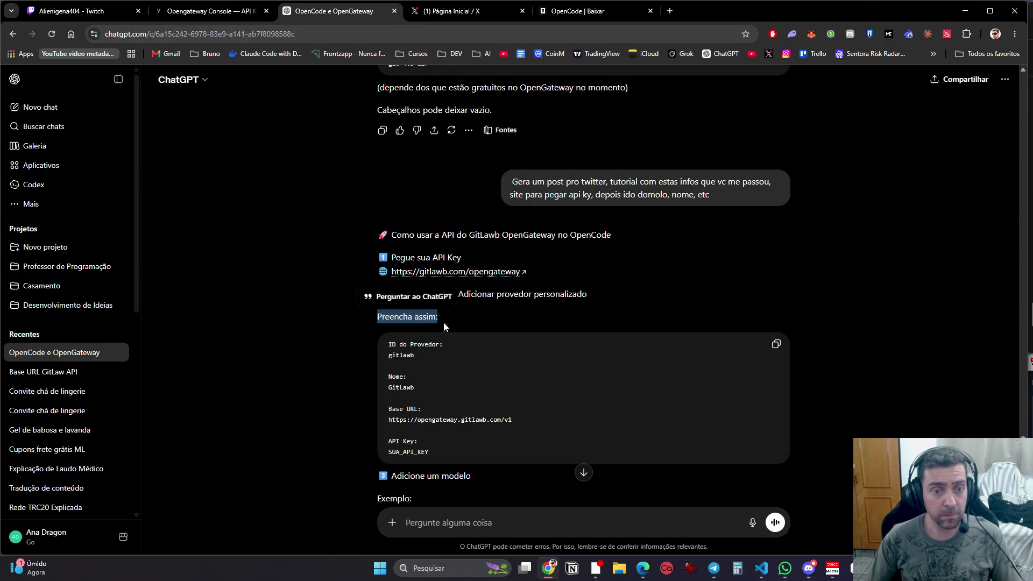
left_click(447, 12)
type("Preencha assim:")
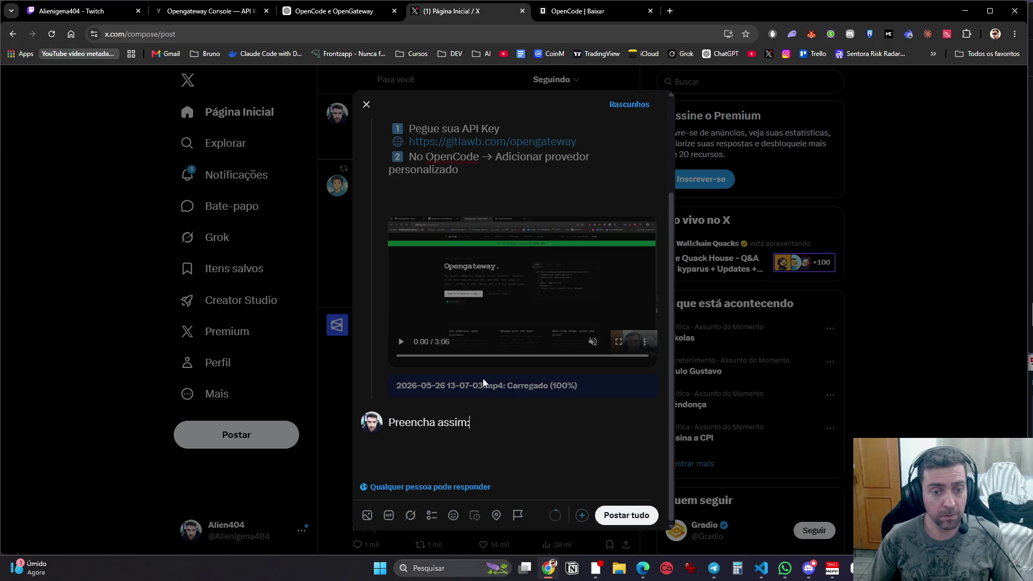
Step: Paste the provider settings block, including provider ID gitlawb, into the second post
left_click(346, 15)
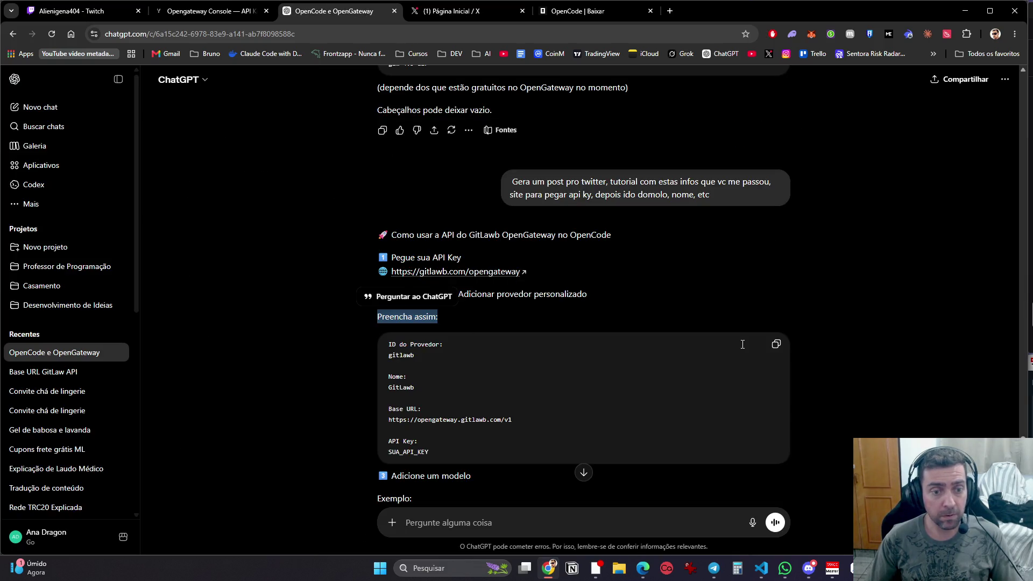
left_click(776, 344)
left_click(442, 12)
key("ctrl+v")
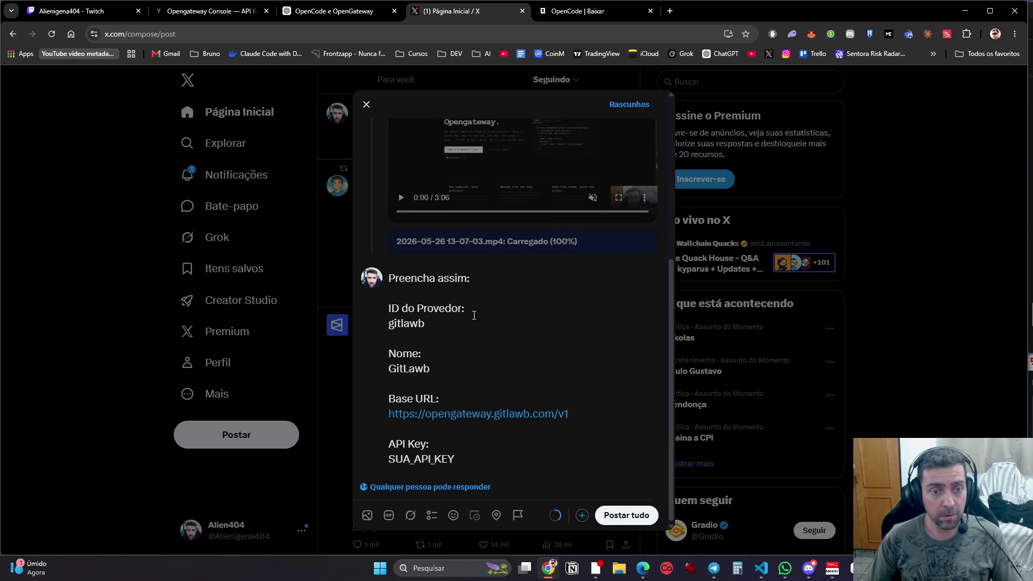
left_click_drag(474, 318, 363, 322)
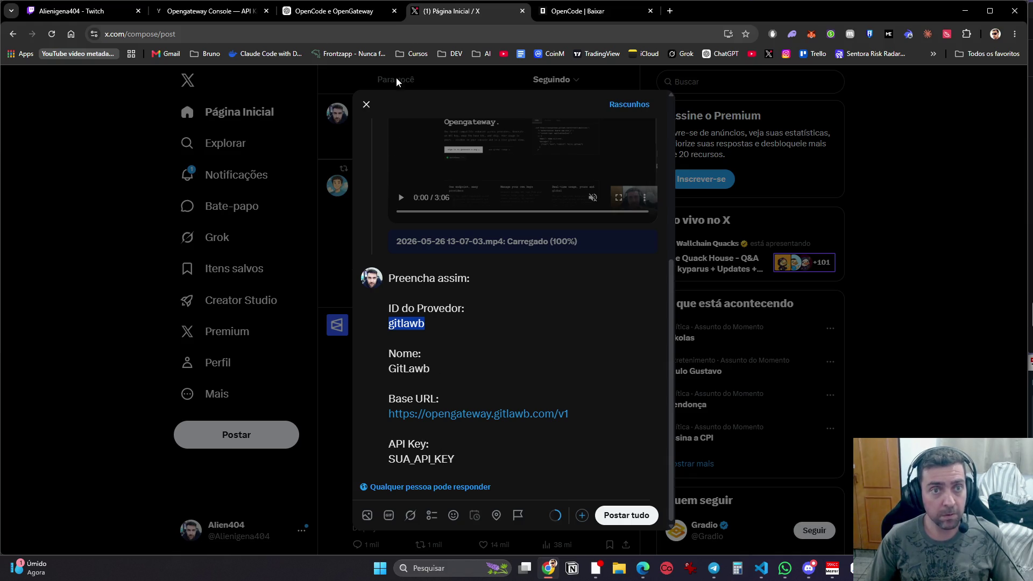
left_click(340, 17)
scroll(465, 358, "down", 4)
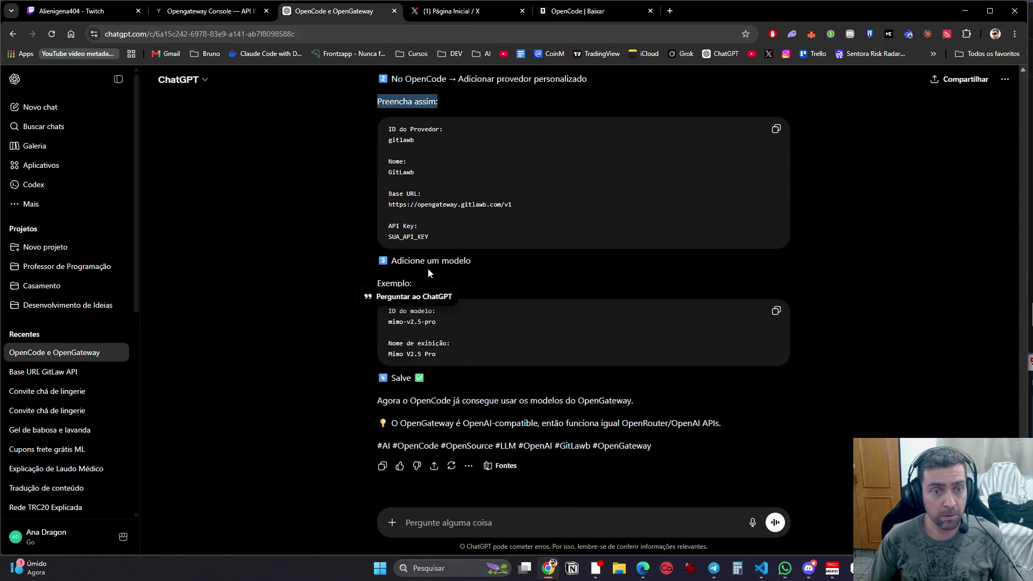
left_click(531, 263)
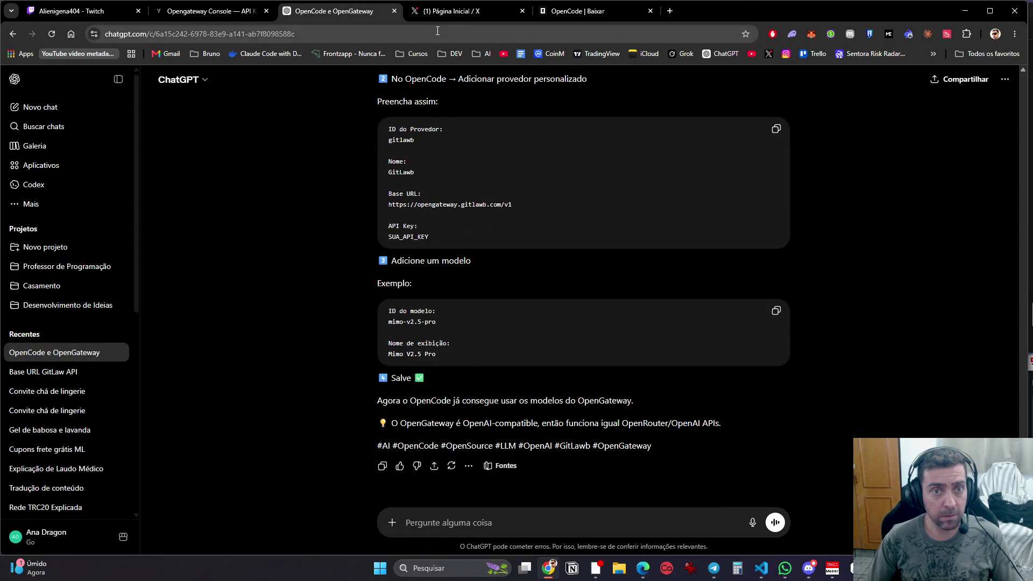
left_click(454, 14)
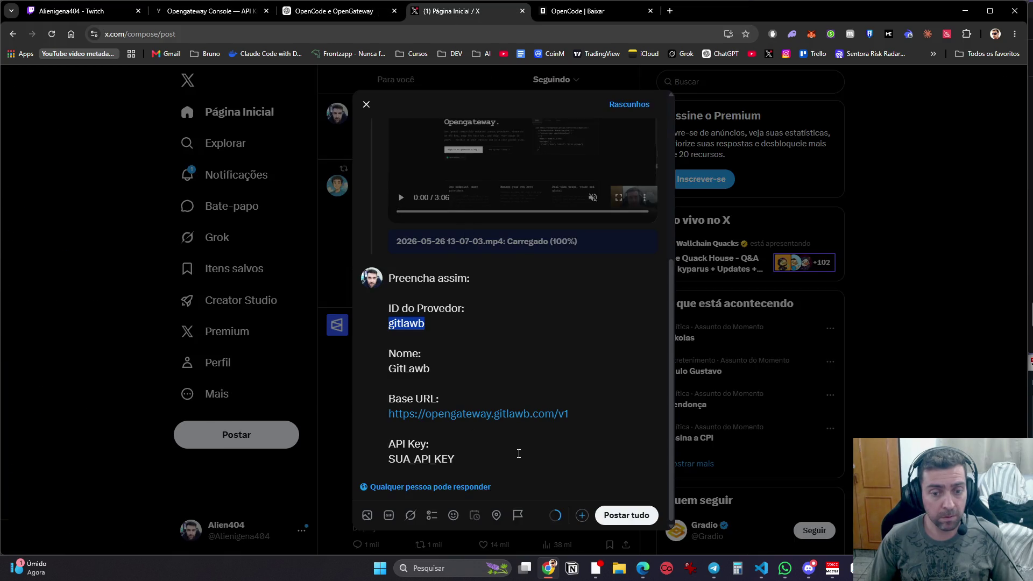
Step: Paste the add-a-model step for mimo-v2.5-pro (Mimo V2.5 Pro), dropping the 'Exemplo:' line
left_click(330, 12)
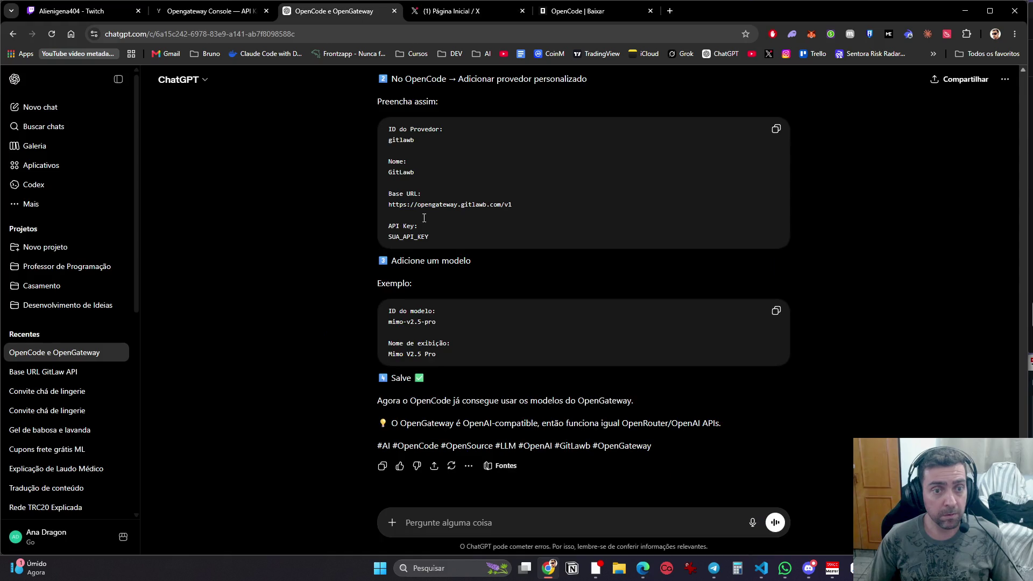
mouse_move(369, 258)
left_mouse_down()
mouse_move(464, 276)
mouse_move(479, 353)
left_mouse_up()
left_click(457, 12)
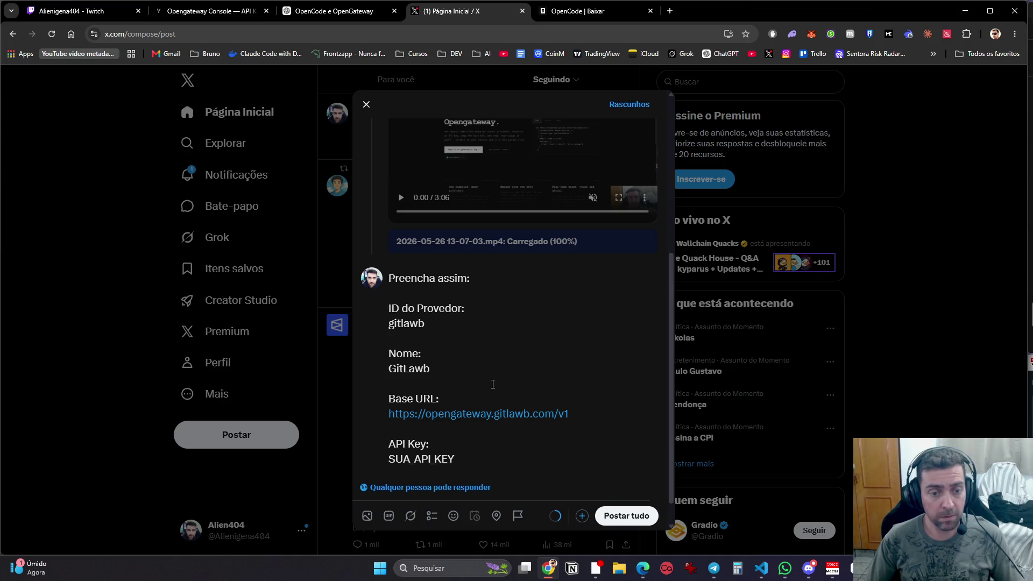
key("ctrl+v")
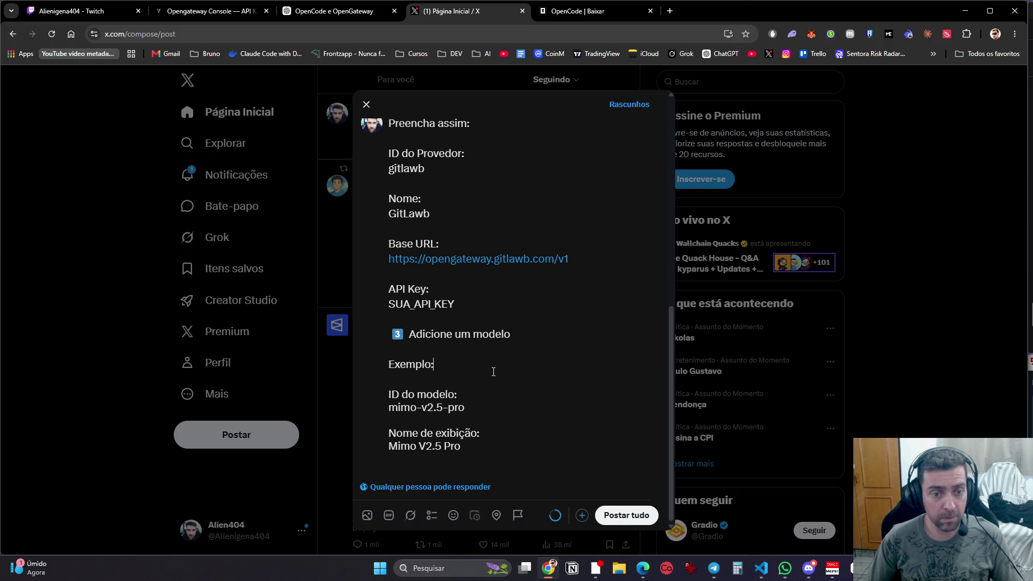
key("shift+Home")
key("BackSpace")
key("Delete")
key("Delete")
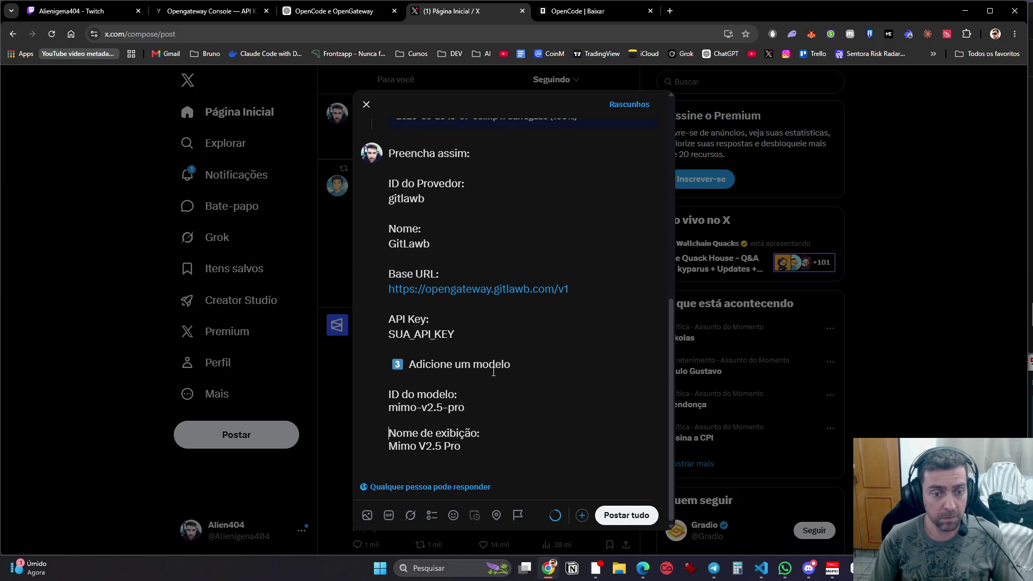
Step: Append the final '4️⃣ Salve ✅' step to the second post
left_click(325, 13)
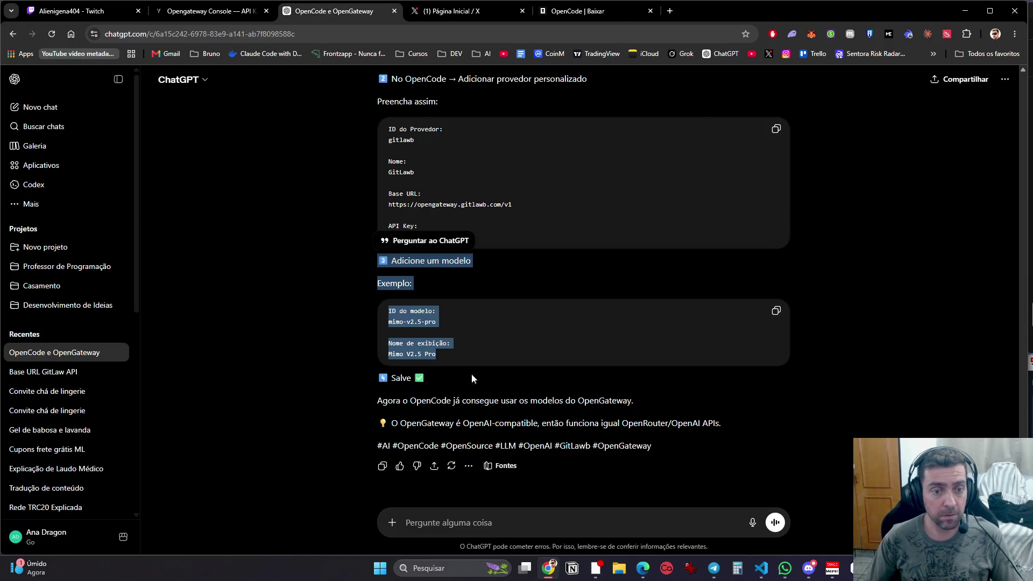
left_click_drag(353, 384, 450, 377)
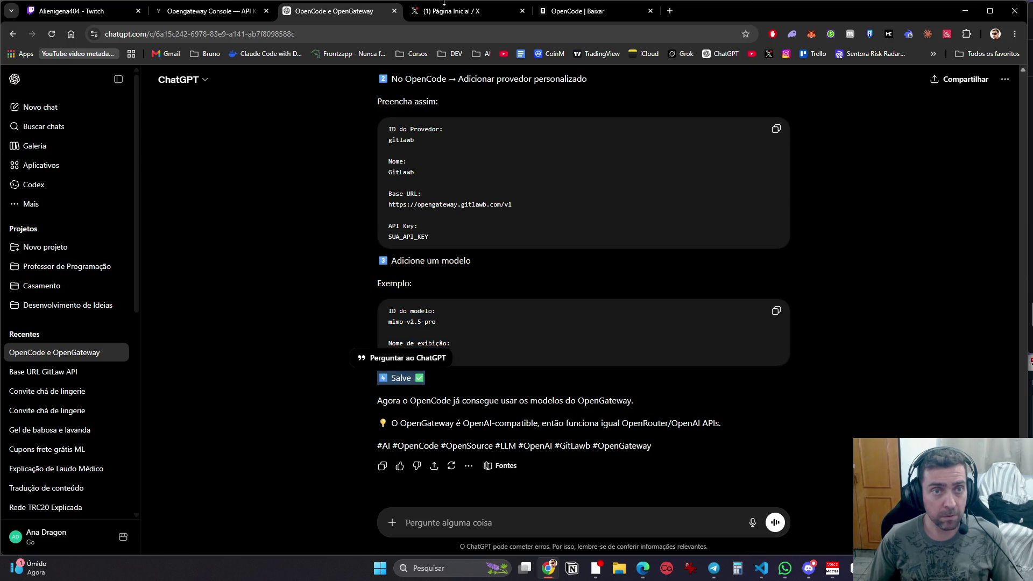
key("ctrl+Tab")
key("Return")
key("Return")
key("ctrl+v")
left_click(341, 11)
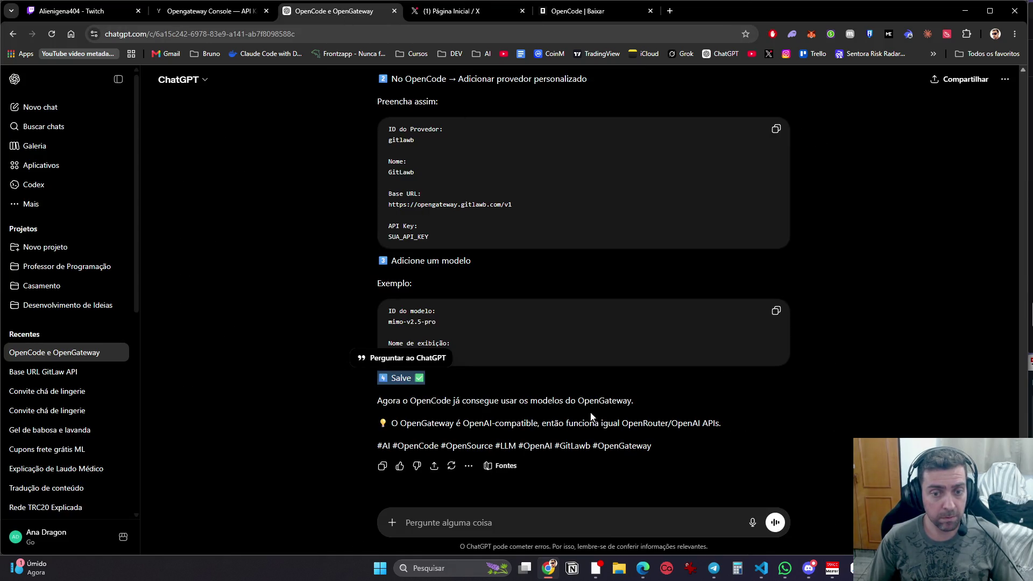
left_click(438, 17)
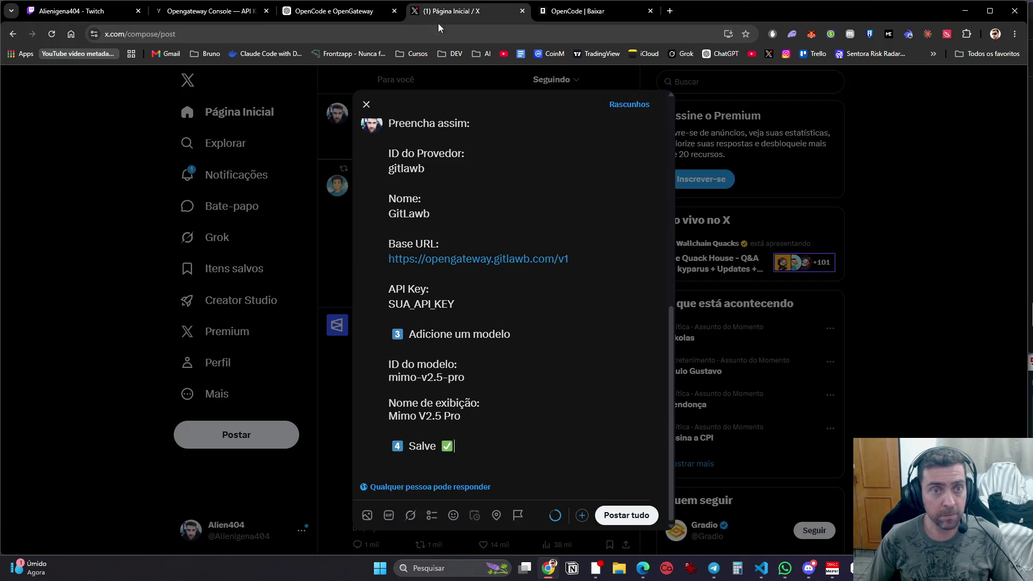
key("Return")
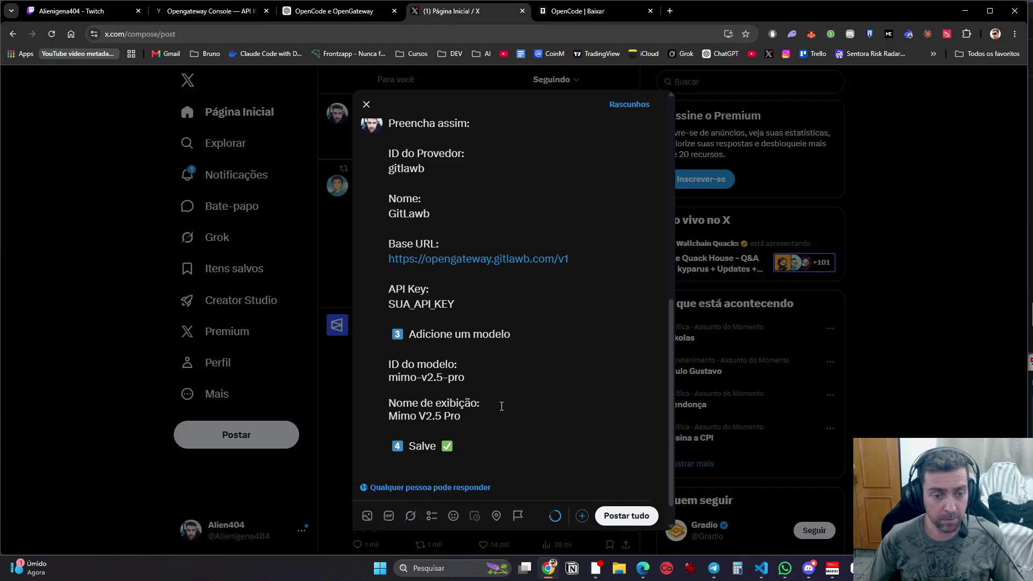
Step: End the post with 'Depois só selecionar com o ID que vc cadastrou !!'
key("Return")
type("D")
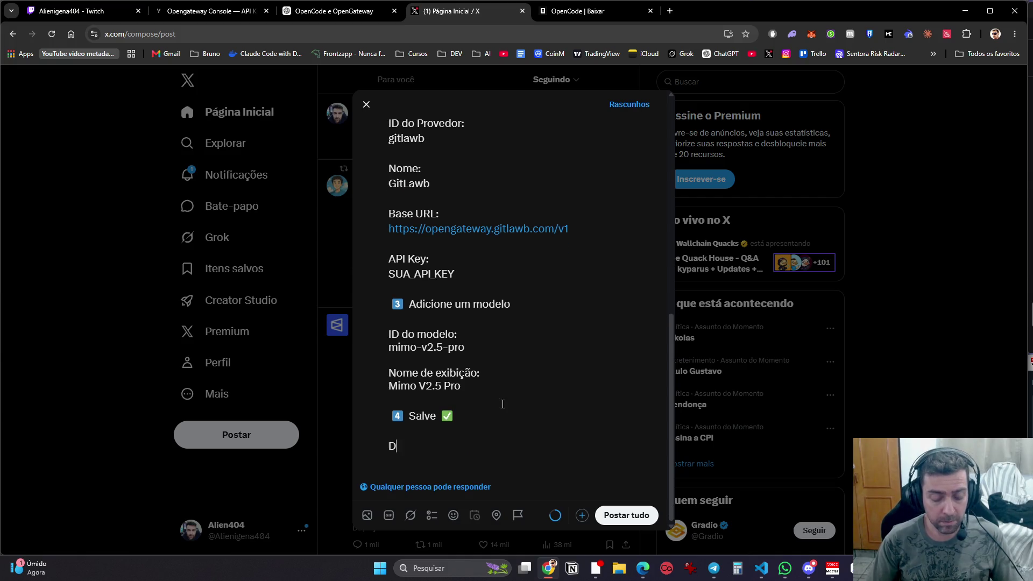
type("epois só selecionar ")
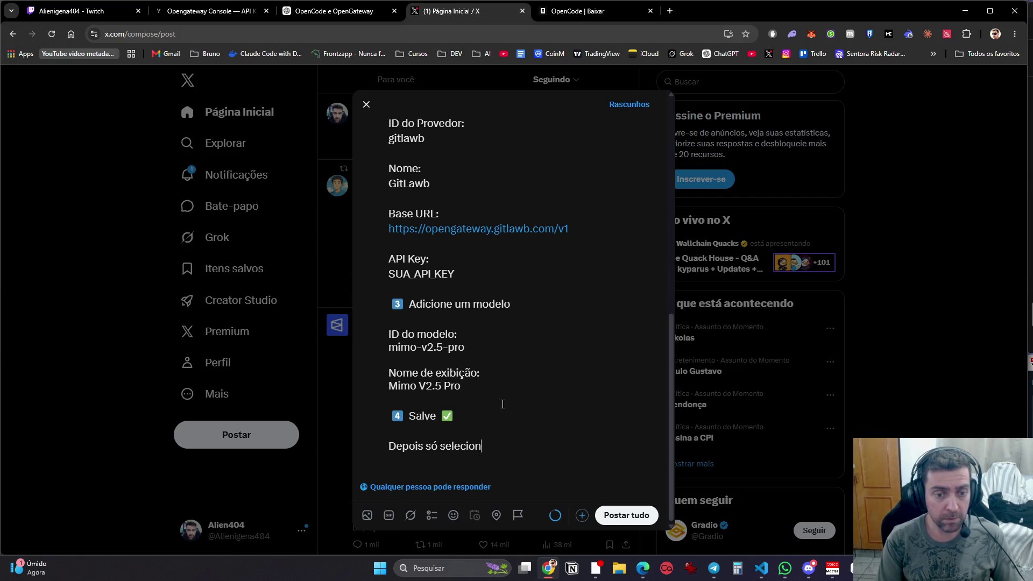
type("com o nome de")
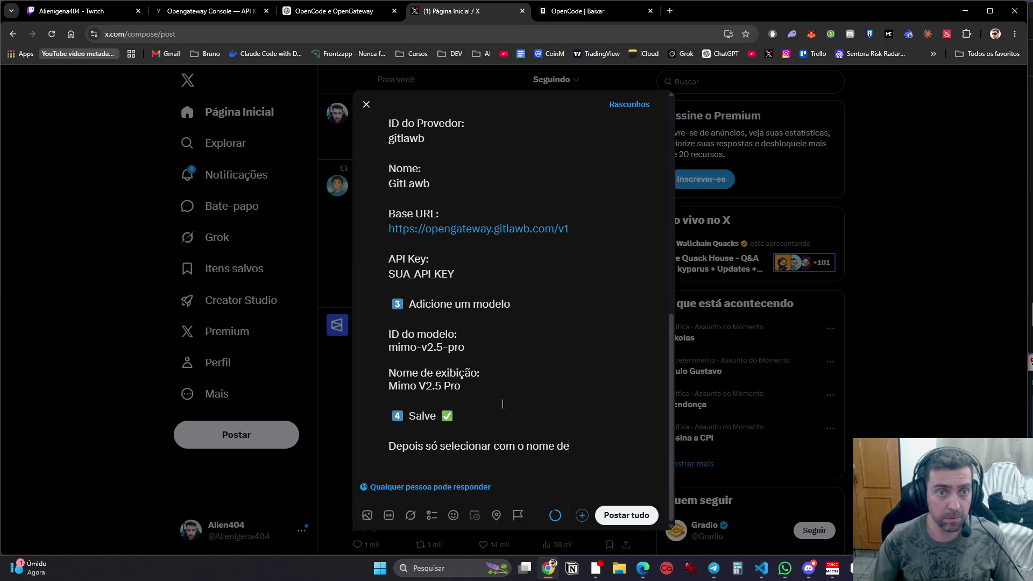
scroll(502, 401, "up", 3)
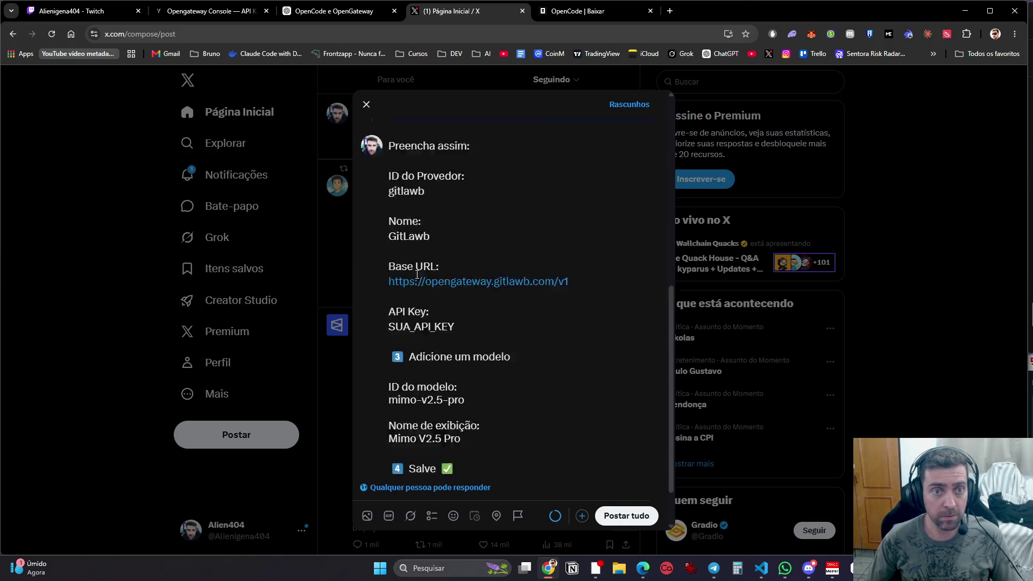
scroll(484, 344, "down", 2)
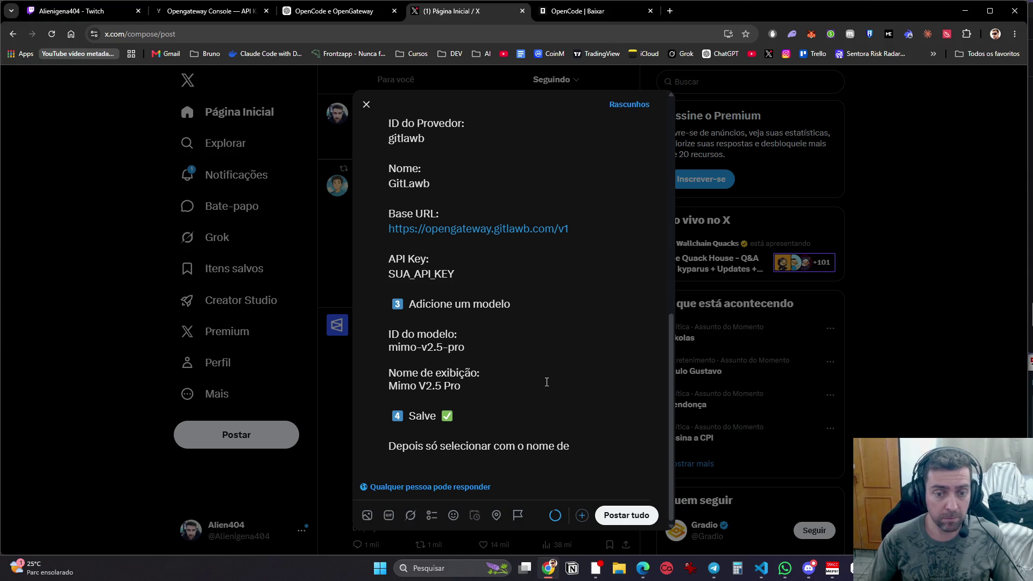
key("BackSpace")
key("BackSpace")
key("BackSpace")
key("BackSpace")
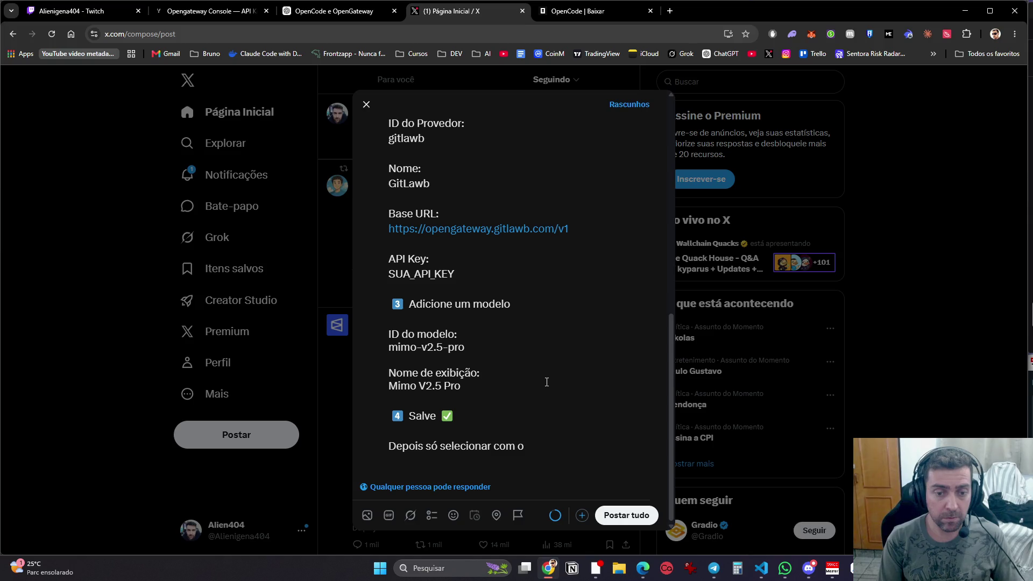
type("ID quevc cadast")
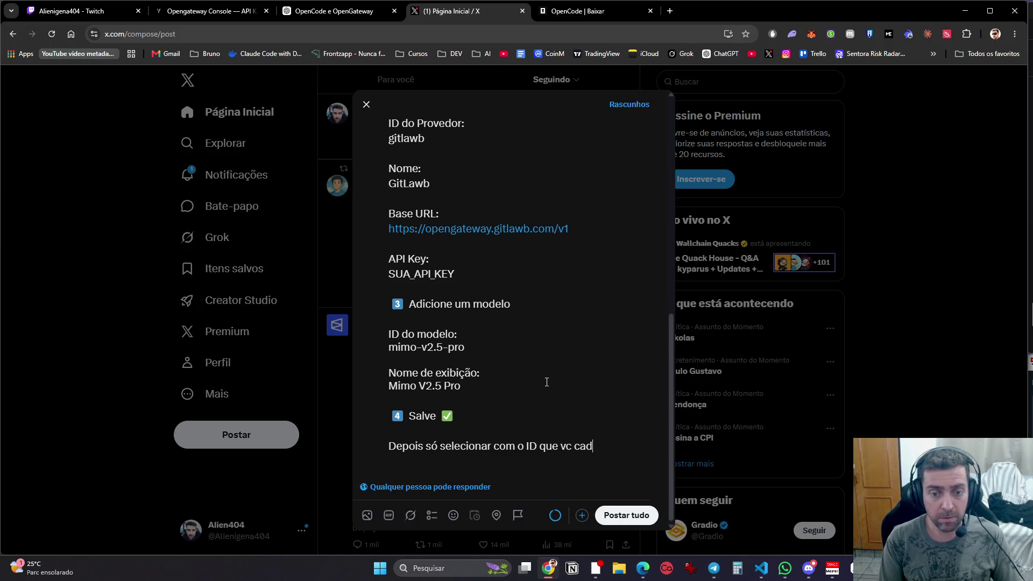
type("rou !!")
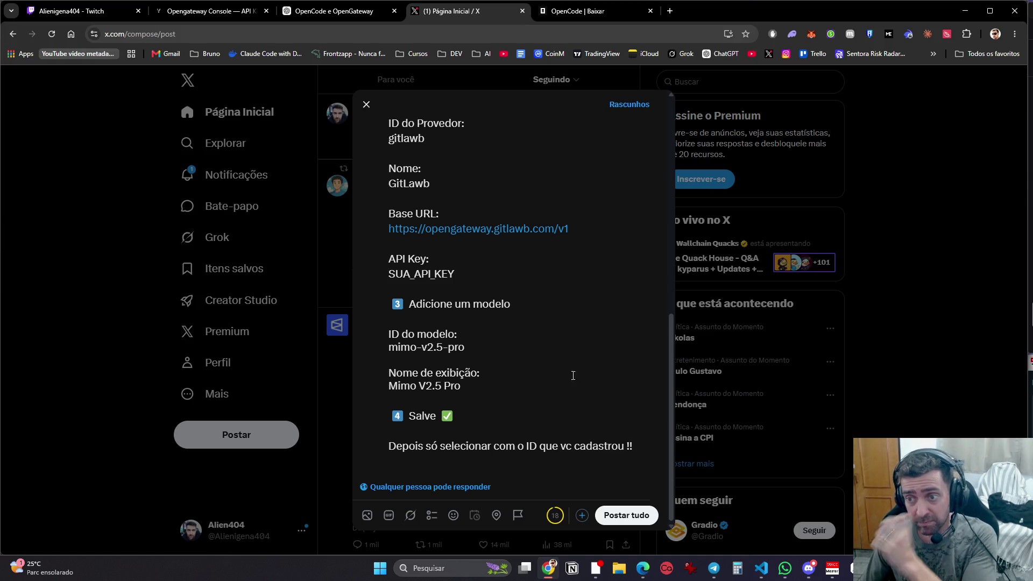
scroll(630, 408, "up", 8)
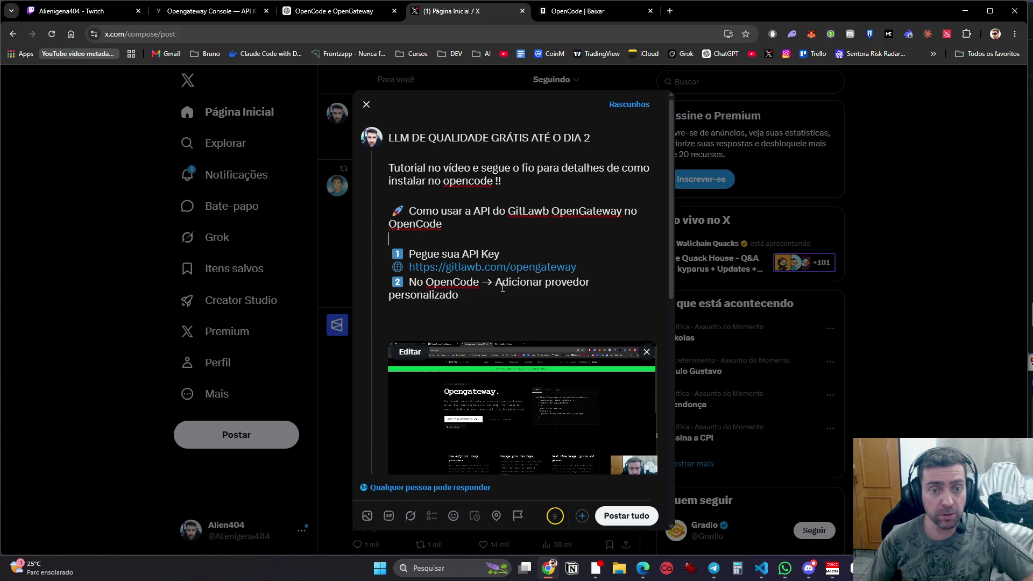
Step: Review the second post and publish both thread posts with 'Postar tudo'
scroll(538, 296, "down", 7)
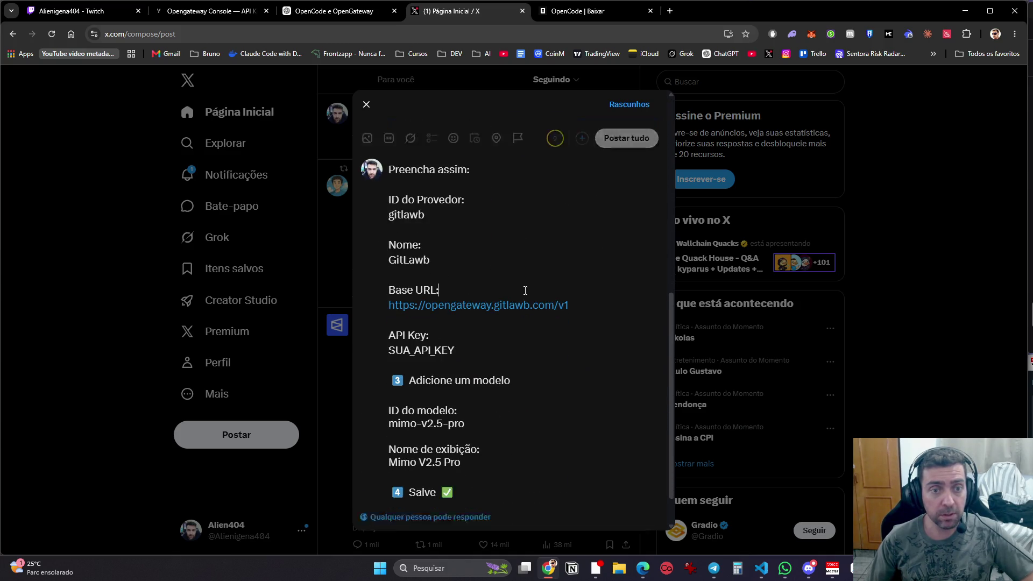
left_click(526, 290)
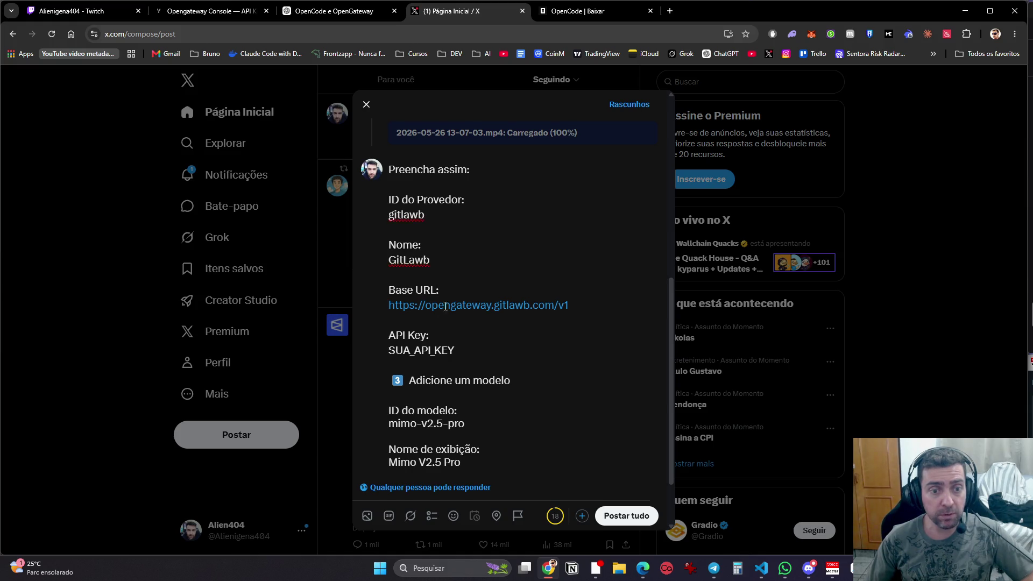
scroll(469, 368, "down", 2)
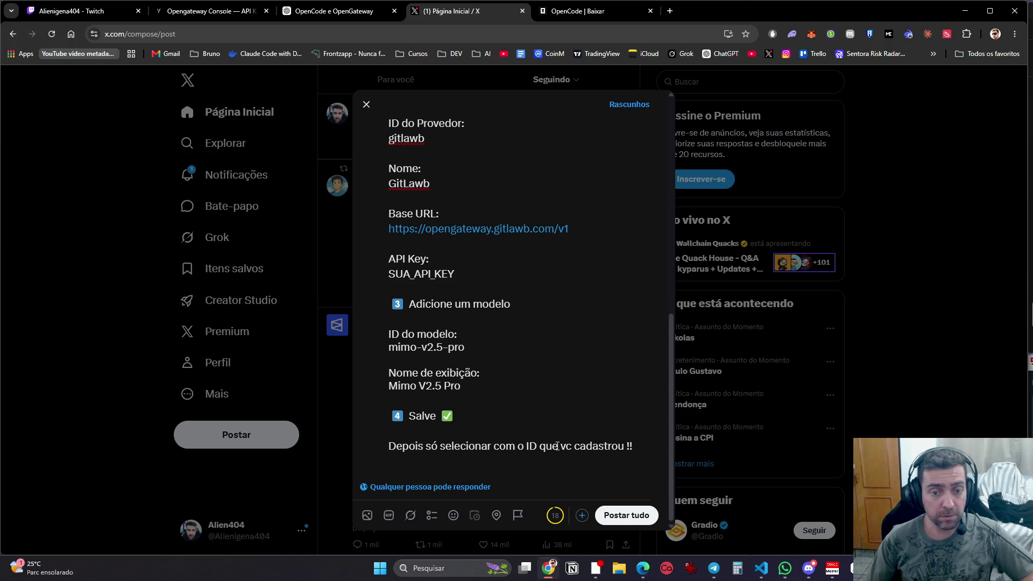
left_click(627, 516)
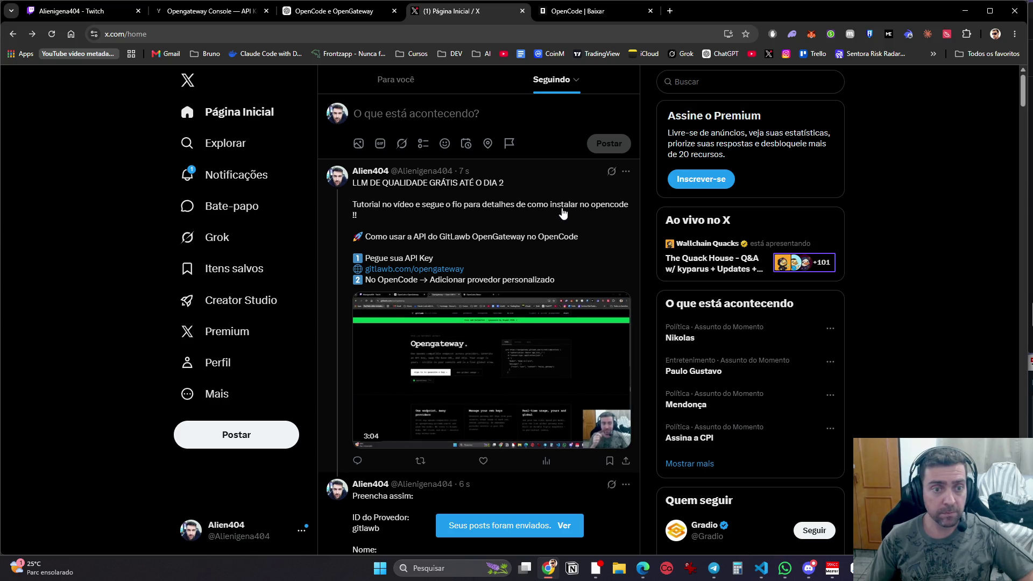
Step: Pin the opening free-LLM post to the profile and open its page to grab the URL
left_click(625, 172)
left_click(495, 201)
left_click(522, 326)
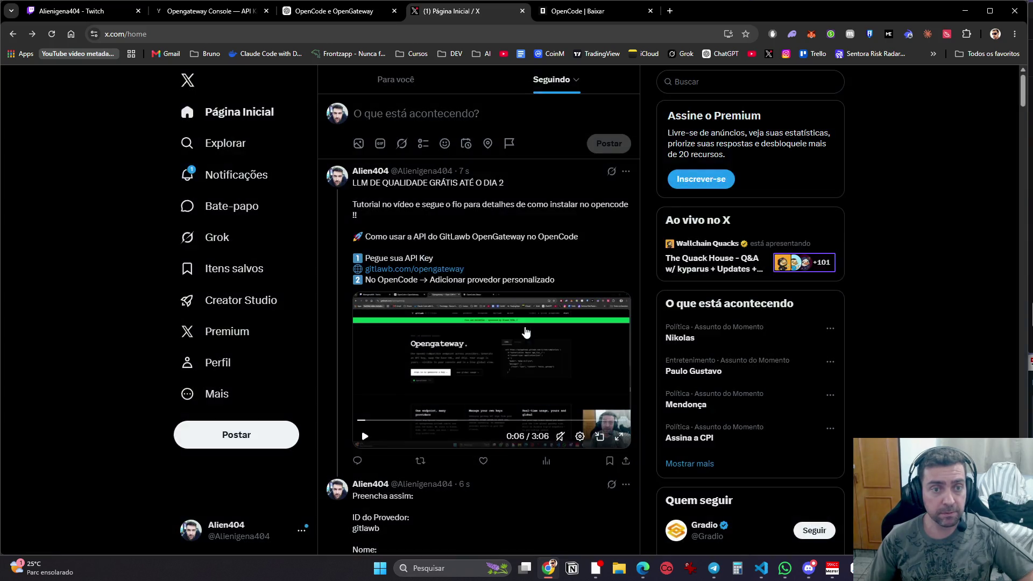
left_click(509, 242)
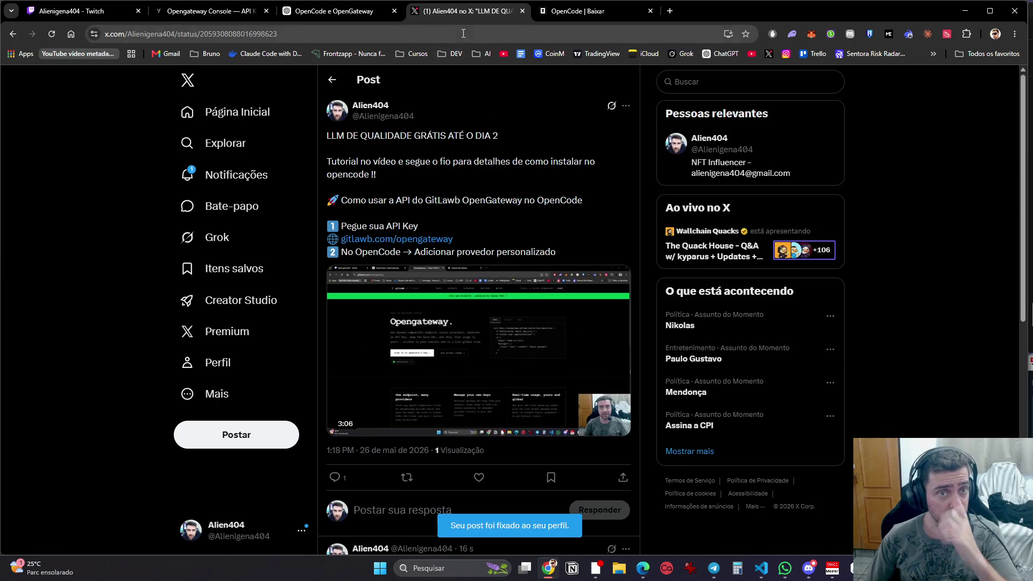
key("ctrl+l")
Step: Send 'TUTORIAL' plus the X thread link in Discord's chat-geral, then return to Chrome
key("alt+Tab")
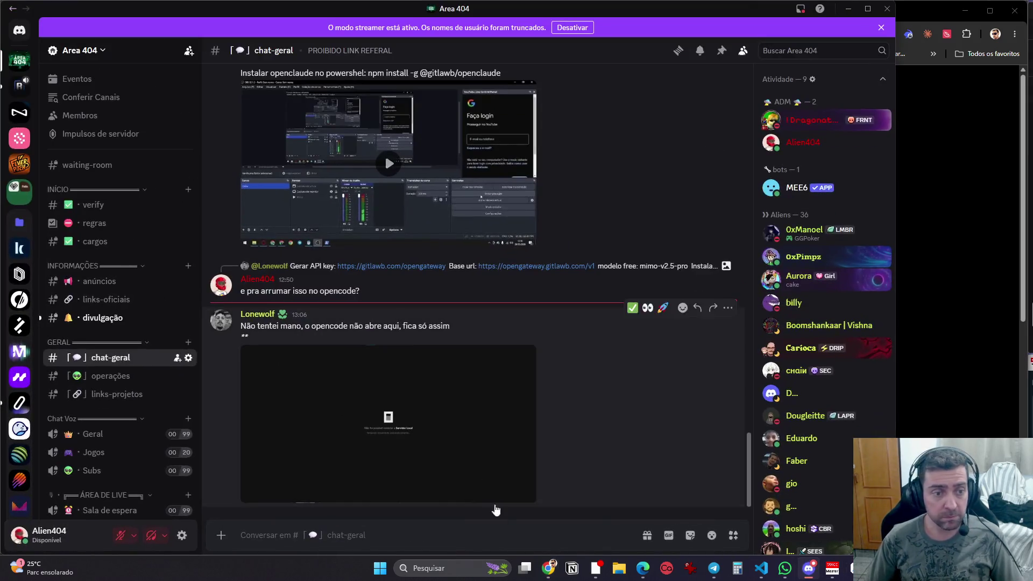
key("Caps_Lock")
type("T")
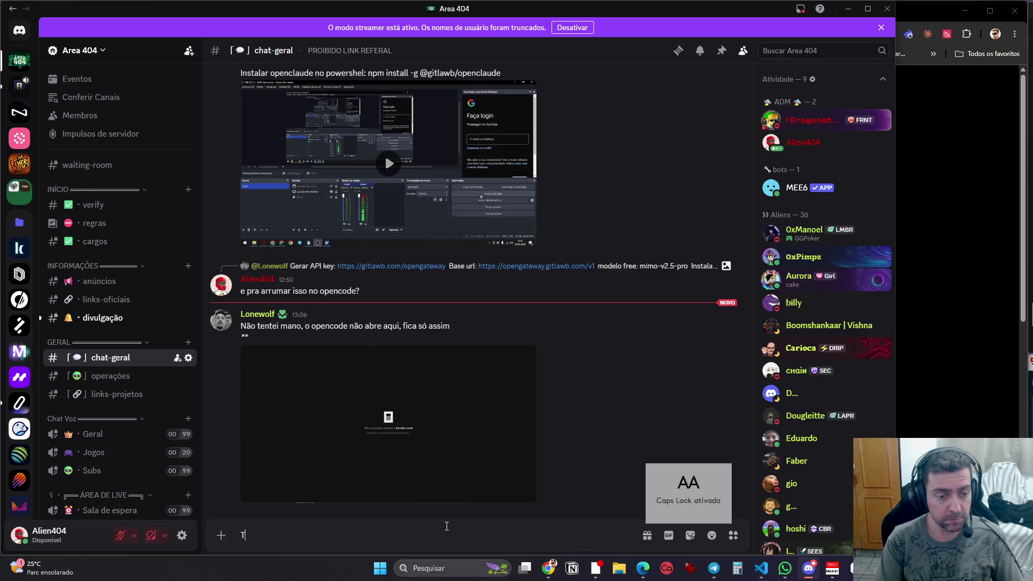
type("UTORIAL")
key("shift+Return")
key("shift+Return")
key("ctrl+v")
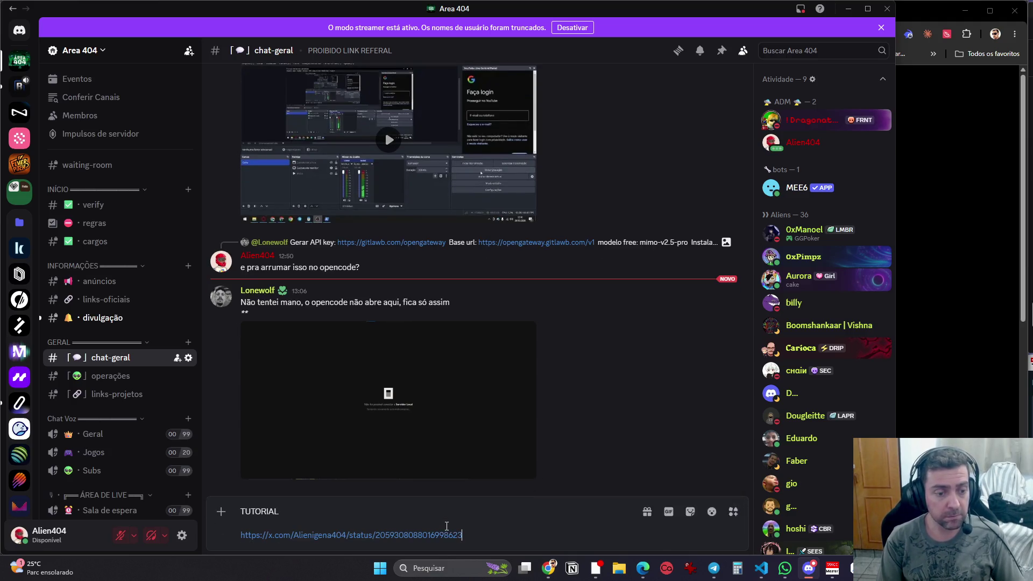
key("Return")
key("alt+Tab")
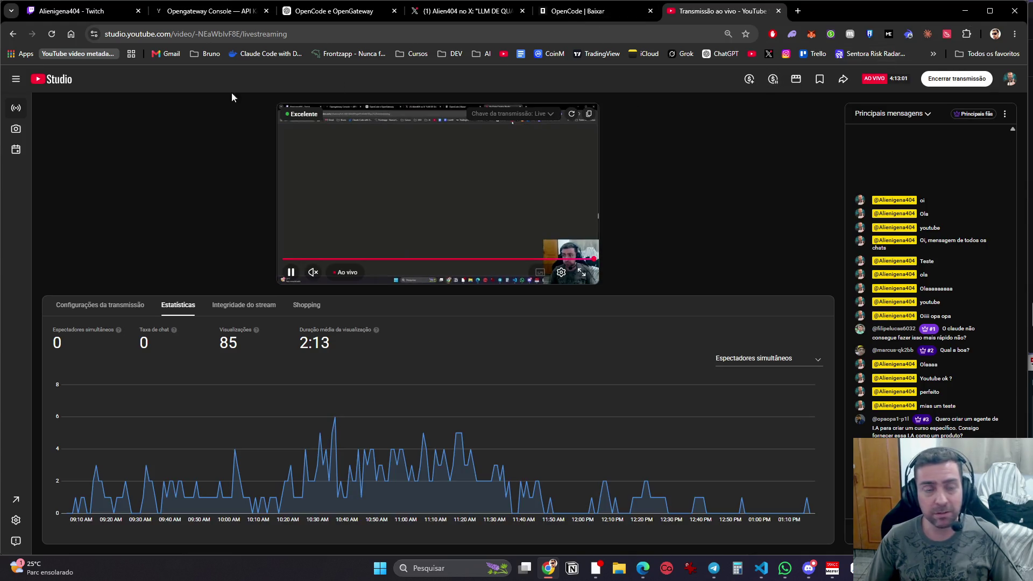
left_click(53, 85)
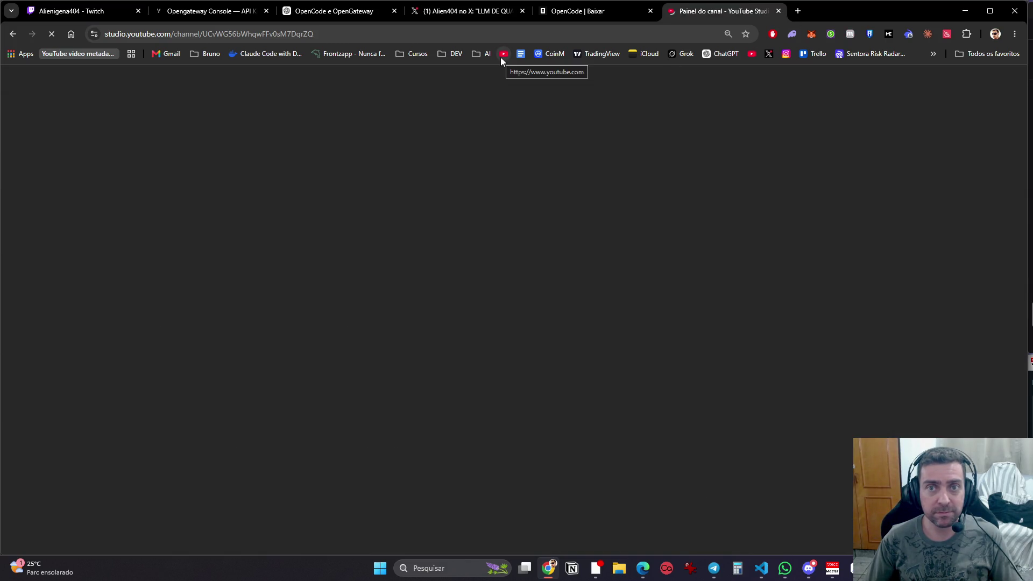
left_click(501, 57)
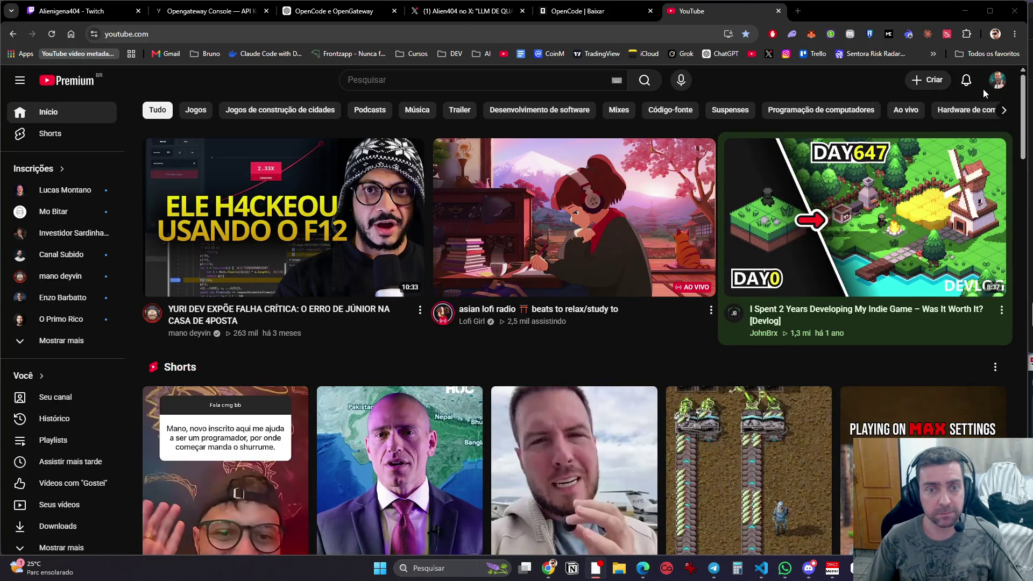
left_click(928, 81)
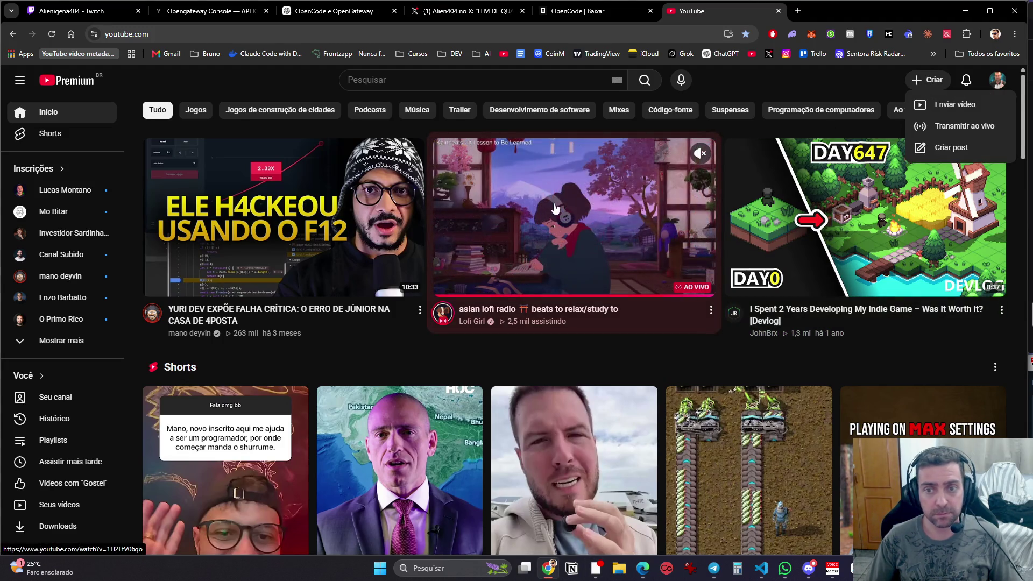
left_click(922, 110)
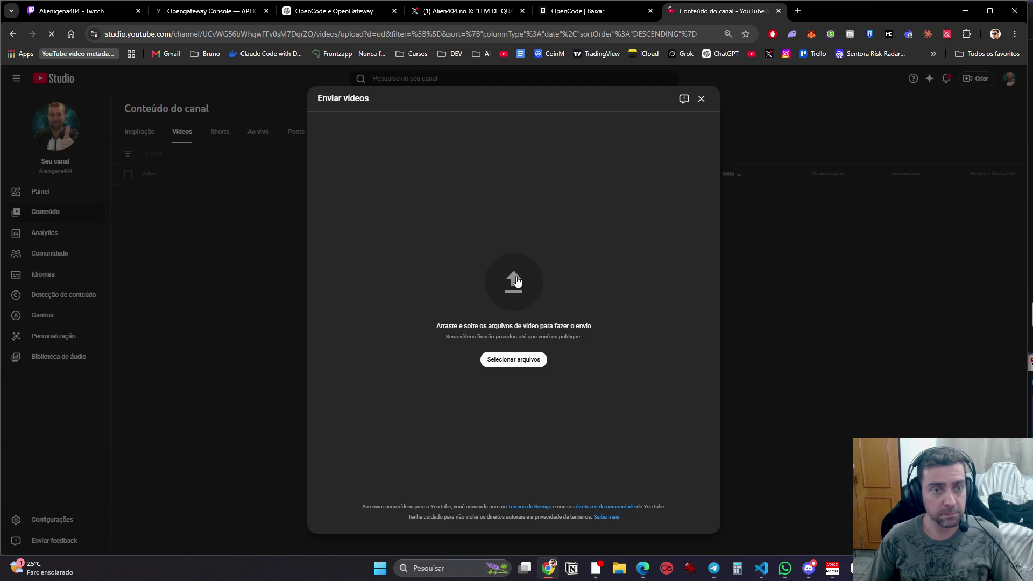
left_click(577, 291)
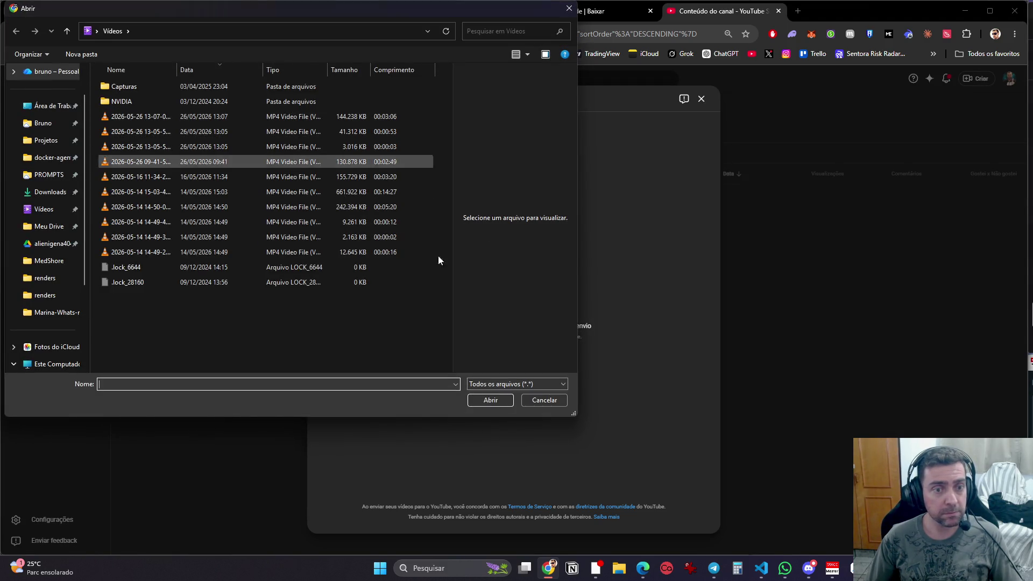
left_click(486, 402)
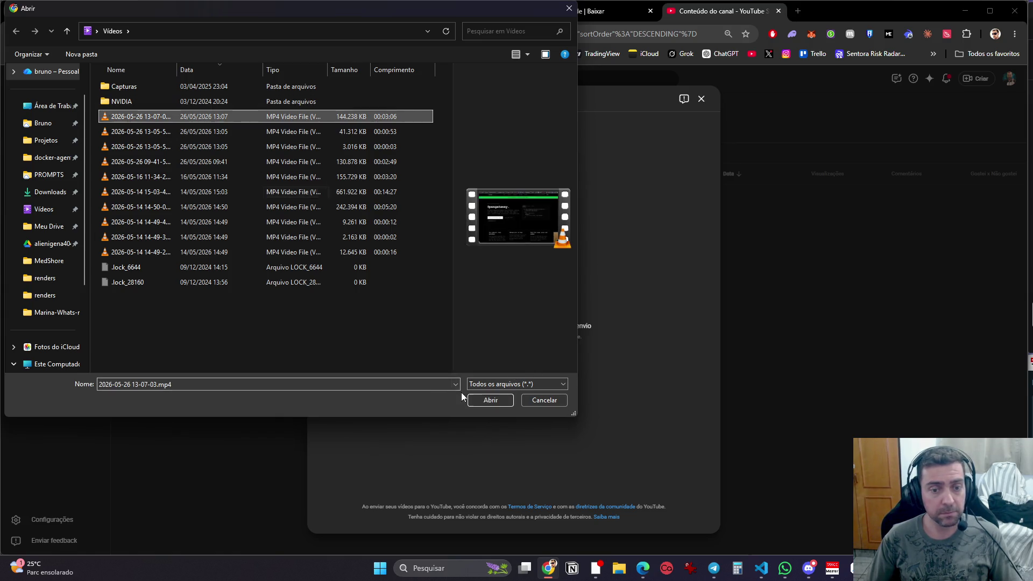
left_click(491, 402)
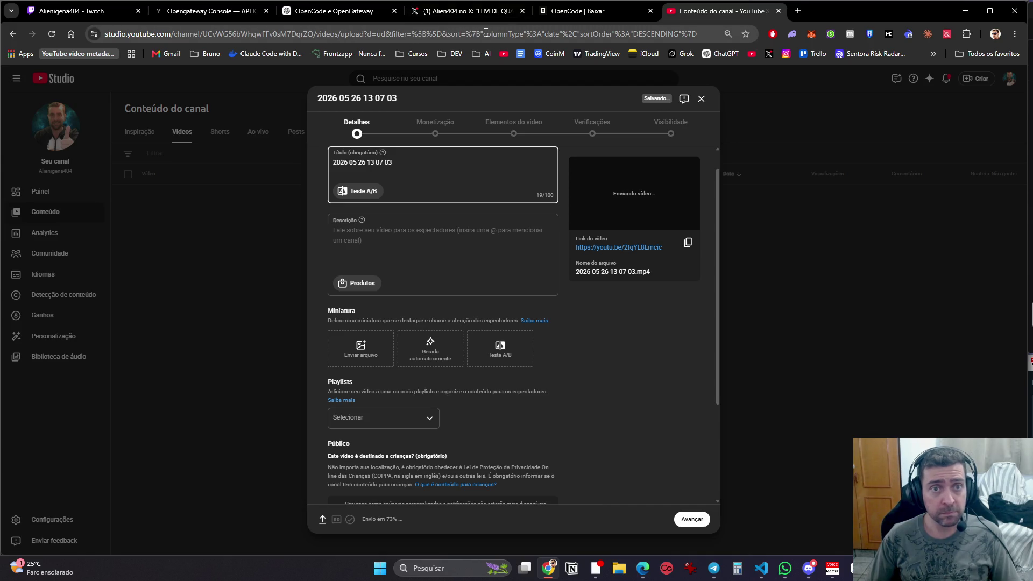
Step: Return to the X post and ask Grok to analyse it
mouse_move(616, 16)
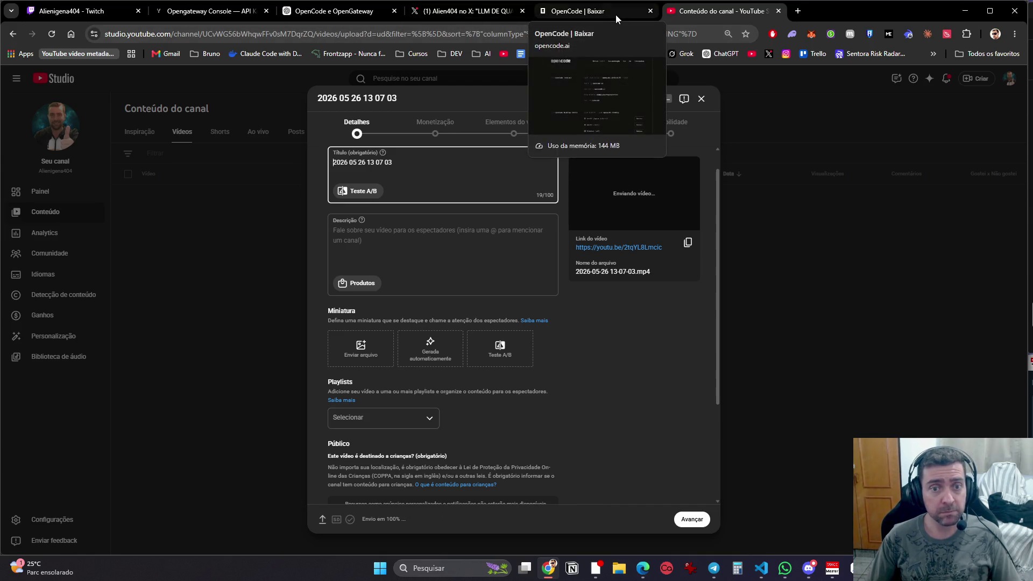
left_click(477, 12)
left_click(534, 167)
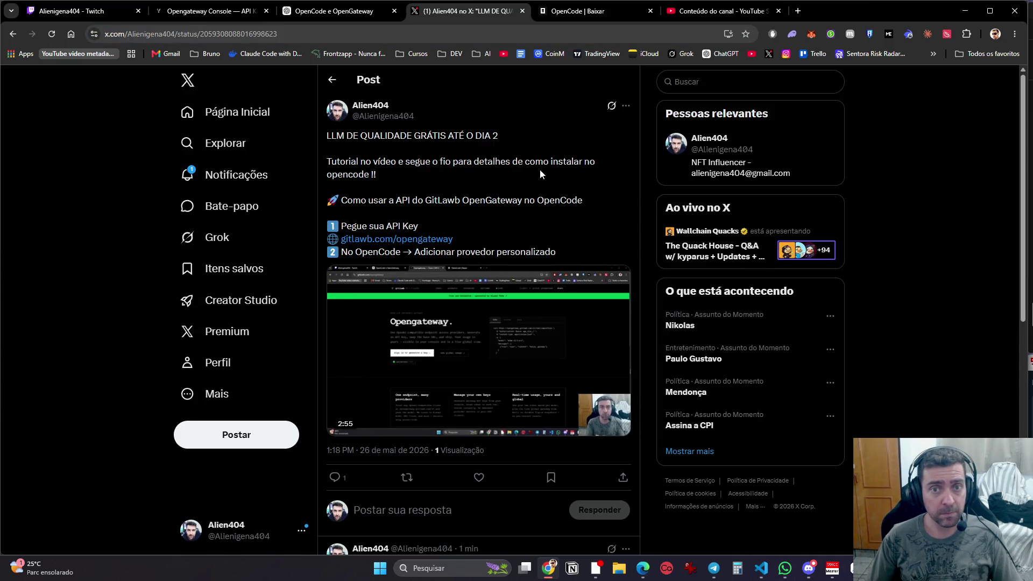
Step: Start a Grok prompt beside the post reading 'Vopu também.', after fixing the Caps Lock slip
left_click(612, 105)
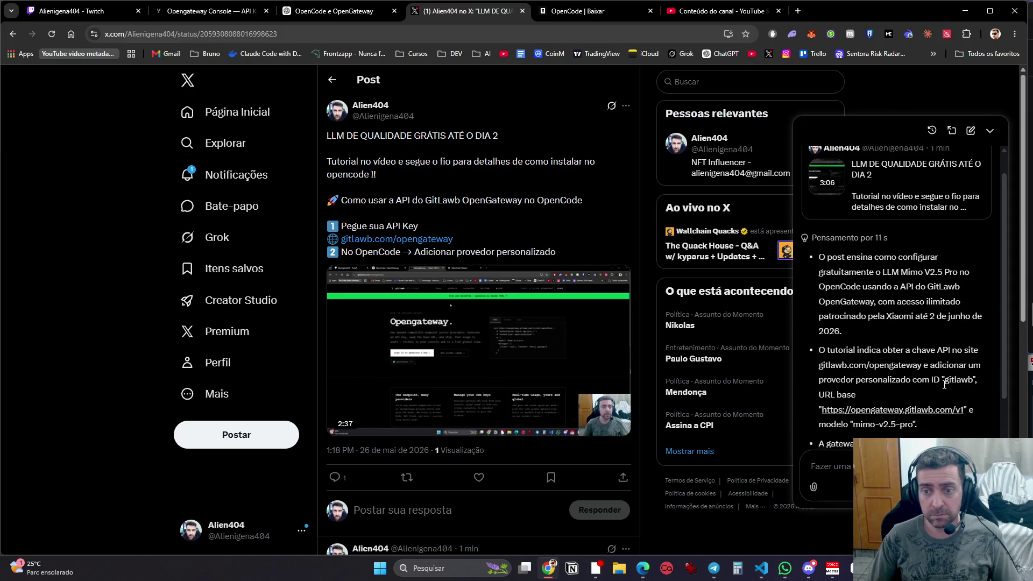
type("cRIA U")
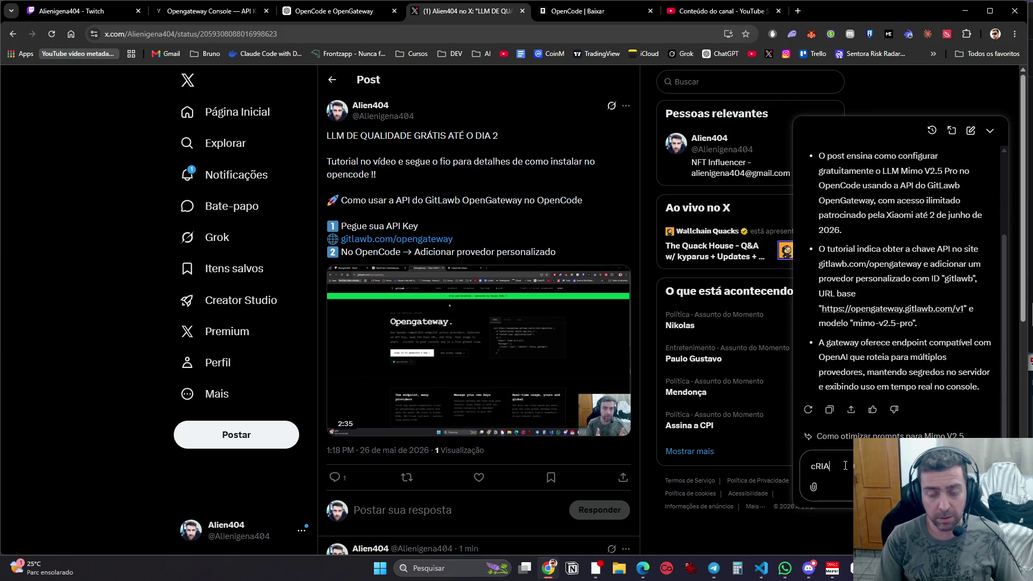
key("Caps_Lock")
key("ctrl+a")
type("Cria")
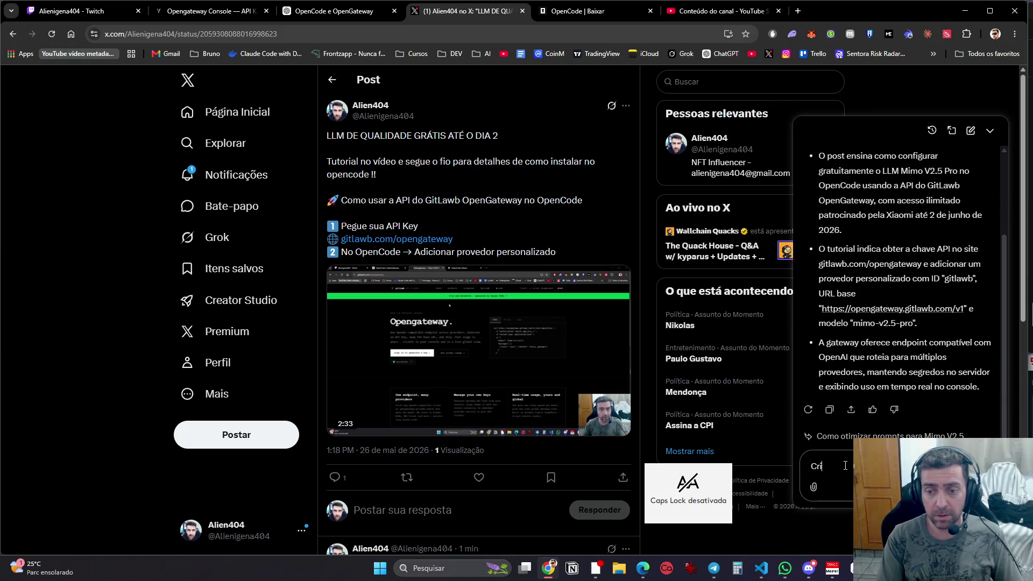
key("ctrl+a")
type("Vopu")
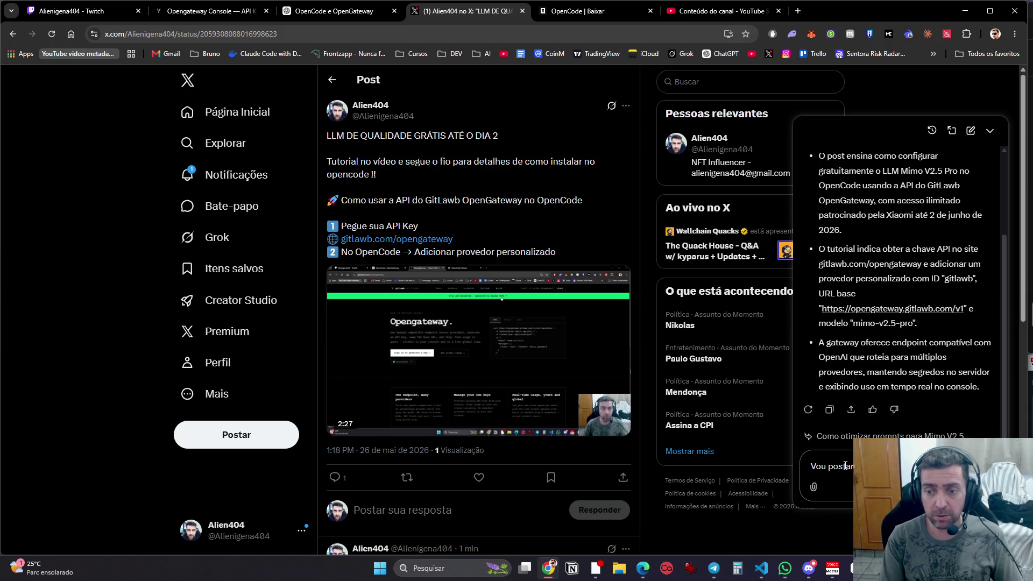
type(" também.")
Step: Add a paragraph requesting a title and thumbnail ('Criar um ti thumba'), fix typos, and send it to Grok
key("shift+Return")
key("shift+Return")
type("Criar um ")
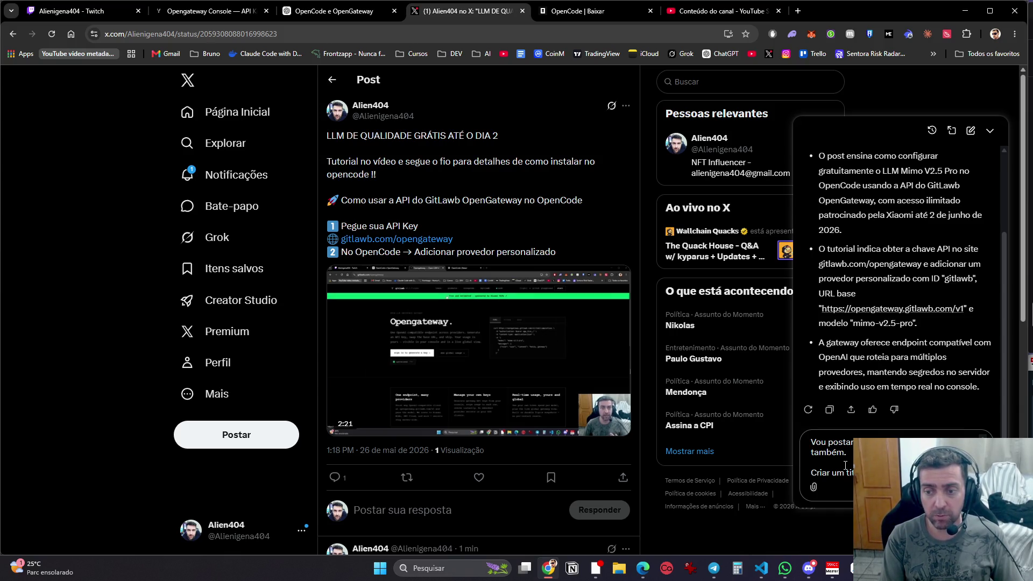
type("ti thumba")
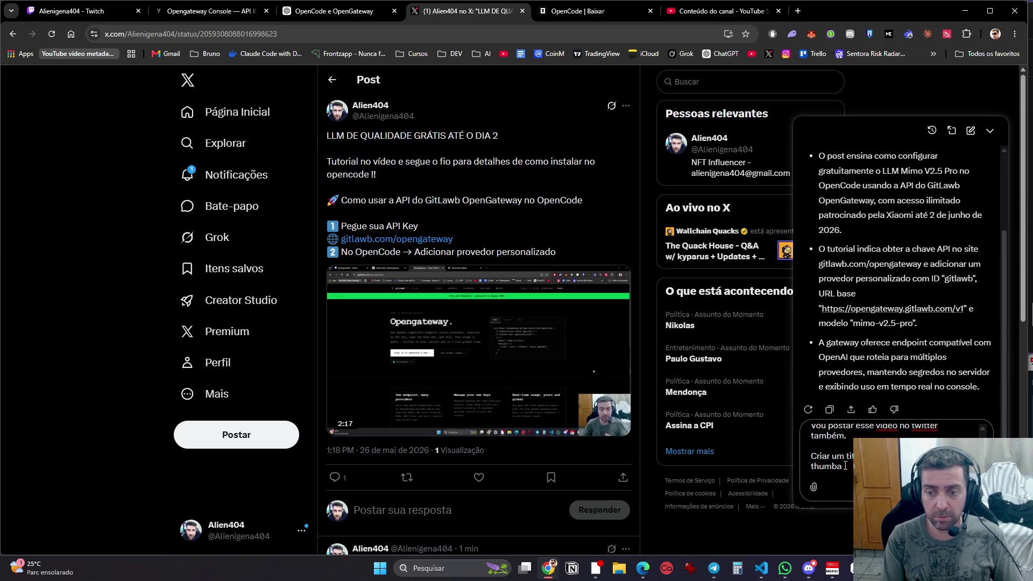
key("BackSpace")
type("a")
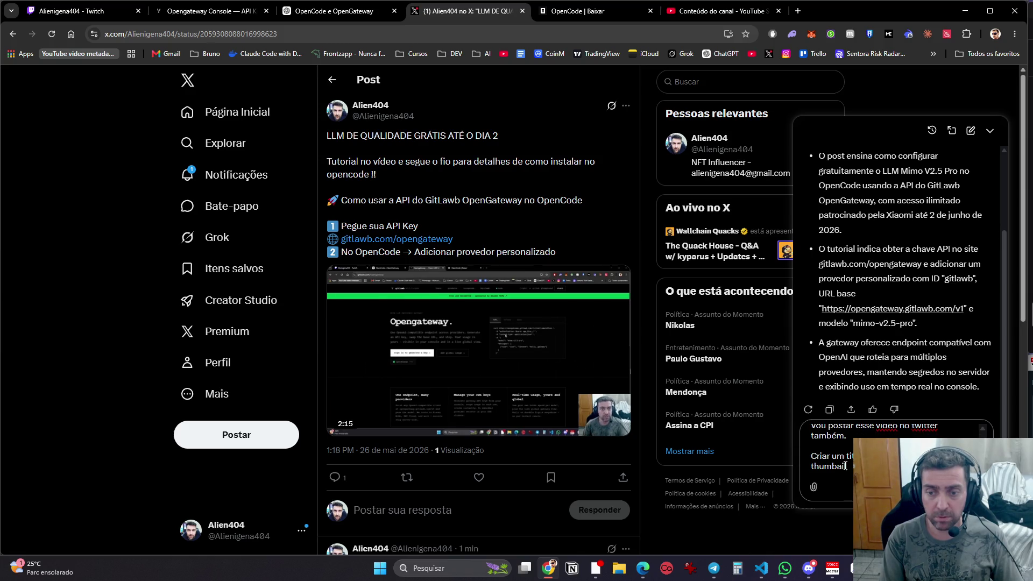
key("BackSpace")
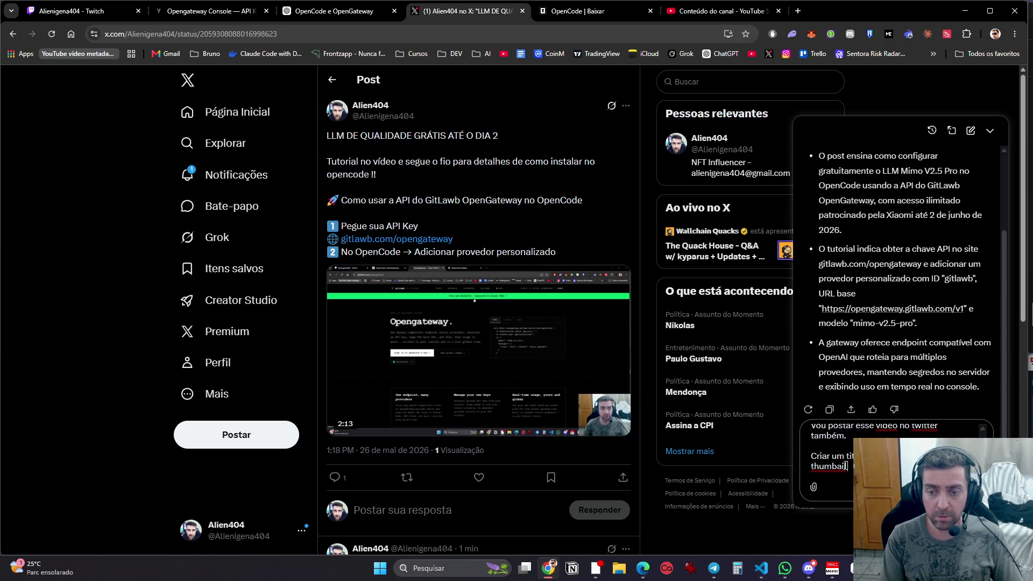
key("Return")
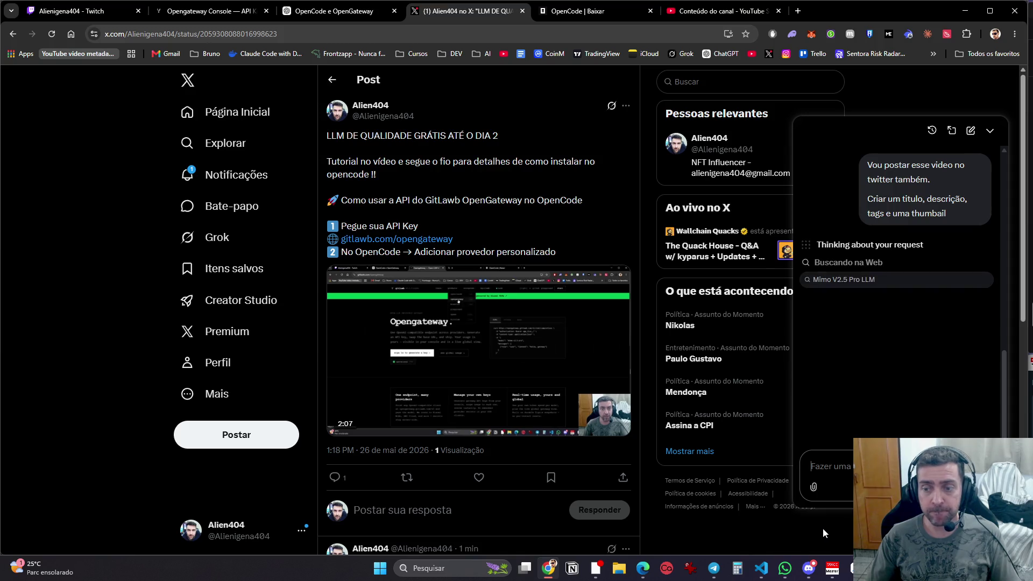
left_click(305, 40)
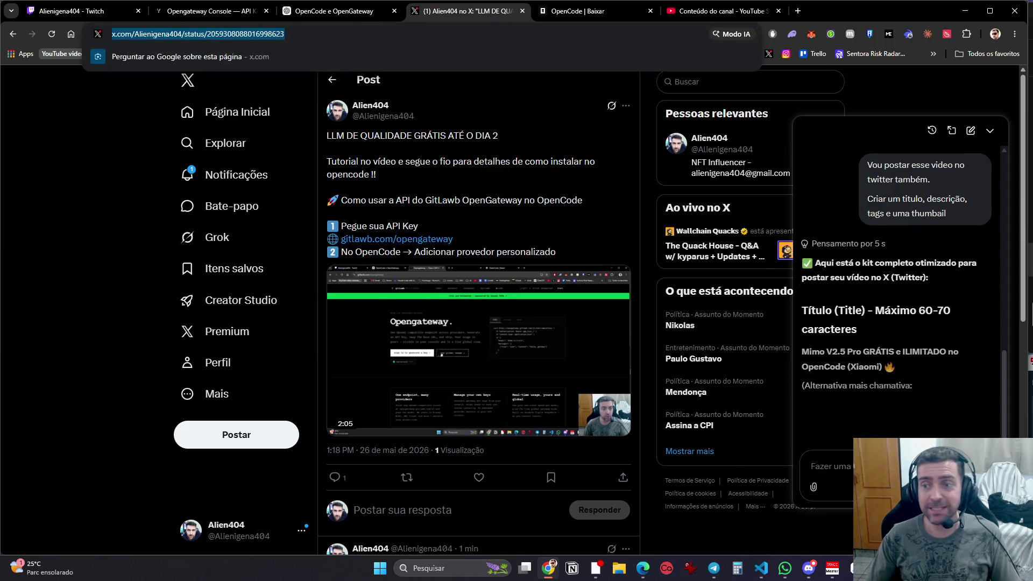
Step: Paste Grok's title 'Mimo V2.5 Pro GRÁTIS e ILIMITADO no OpenCode (Xiaomi)' over the YouTube upload title
key("alt+Tab")
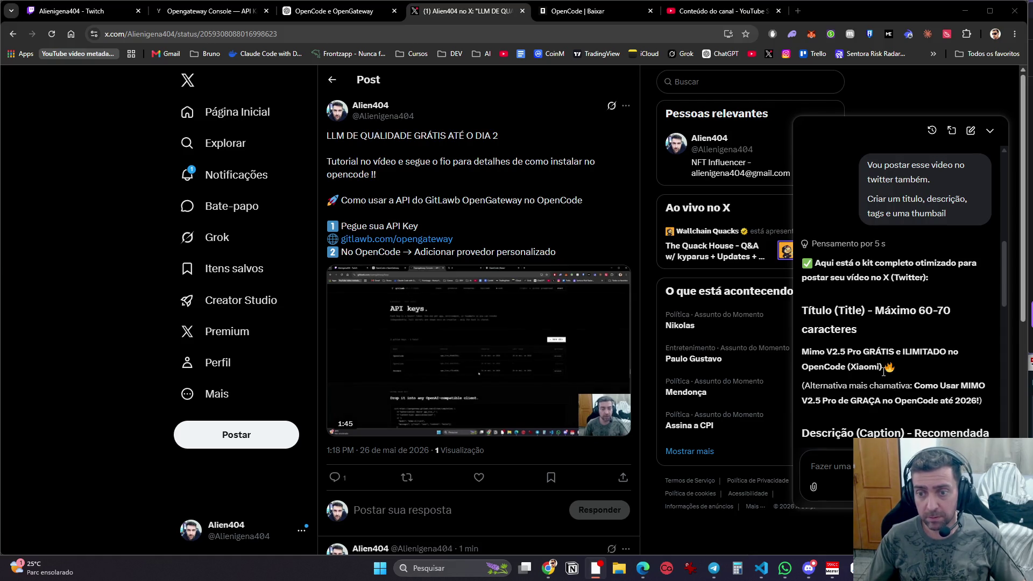
left_click_drag(896, 372, 796, 361)
key("ctrl+c")
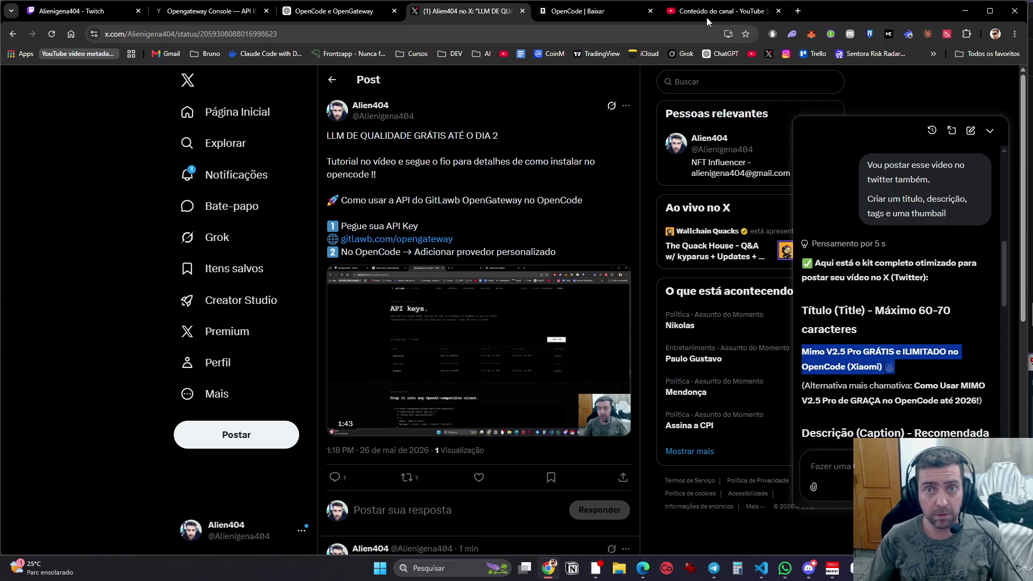
left_click(721, 11)
key("ctrl+a")
key("ctrl+v")
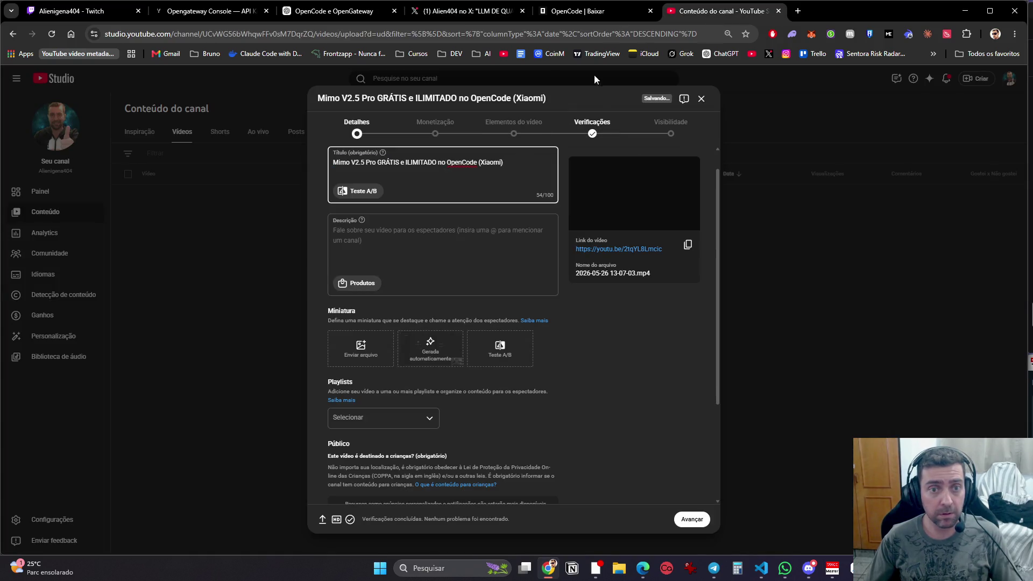
Step: Copy Grok's caption and paste it into the YouTube upload's description
left_click(614, 12)
left_click(469, 12)
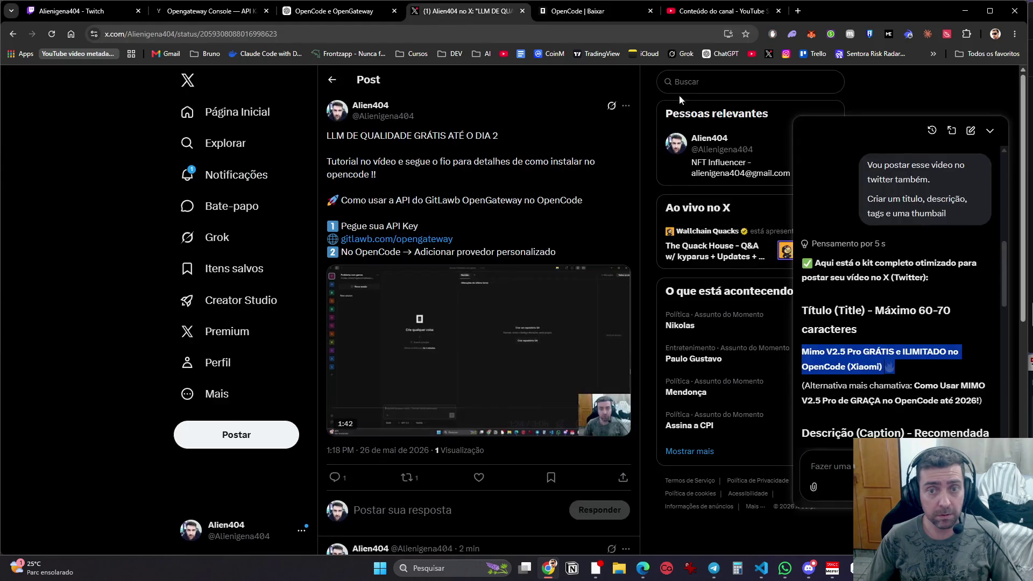
scroll(807, 345, "down", 2)
mouse_move(803, 347)
left_mouse_down()
mouse_move(855, 357)
mouse_move(888, 333)
mouse_move(982, 338)
left_mouse_up()
scroll(854, 357, "down", 2)
scroll(888, 333, "down", 2)
left_click(707, 12)
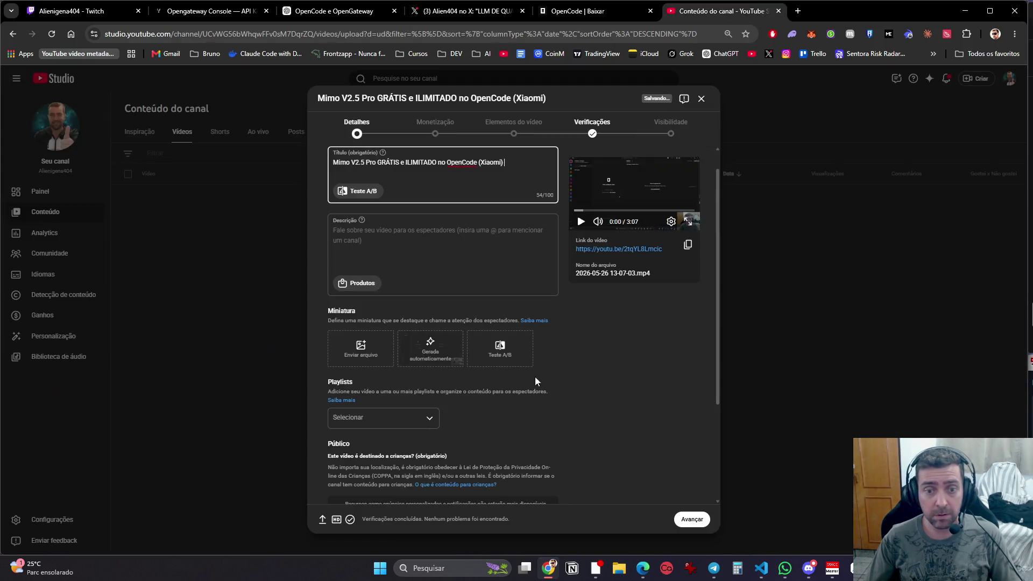
left_click(443, 253)
key("ctrl+v")
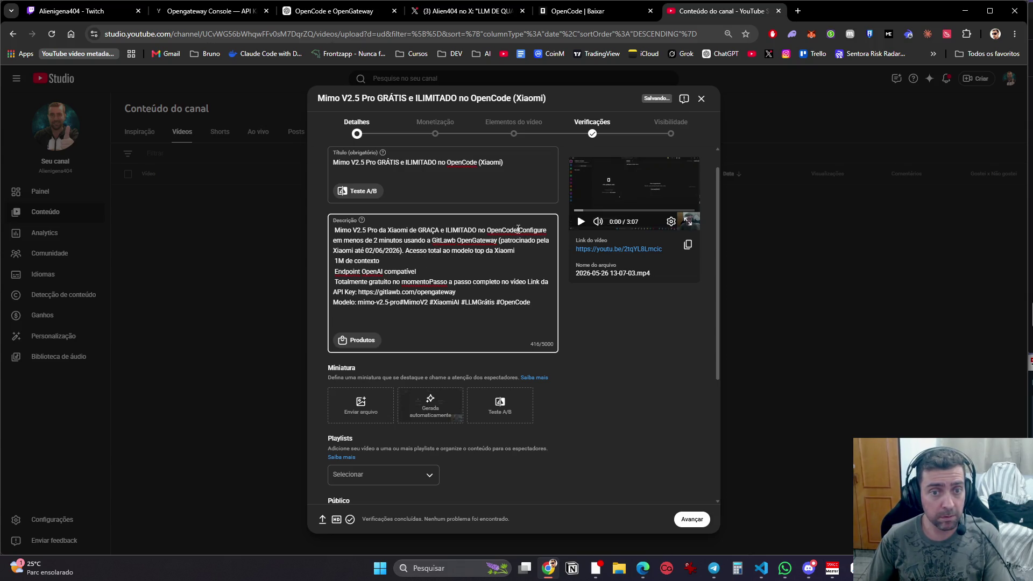
Step: Break the description into paragraphs around Acesso total, Passo a passo, Modelo and the gitlawb link
key("Return")
key("Return")
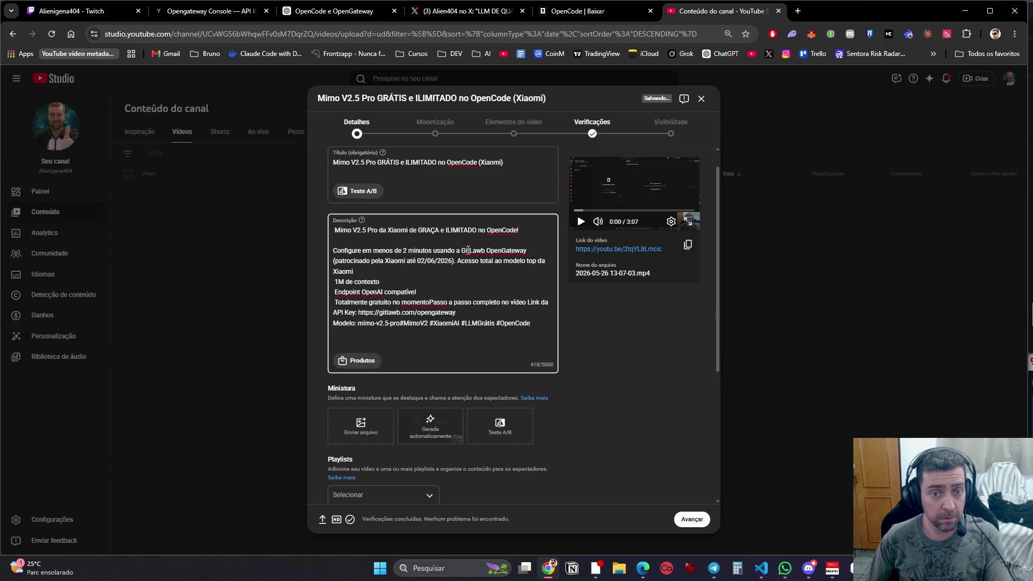
key("Return")
key("Return")
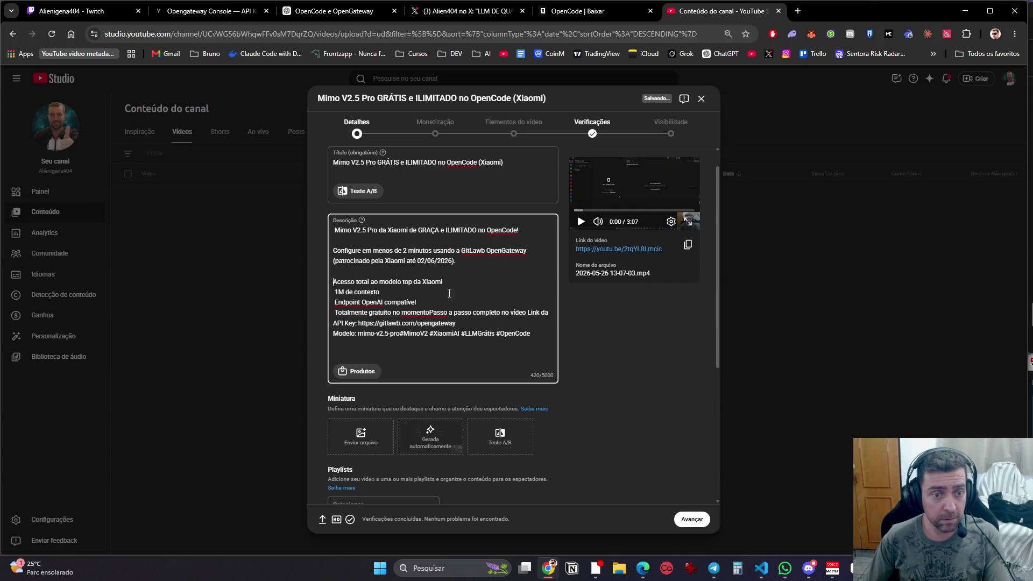
left_click(432, 305)
key("Return")
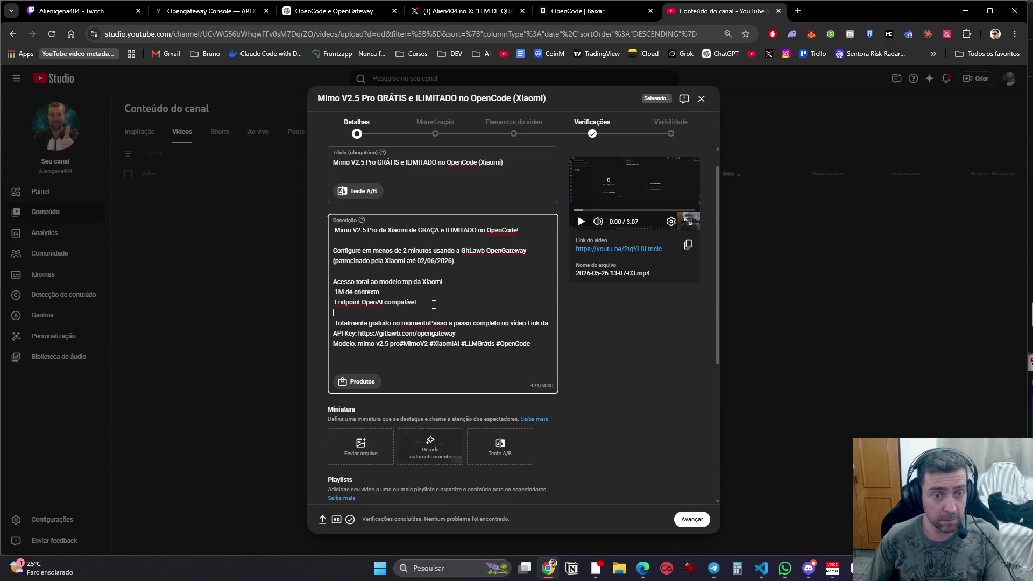
left_click(431, 324)
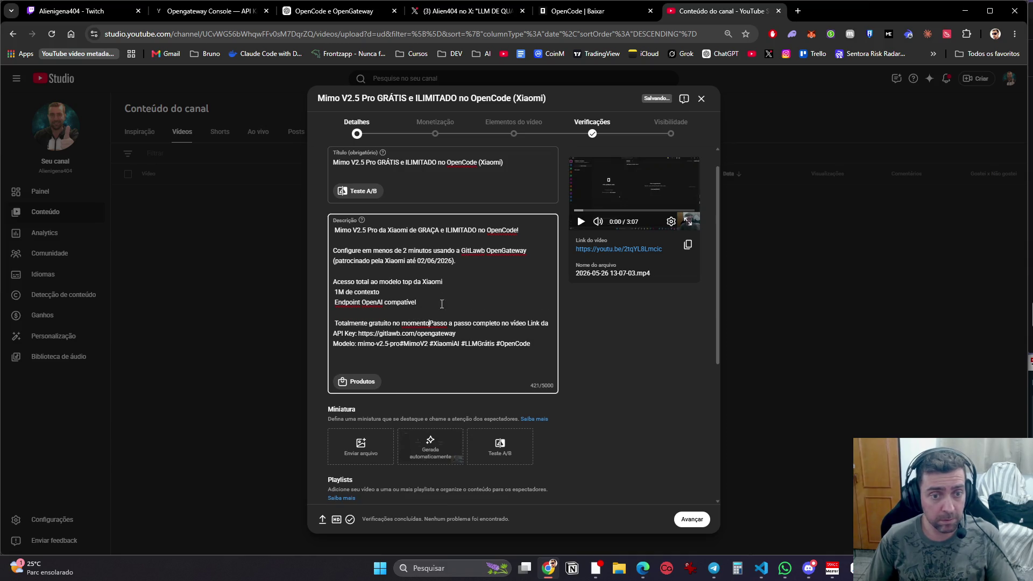
key("Return")
key("Return")
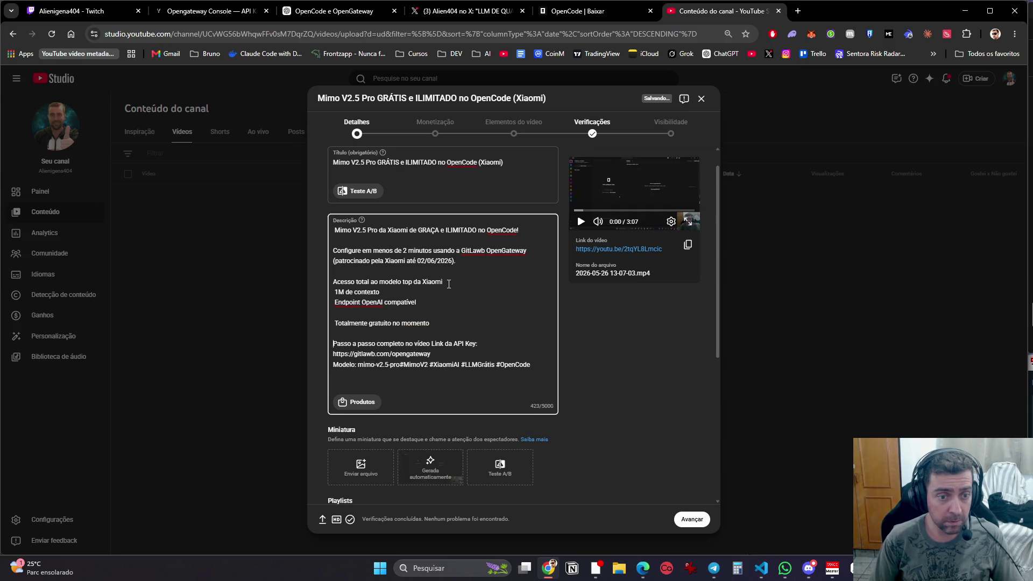
key("shift+End")
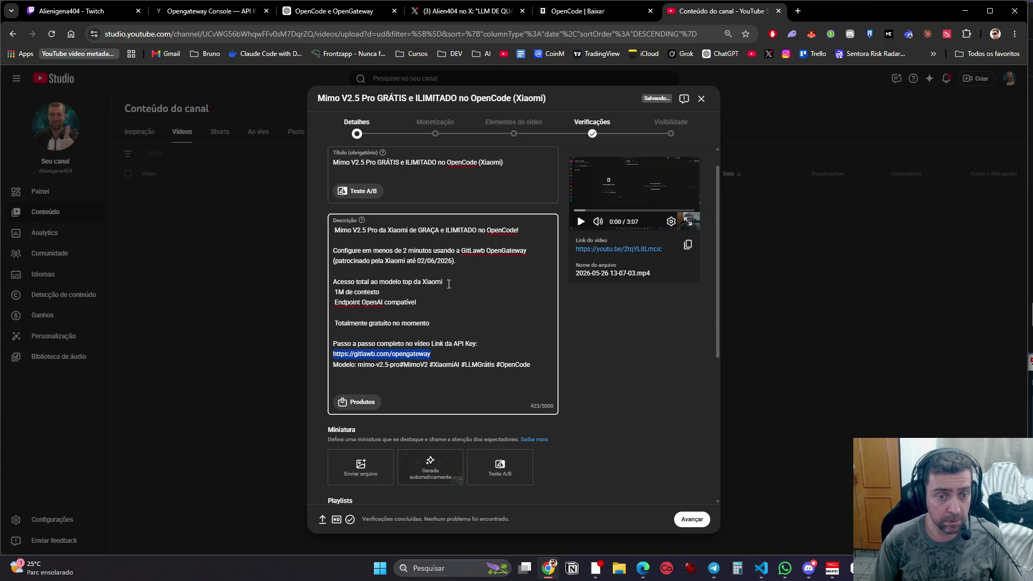
key("Right")
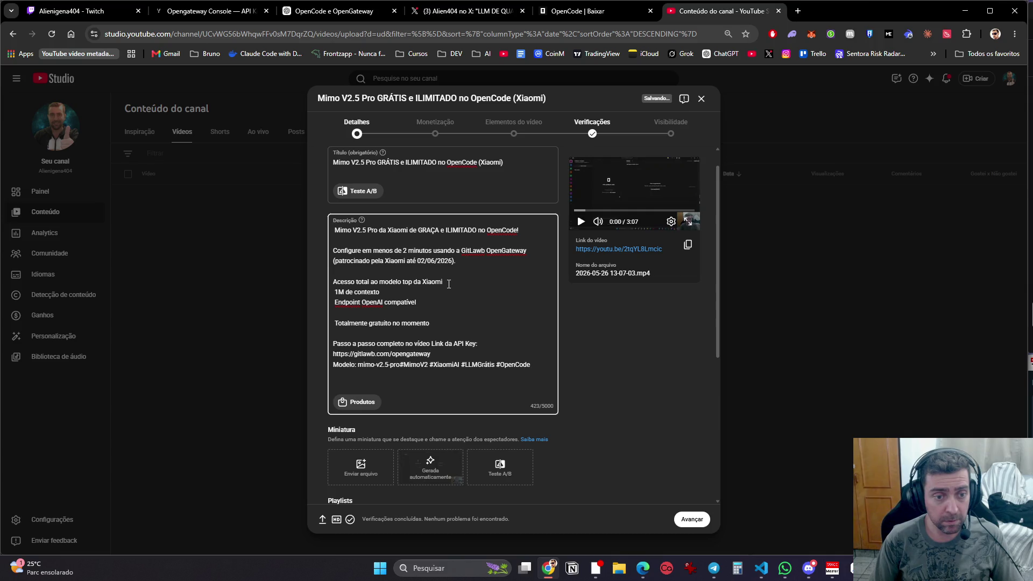
key("Return")
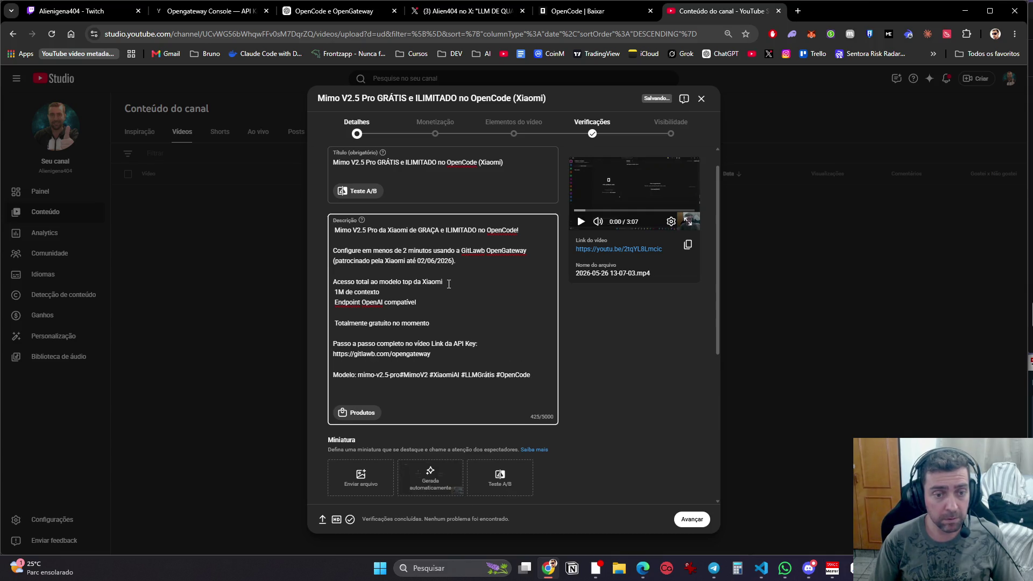
key("Return")
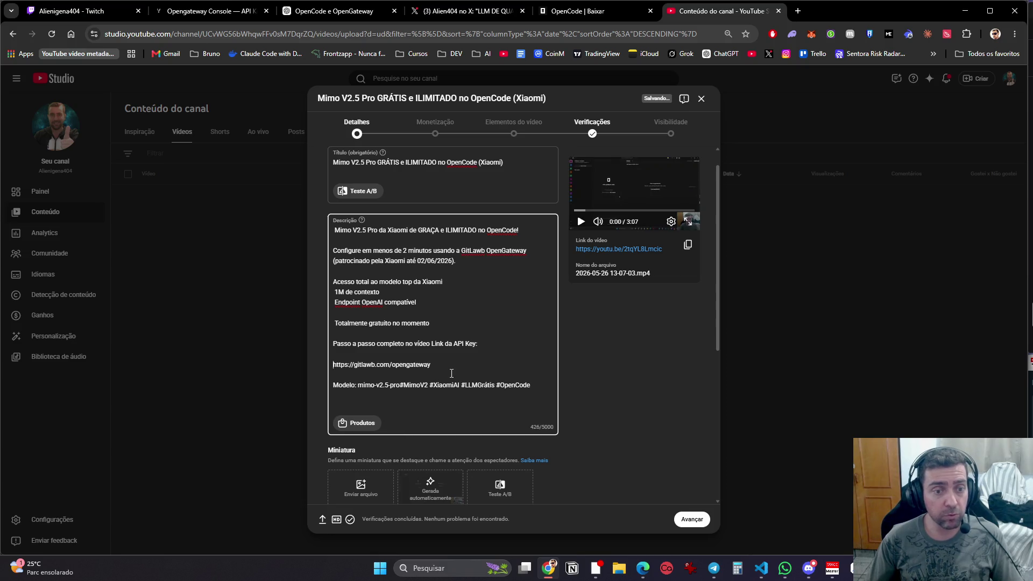
left_click_drag(432, 367, 333, 366)
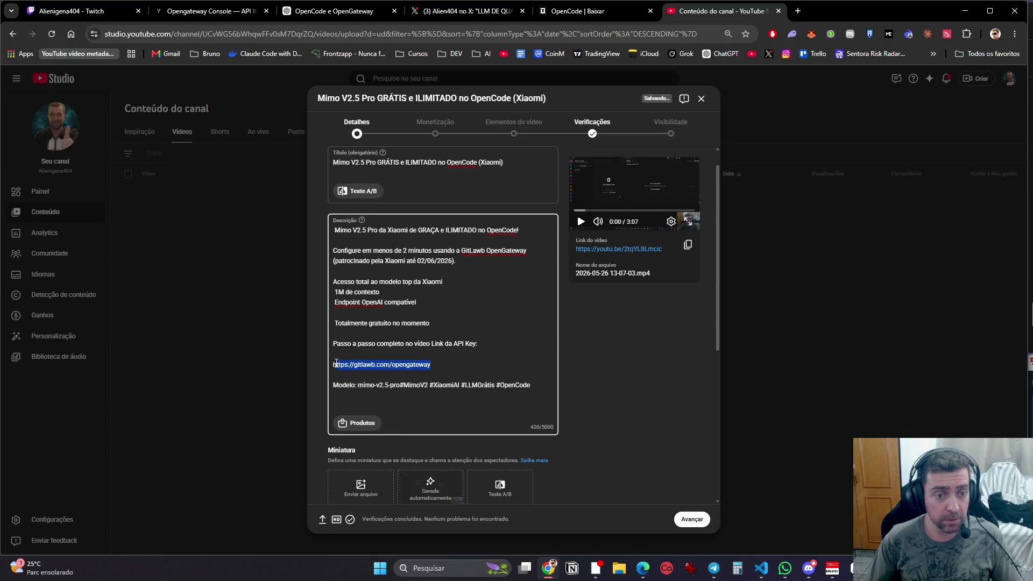
left_click(461, 12)
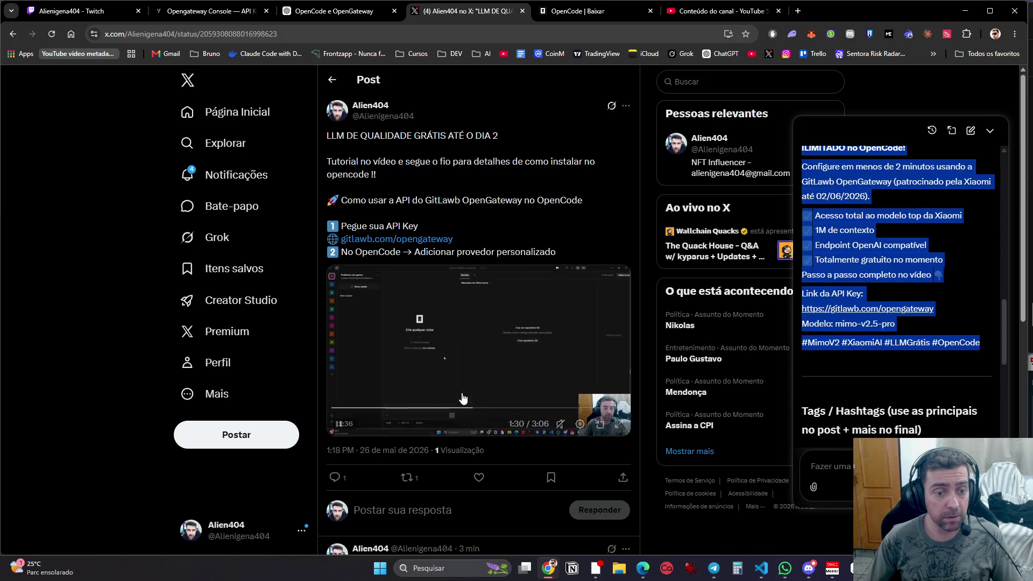
Step: Open a reply under the follow-up post and clear the mistaken paste
scroll(461, 393, "down", 8)
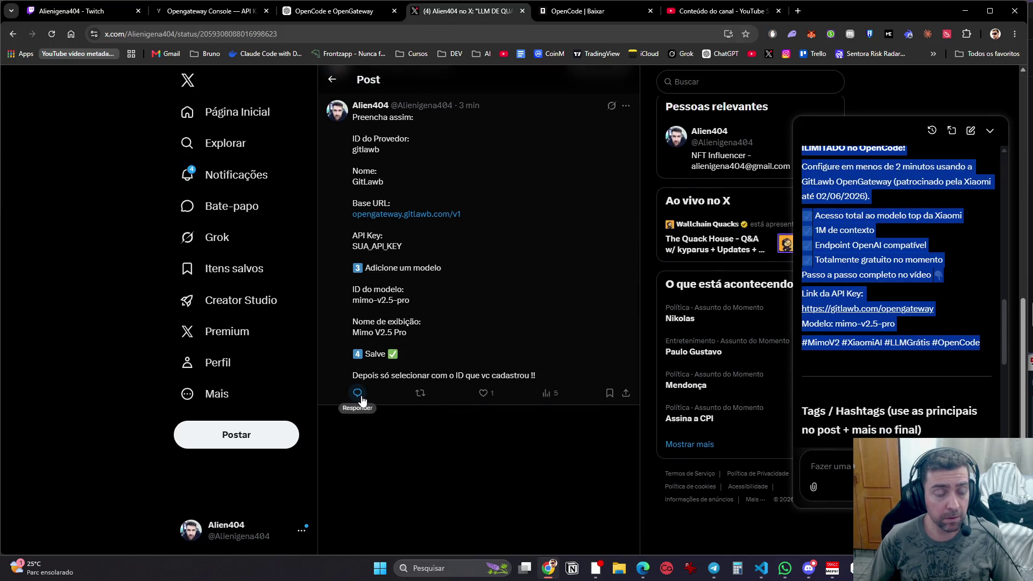
left_click(358, 394)
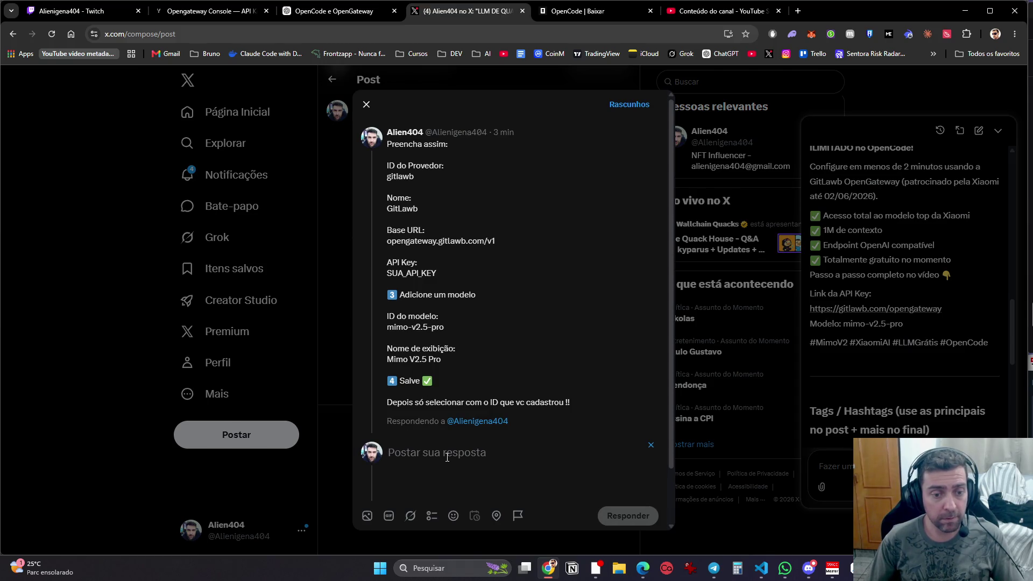
key("ctrl+v")
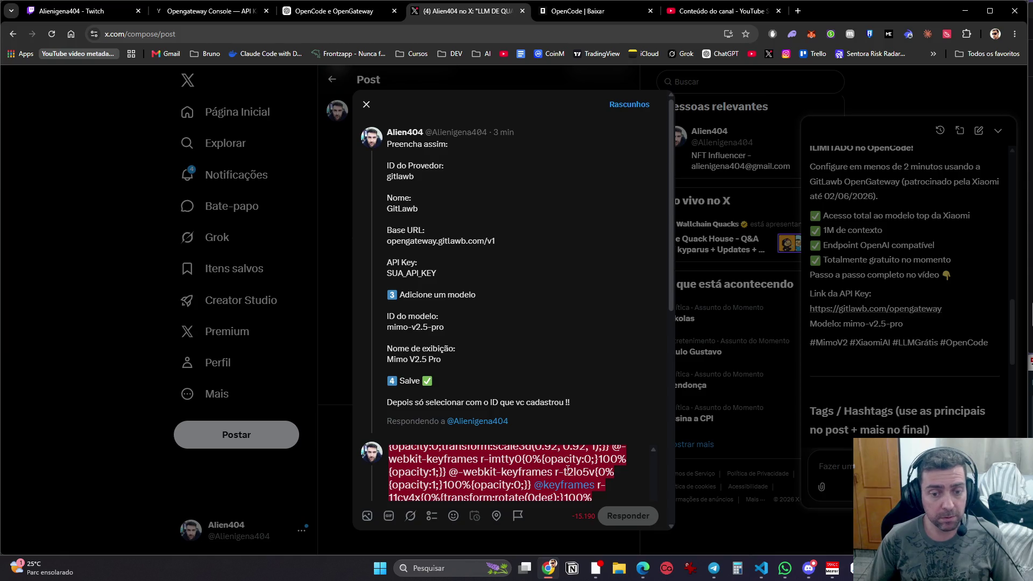
key("ctrl+a")
key("Delete")
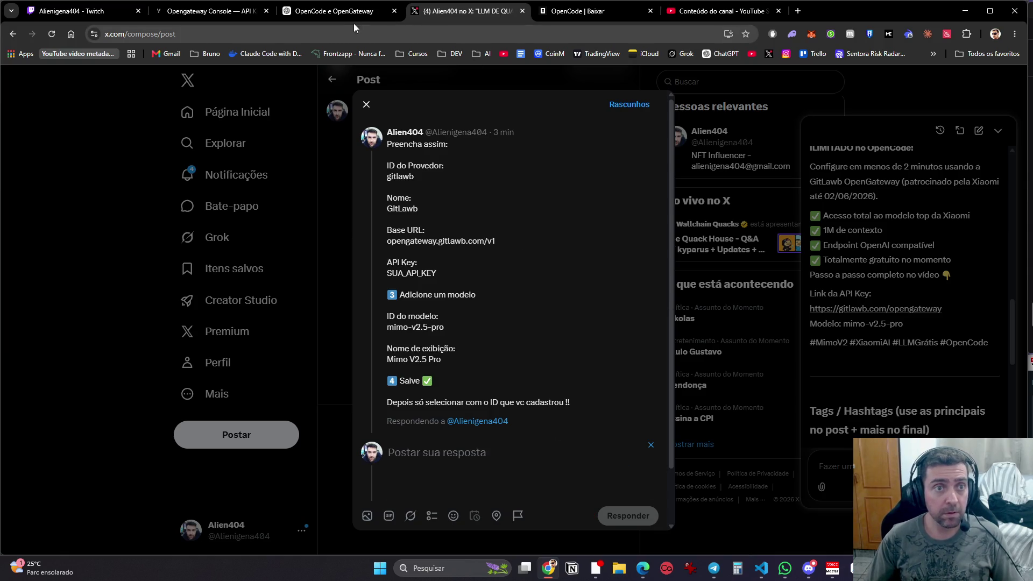
Step: Copy the Opengateway product page address into the reply
left_click(329, 12)
left_click(215, 11)
mouse_move(416, 83)
left_click(434, 117)
left_click(404, 30)
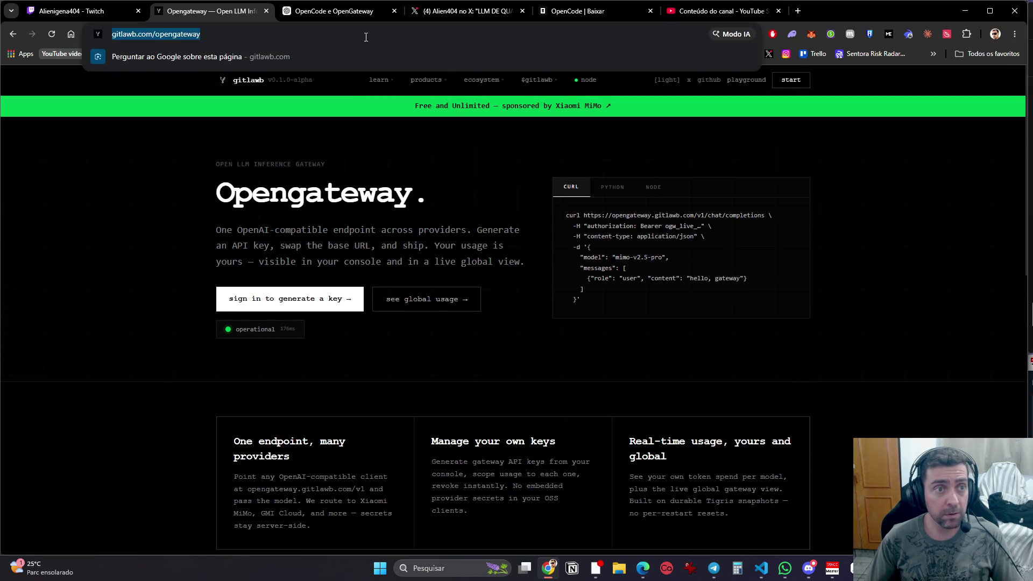
key("ctrl+c")
left_click(420, 16)
key("ctrl+v")
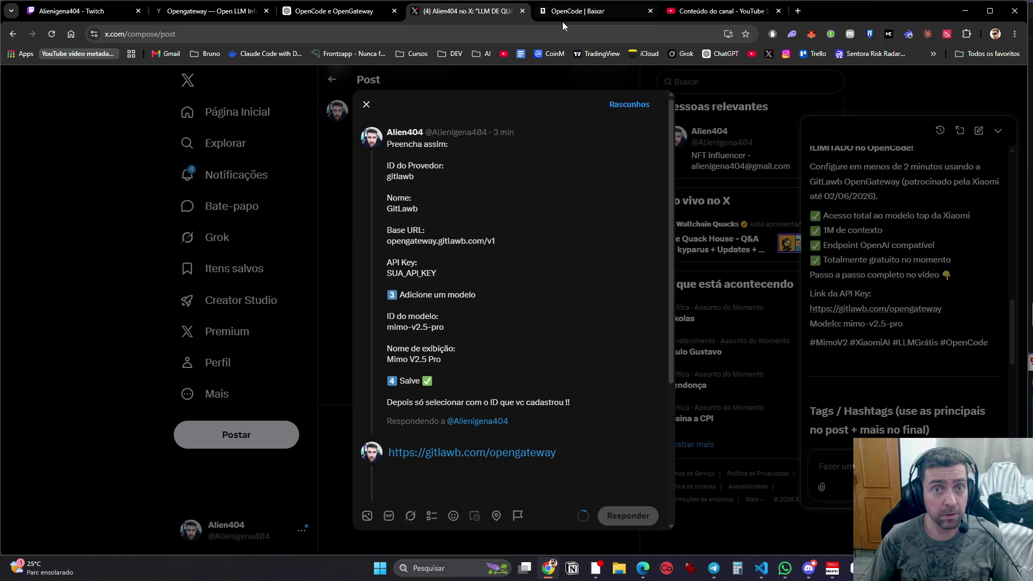
Step: Label the links 'Api:' and 'OpenCode:', adding the OpenCode download link on its own line
left_click(563, 12)
left_click(385, 33)
left_click(376, 10)
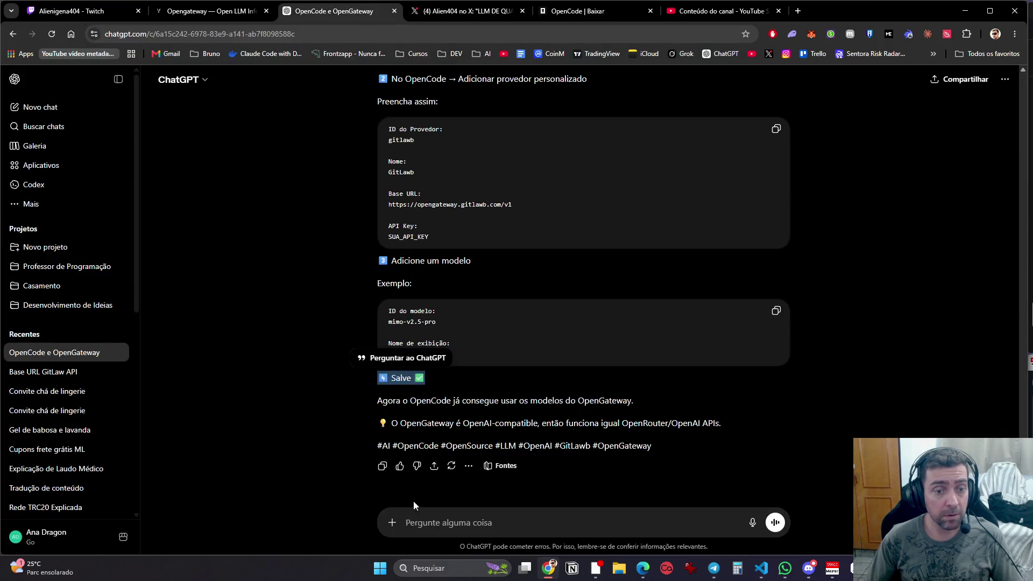
left_click(431, 12)
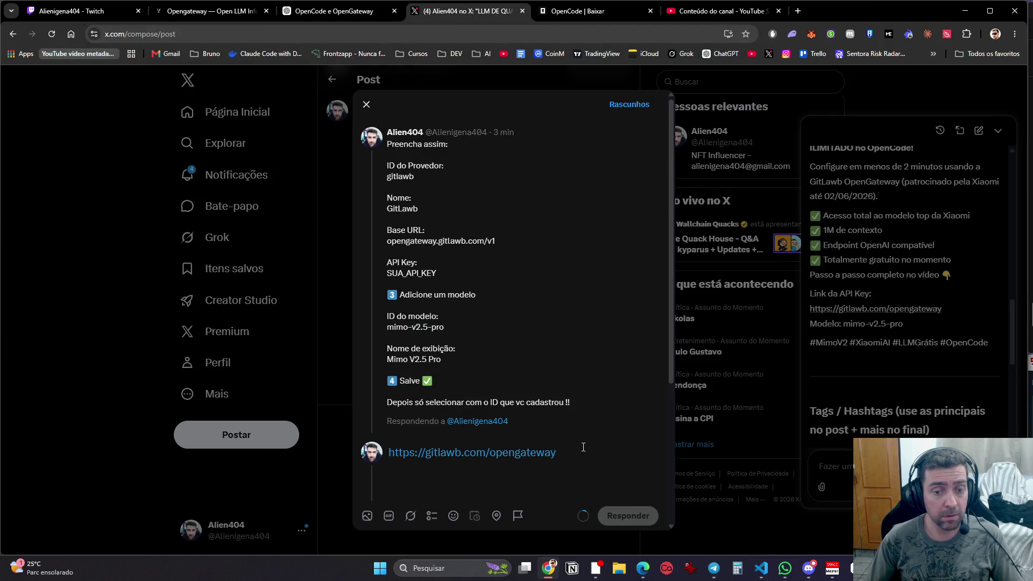
key("BackSpace")
key("Home")
type("Api:")
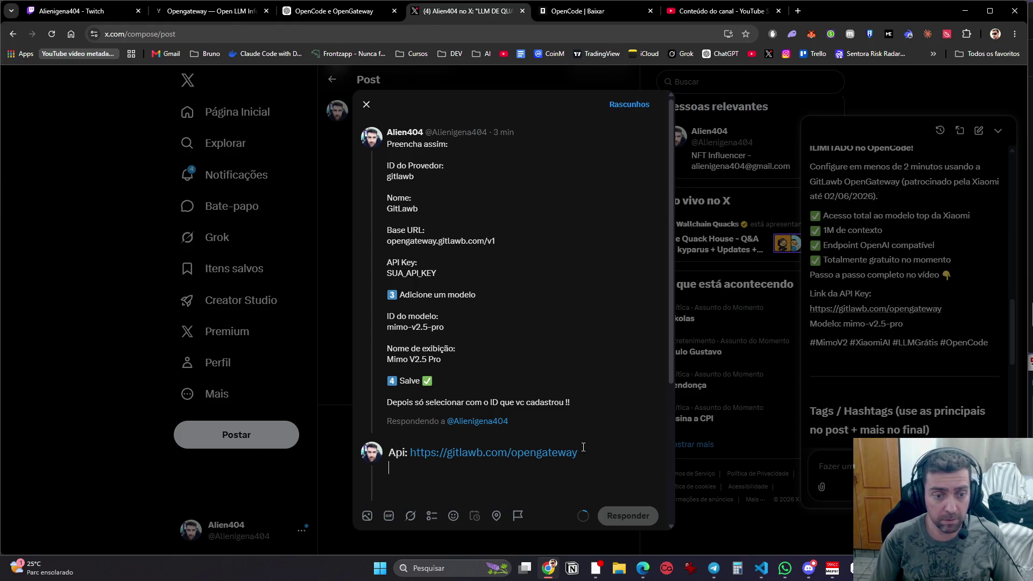
key("End")
key("Return")
type("OpenCode:")
key("ctrl+v")
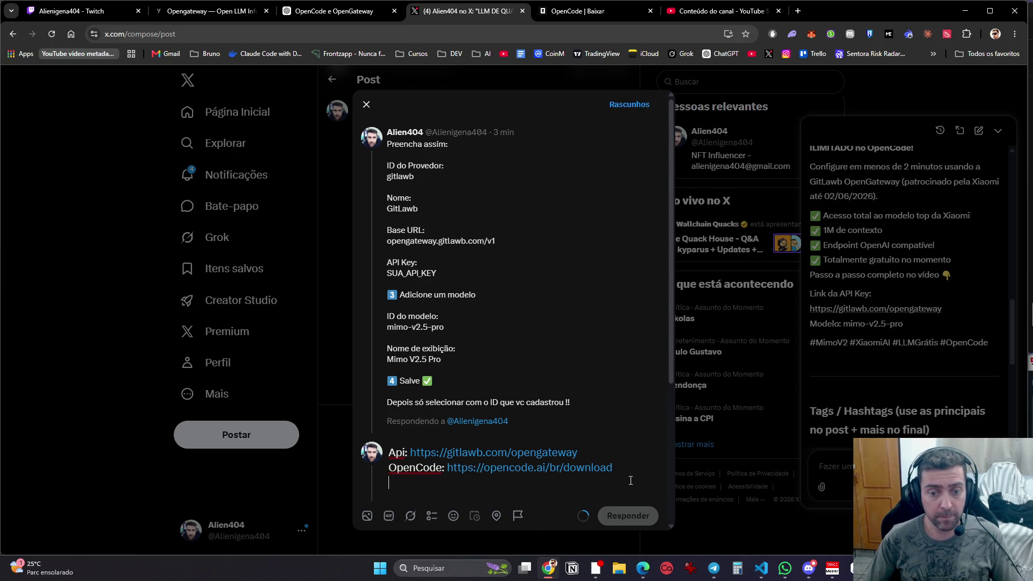
Step: Copy the reply text, discard the draft, and paste it into a fresh reply
key("ctrl+a")
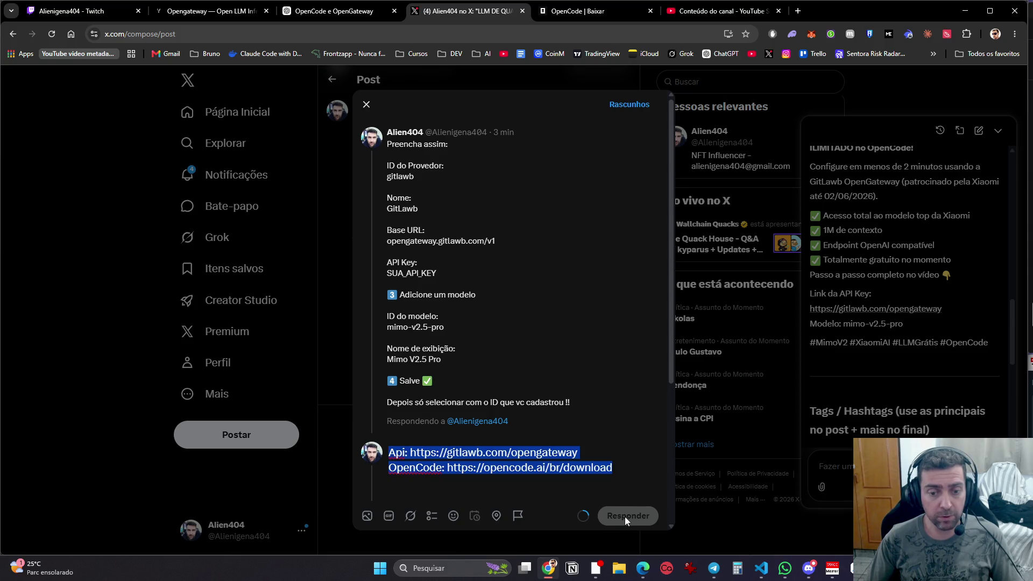
key("Escape")
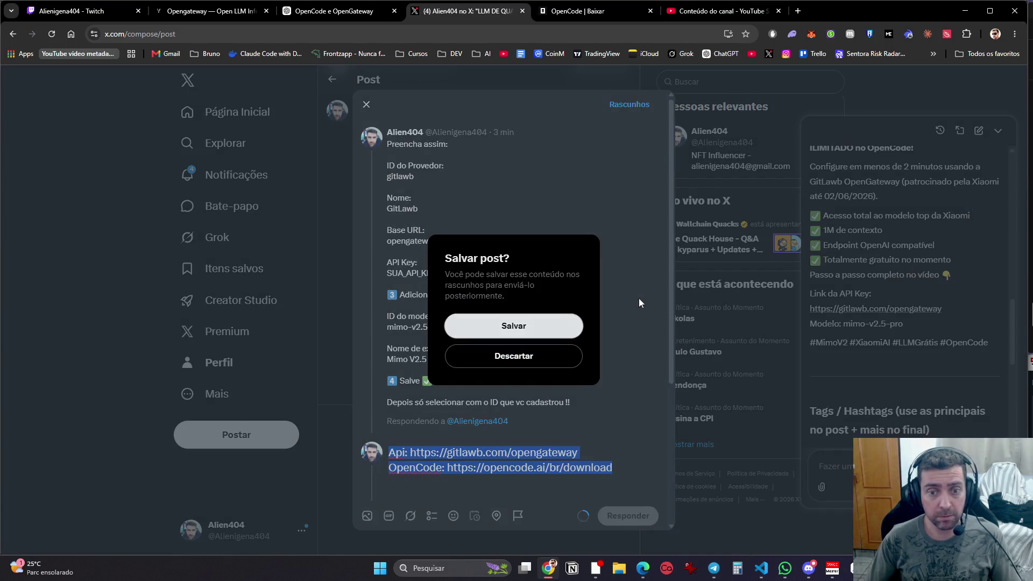
left_click(538, 359)
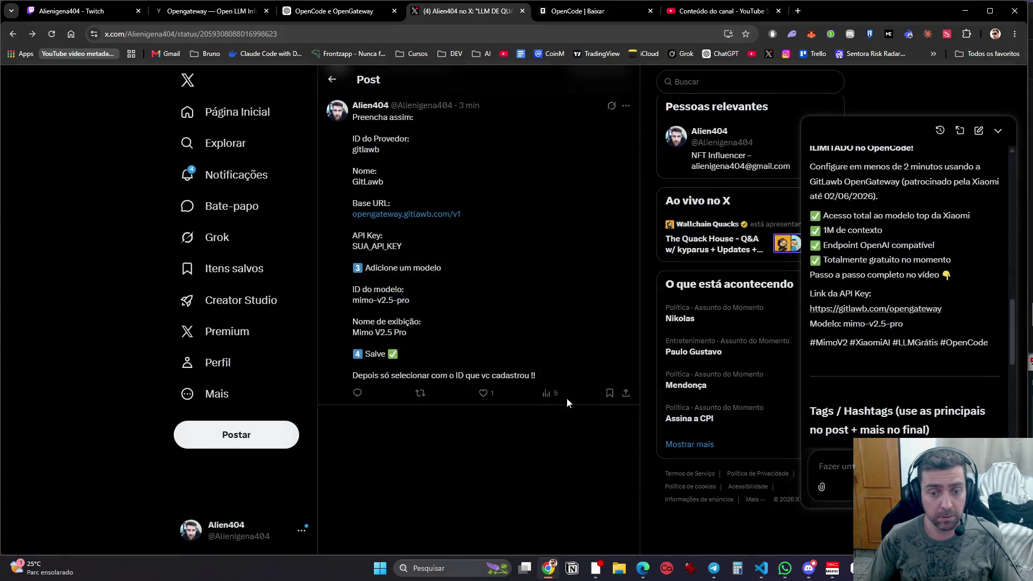
left_click(358, 392)
key("ctrl+v")
Step: Post the links reply and select the 'Tags extras para SEO' hashtags in Grok's answer
left_click(628, 516)
scroll(859, 423, "down", 3)
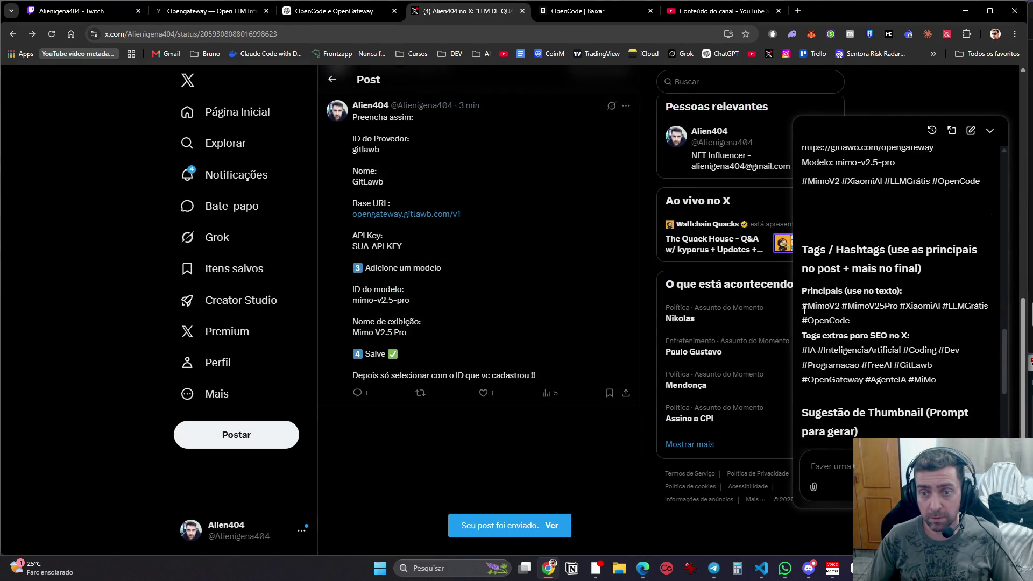
left_click_drag(801, 354, 942, 385)
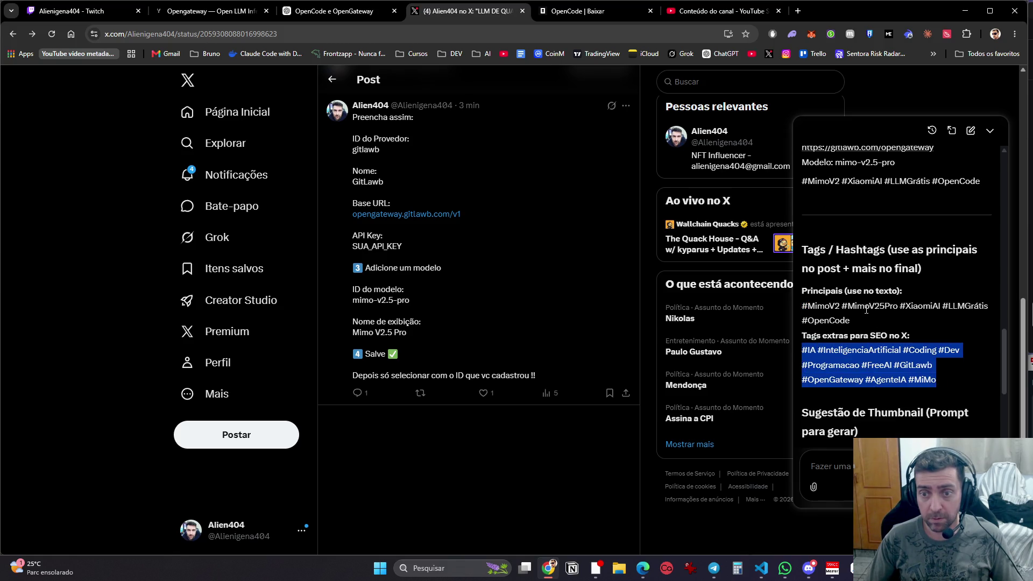
scroll(829, 317, "down", 3)
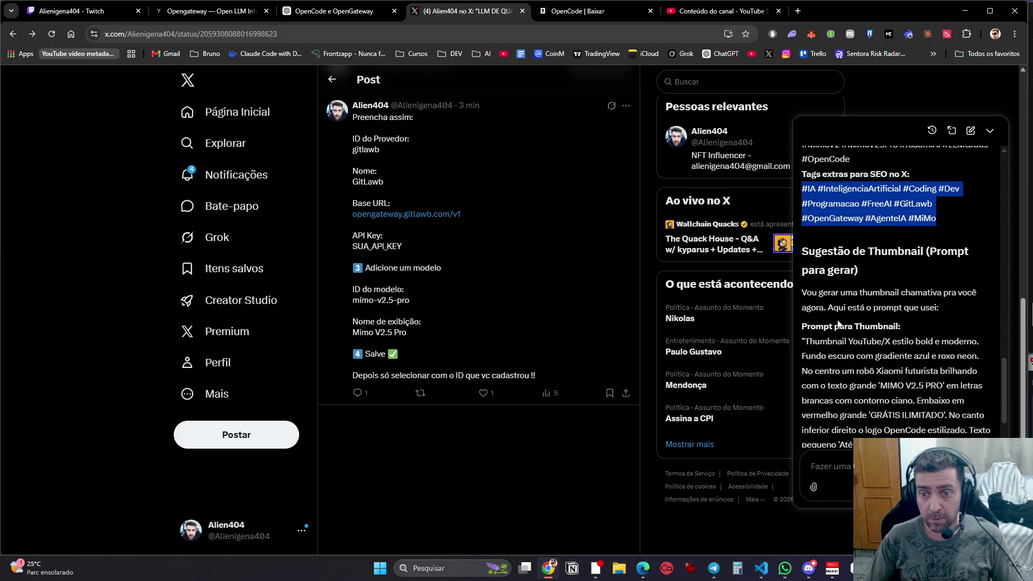
scroll(907, 302, "down", 8)
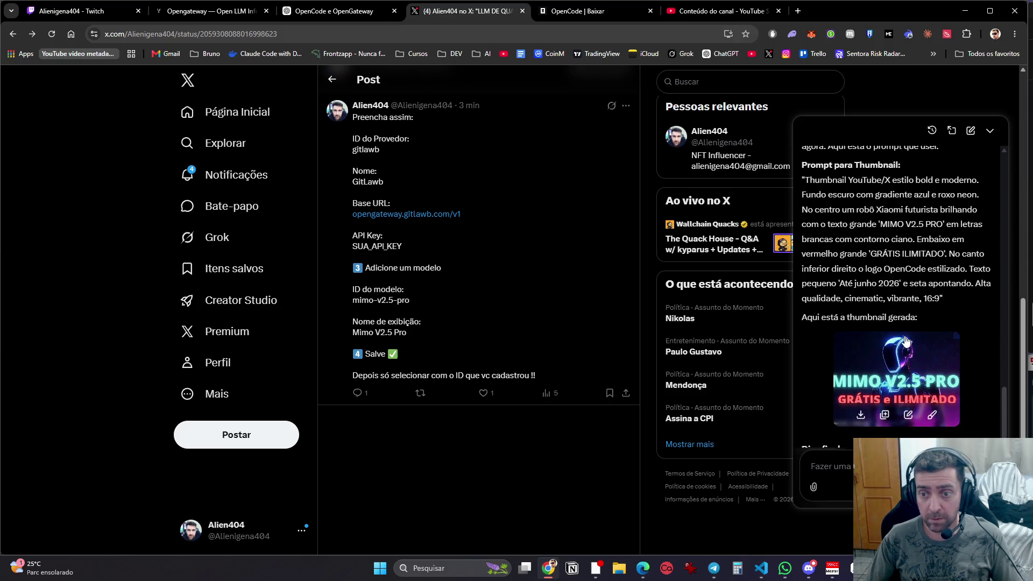
scroll(905, 357, "up", 3)
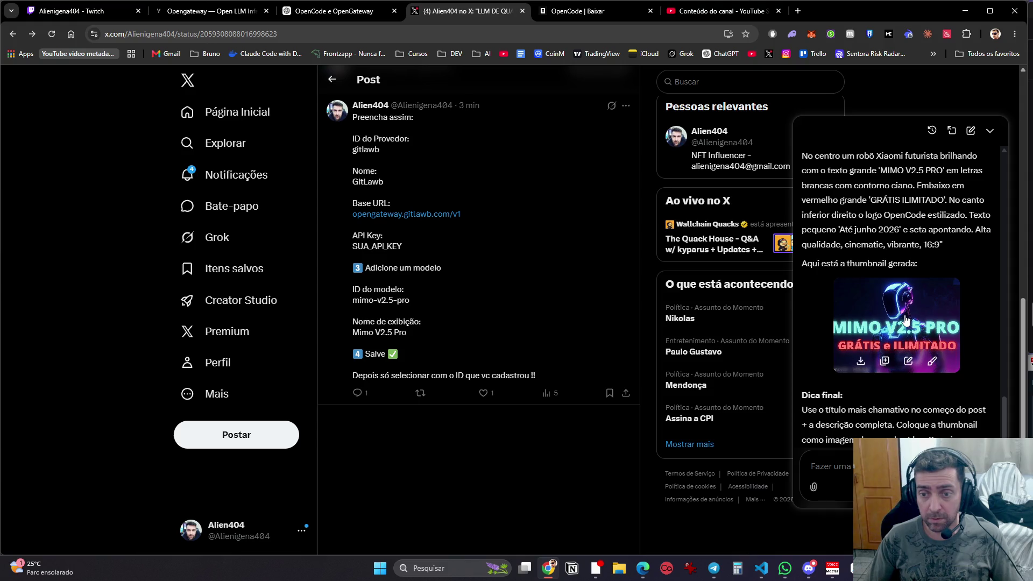
scroll(904, 323, "down", 3)
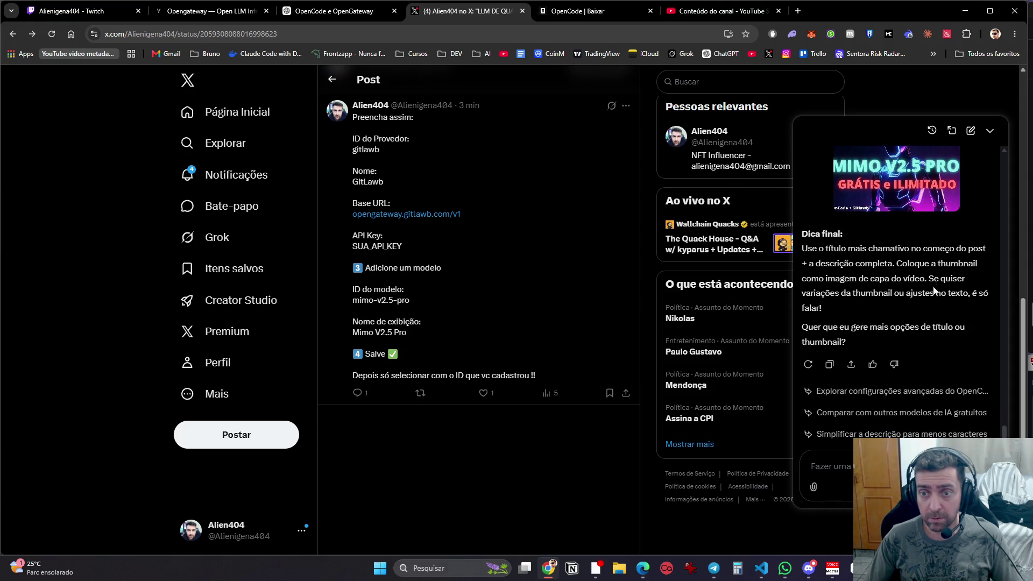
scroll(892, 334, "up", 5)
scroll(900, 346, "up", 5)
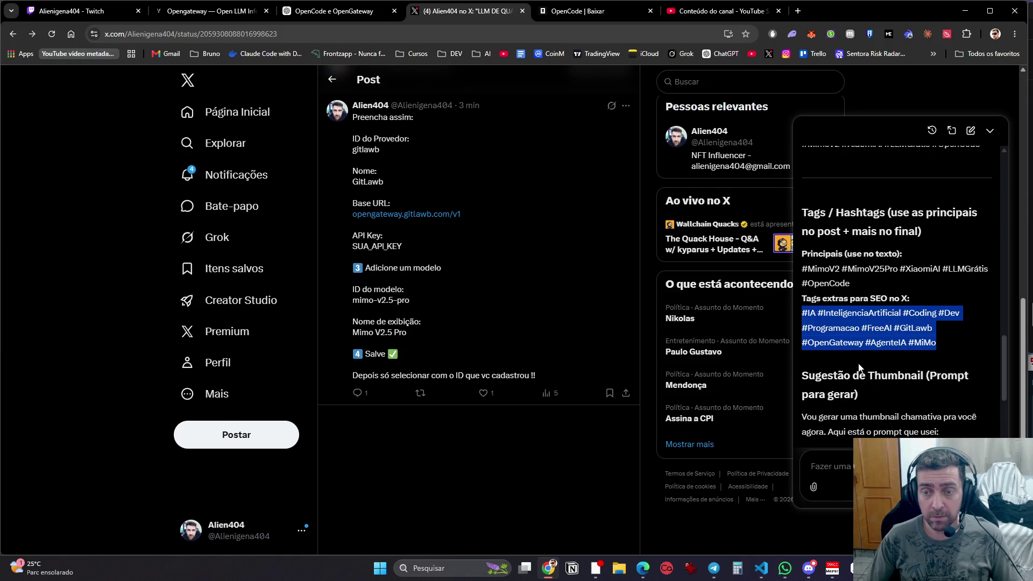
scroll(859, 369, "down", 5)
scroll(860, 376, "down", 5)
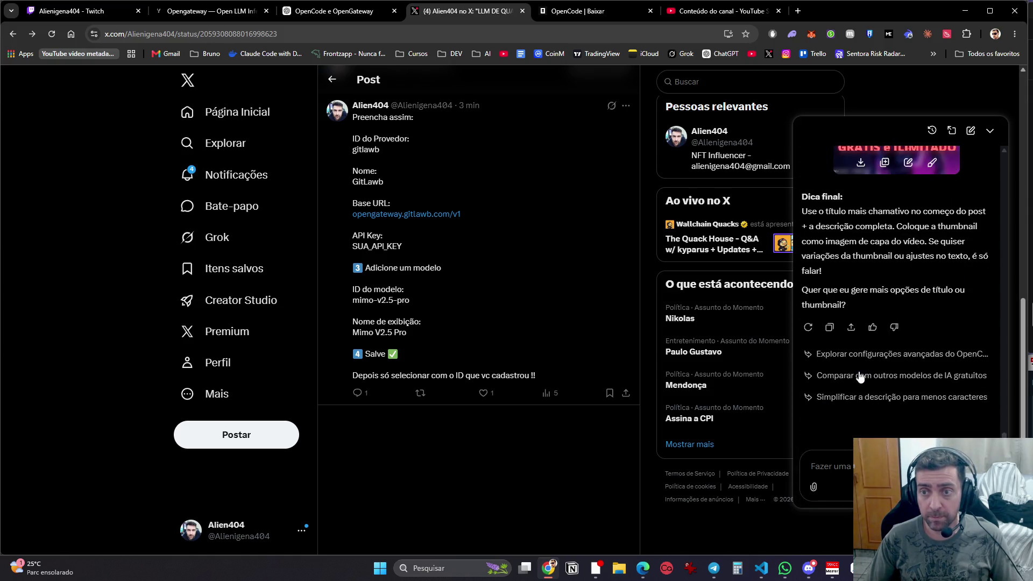
scroll(860, 377, "up", 5)
scroll(845, 420, "down", 5)
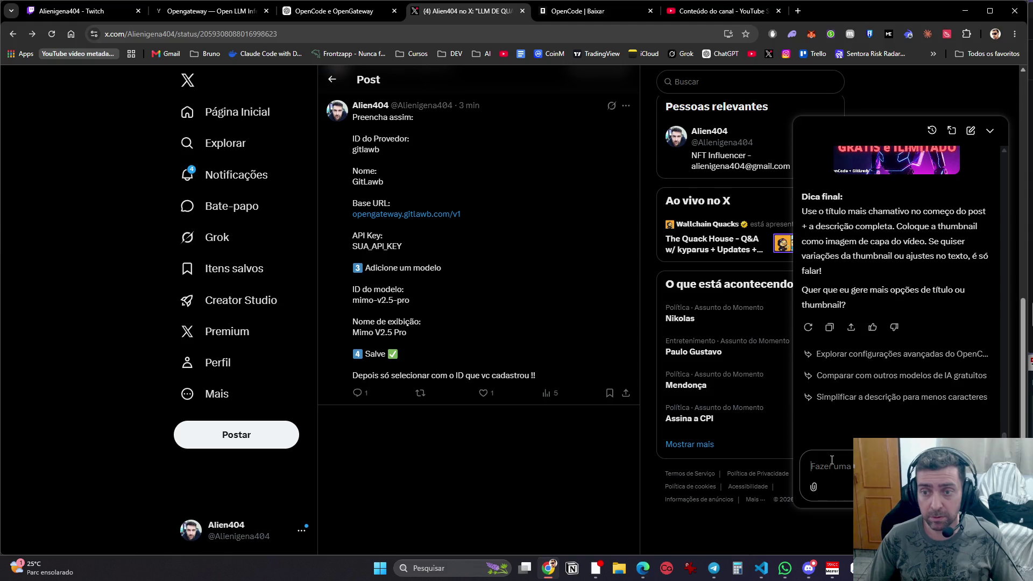
left_click(691, 6)
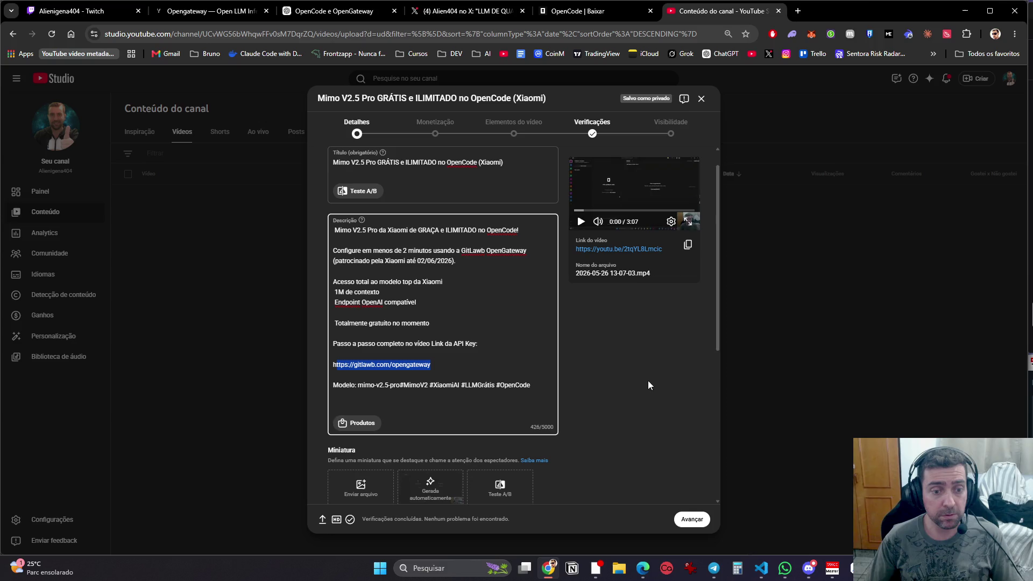
Step: Screenshot the YouTube video details and open Gemini in a new tab
key("super+shift+s")
left_click_drag(305, 82, 572, 269)
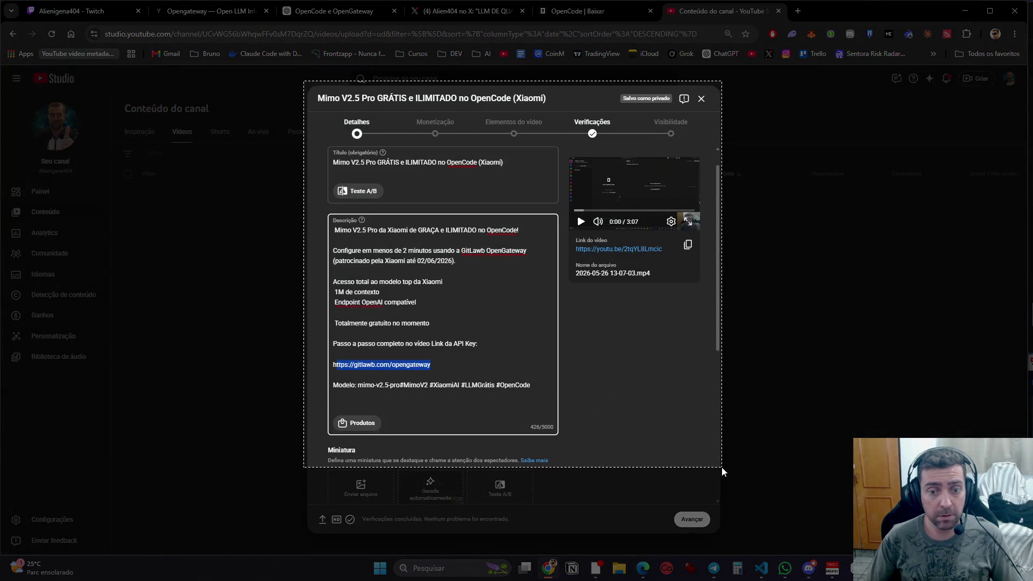
left_click(799, 10)
type("gemini.google.com/app?hl=pt-BR")
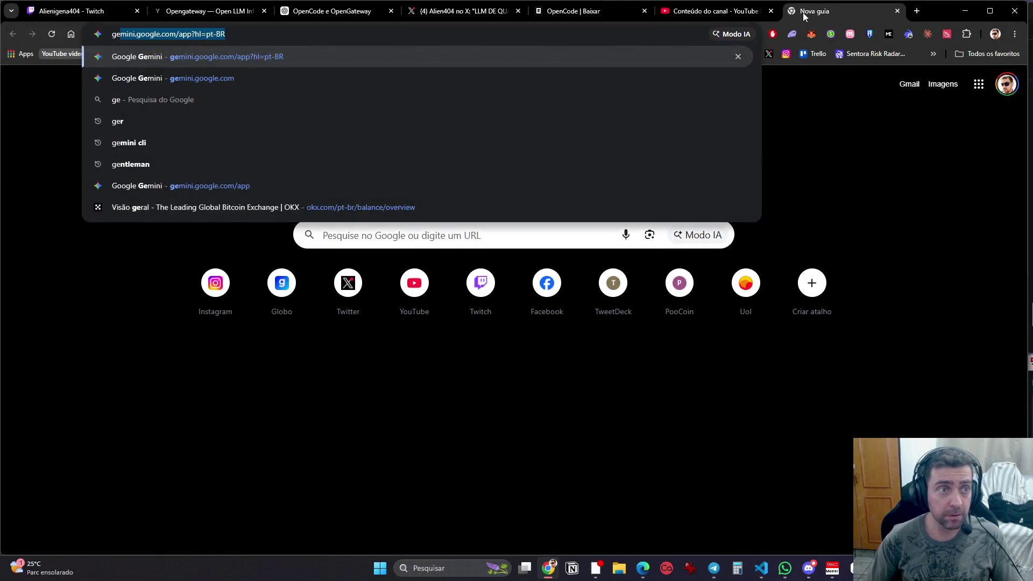
key("Return")
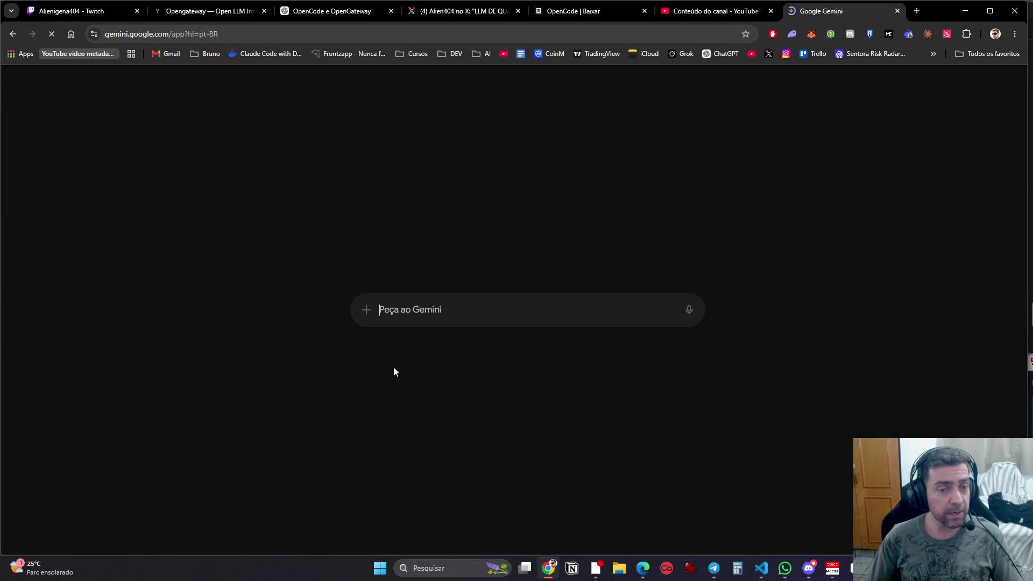
Step: Send Gemini a Criar imagem thumbnail request for this video with the screenshot attached
left_click(364, 311)
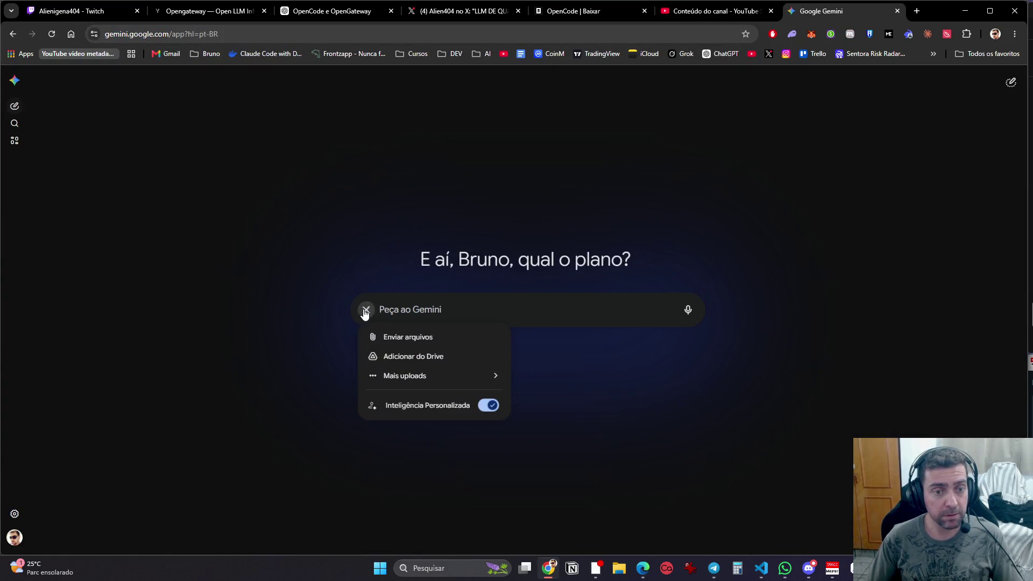
left_click(417, 405)
type("crie uma ")
type("thu")
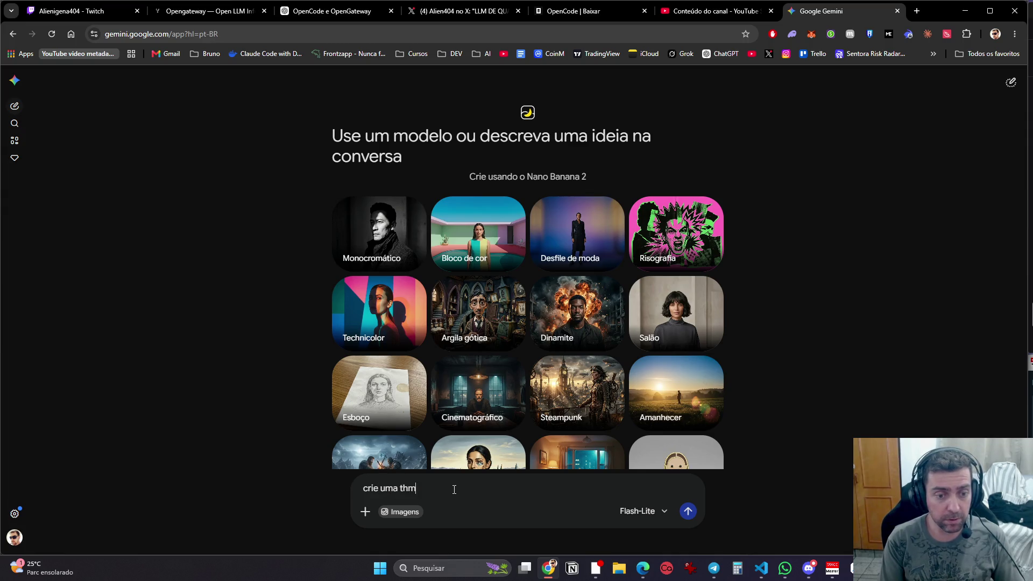
type("ra este vídeo")
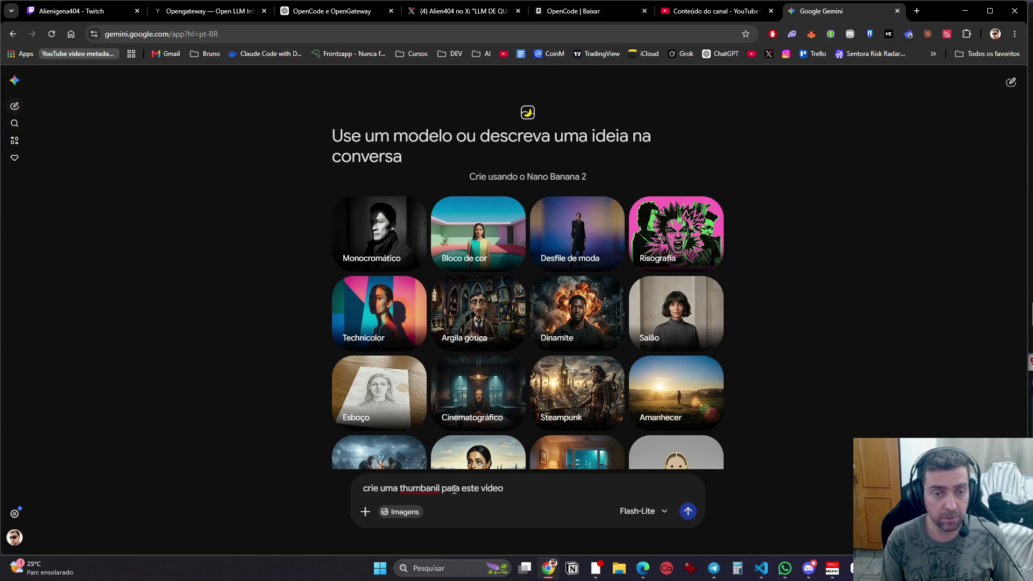
key("ctrl+v")
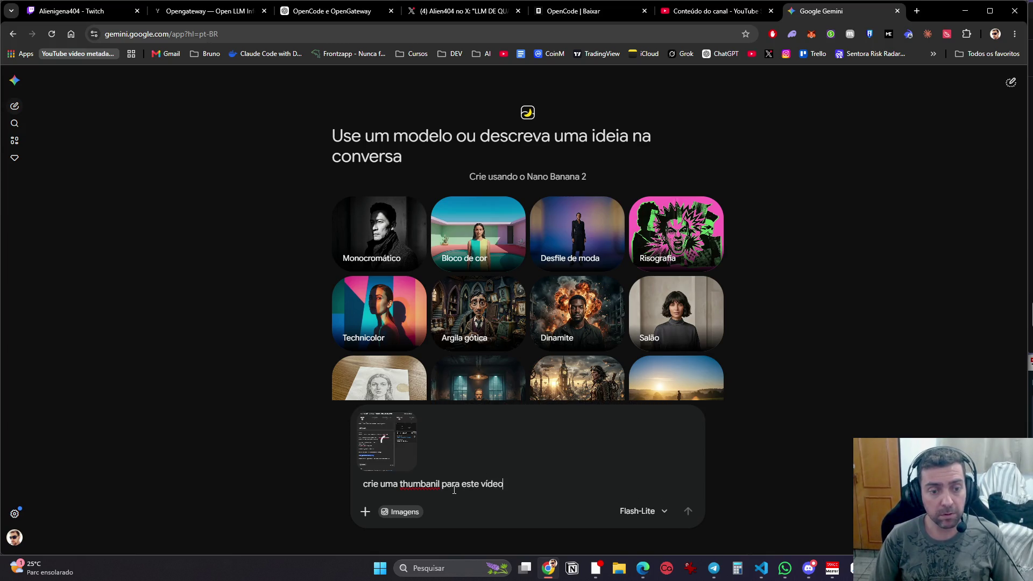
key("Return")
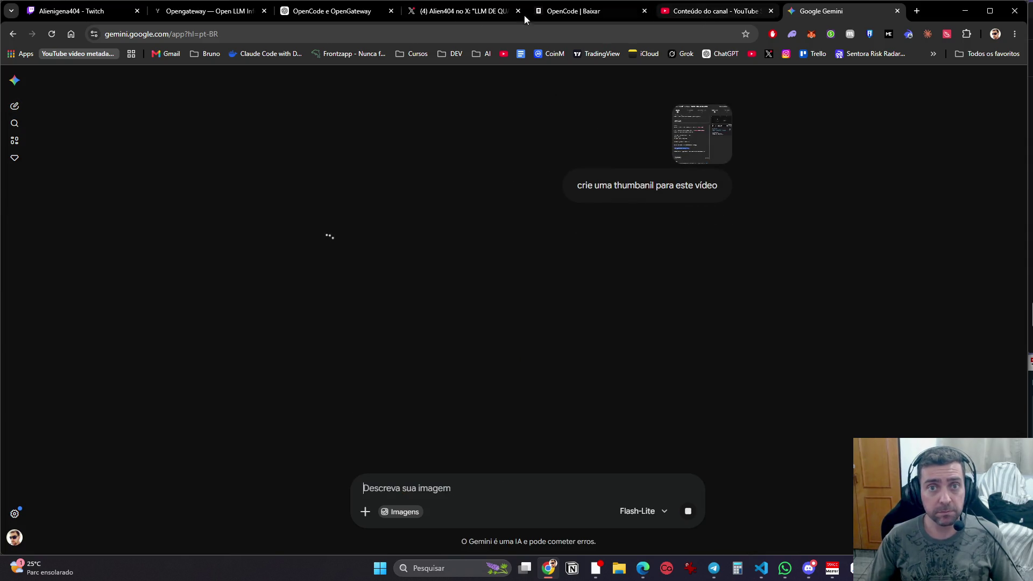
left_click(570, 15)
key("ctrl+shift+Tab")
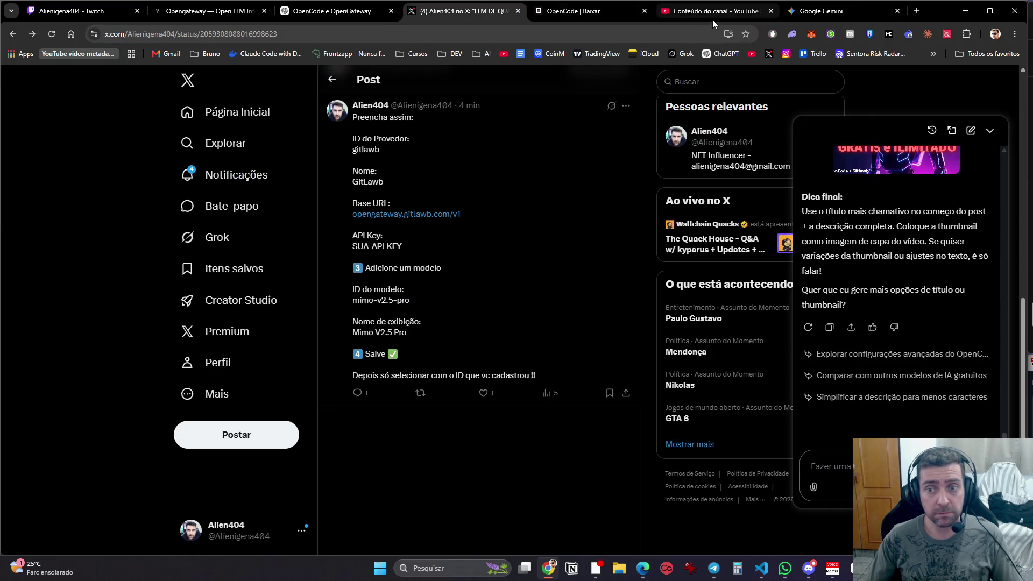
Step: Open the video's Playlists list and search for an existing 'ia' or 'ai' playlist
left_click(699, 15)
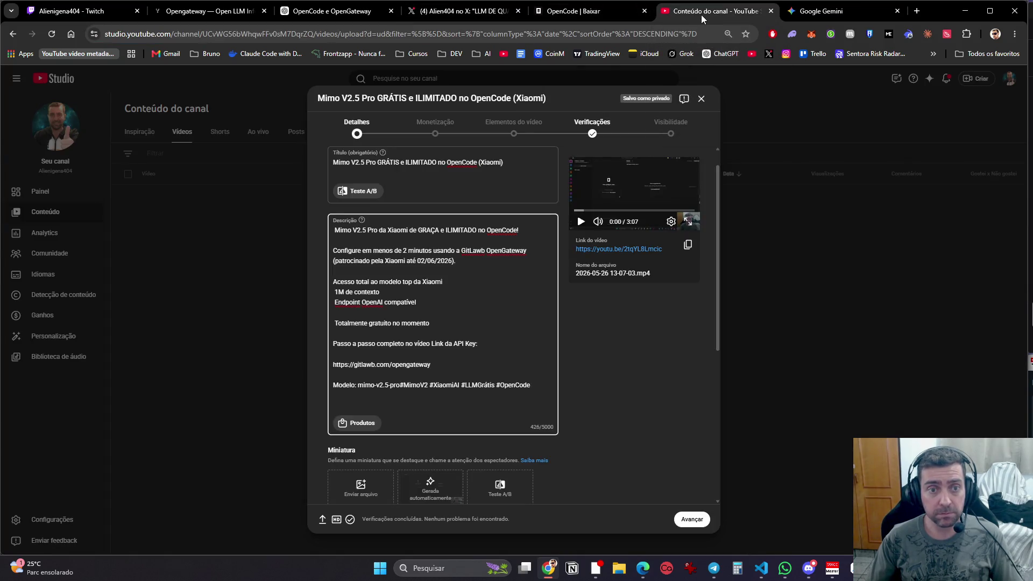
scroll(549, 412, "down", 4)
left_click(397, 355)
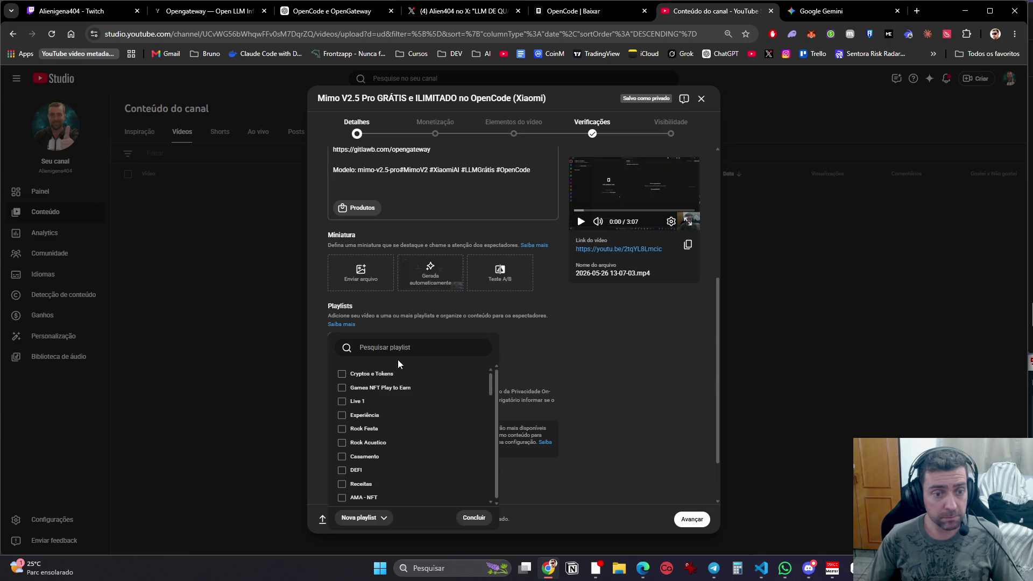
left_click(364, 349)
type("ia")
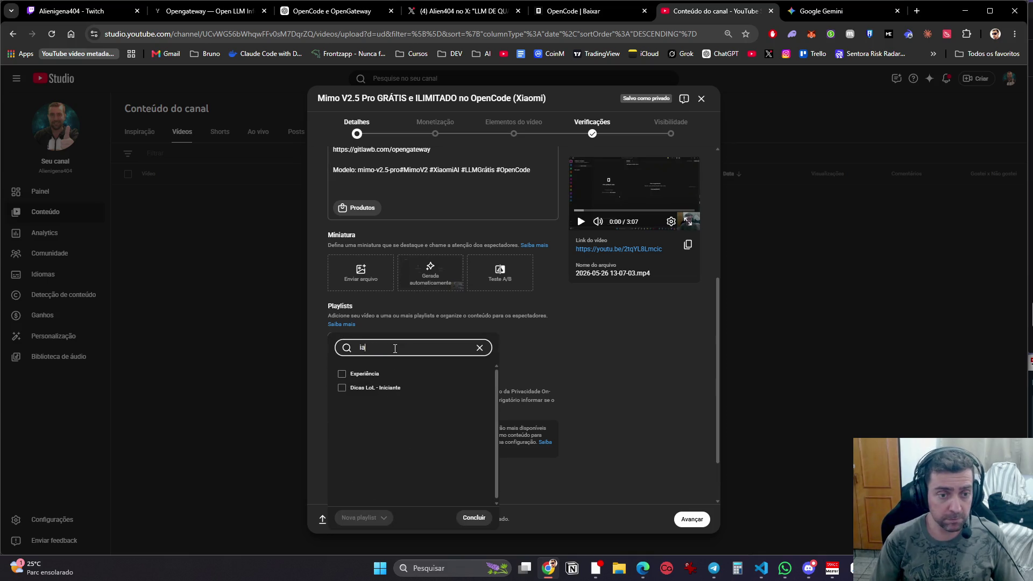
key("BackSpace")
key("BackSpace")
type("ai")
key("BackSpace")
key("BackSpace")
type("ai")
key("BackSpace")
key("BackSpace")
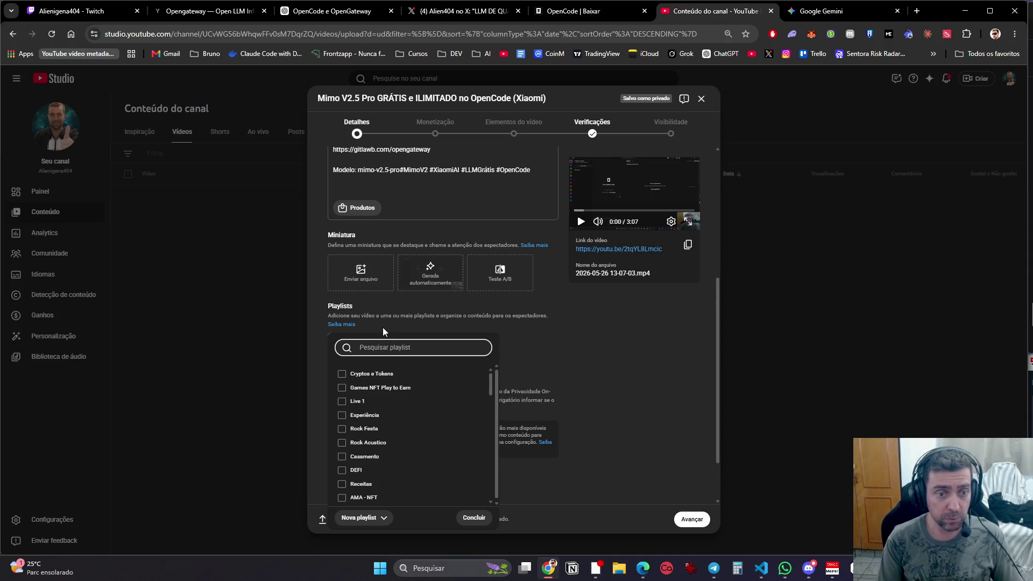
Step: Create playlist 'IA - Inteligência Artificial' in Português (Brasil) and add the video to it
left_click(375, 519)
left_click(372, 473)
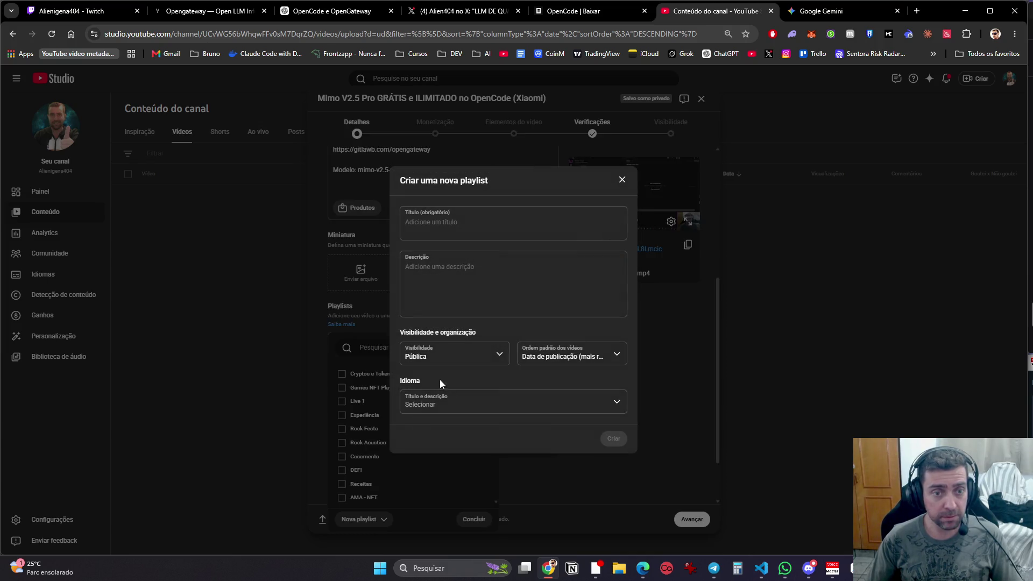
left_click(448, 230)
type("IA")
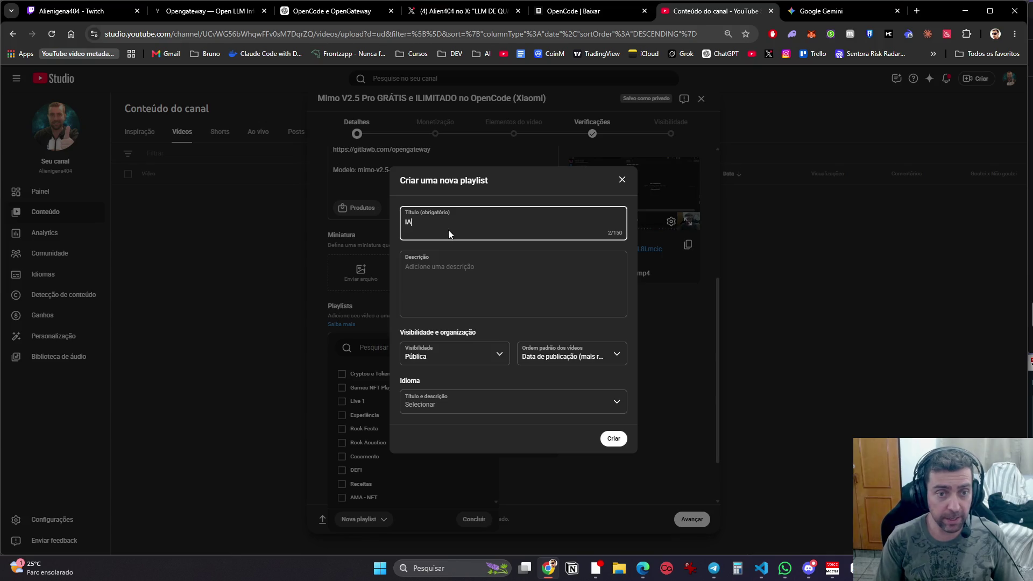
type(" - Inte")
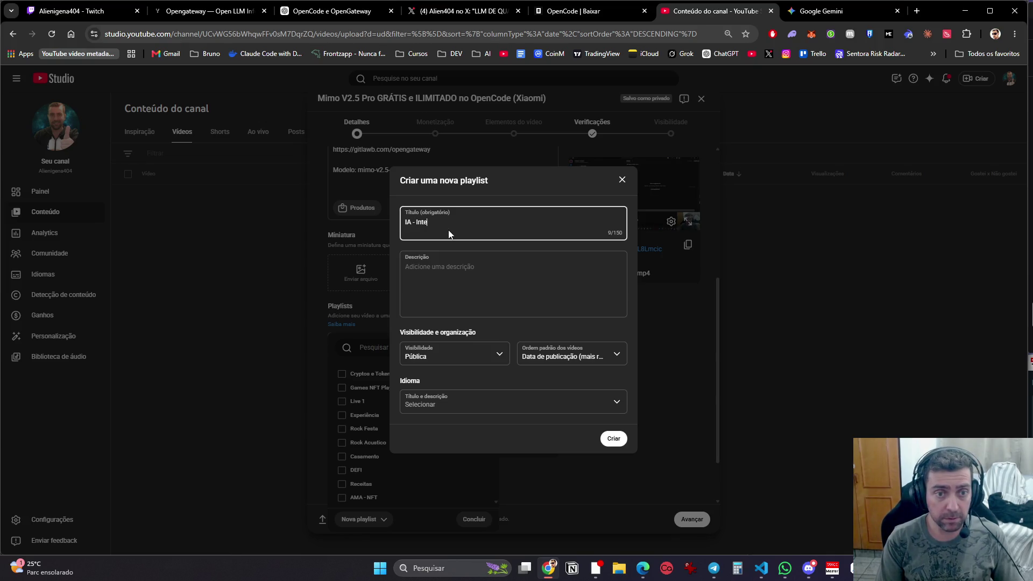
type("ligência A")
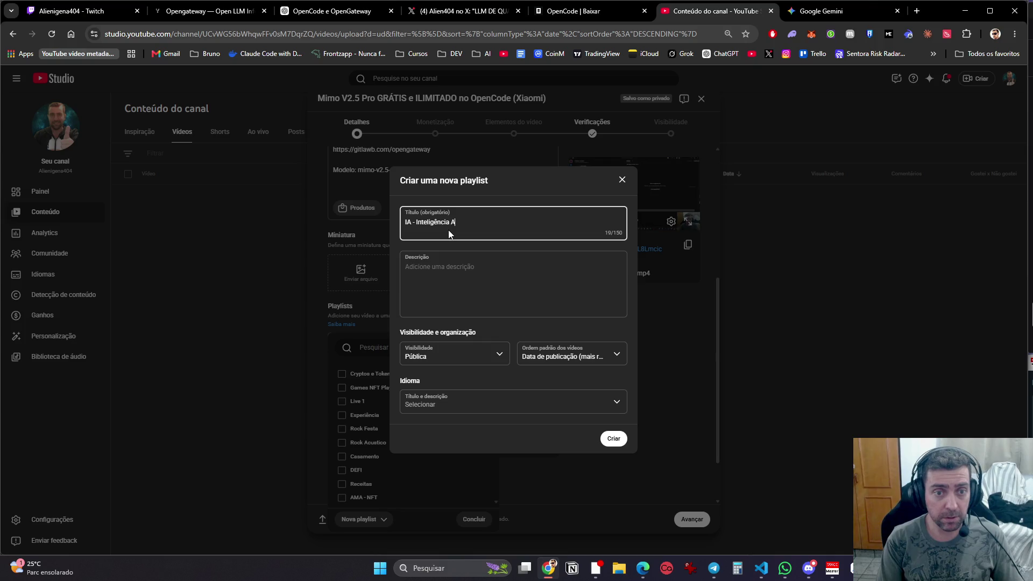
type("rtificial")
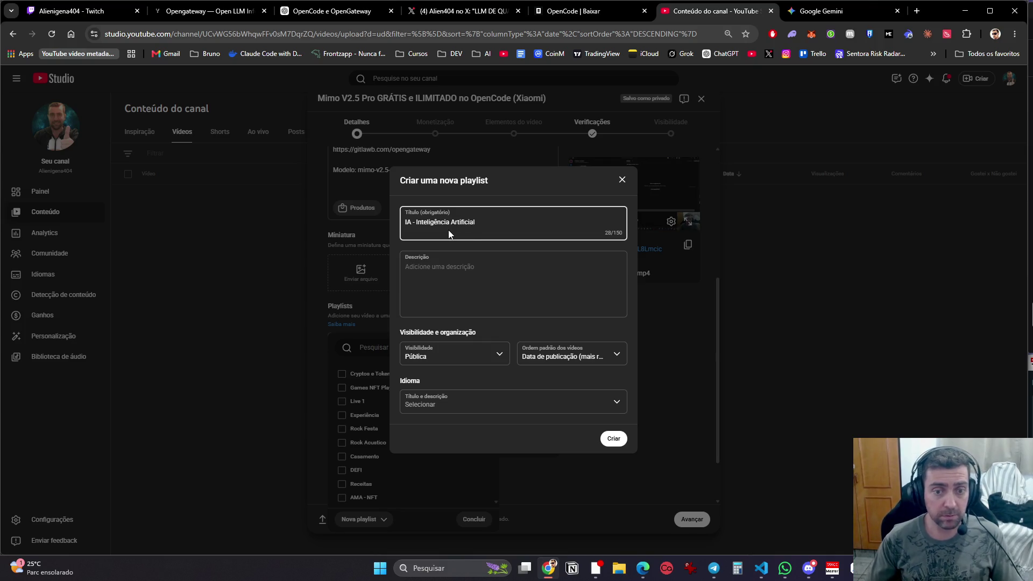
left_click(454, 408)
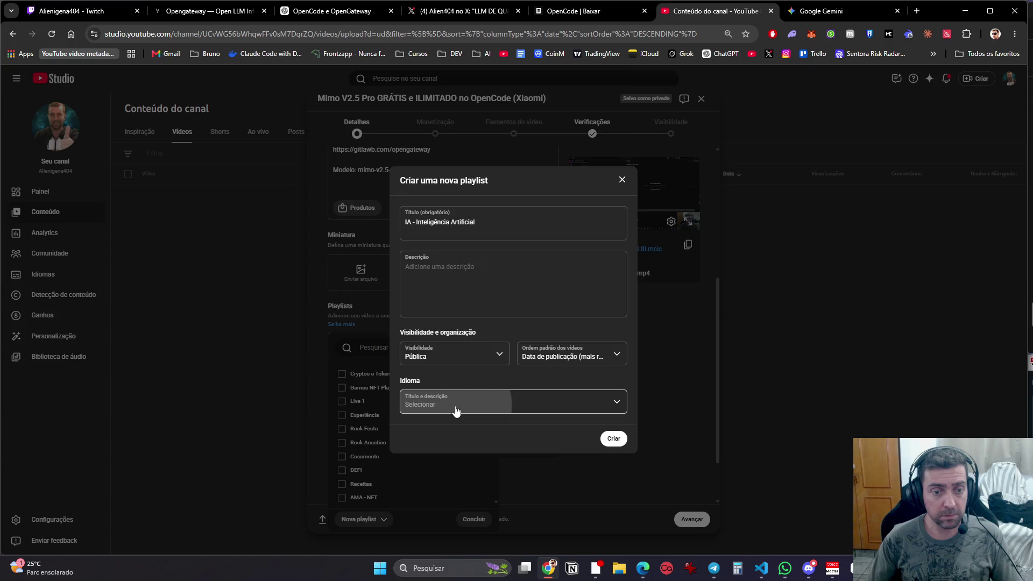
scroll(500, 377, "down", 20)
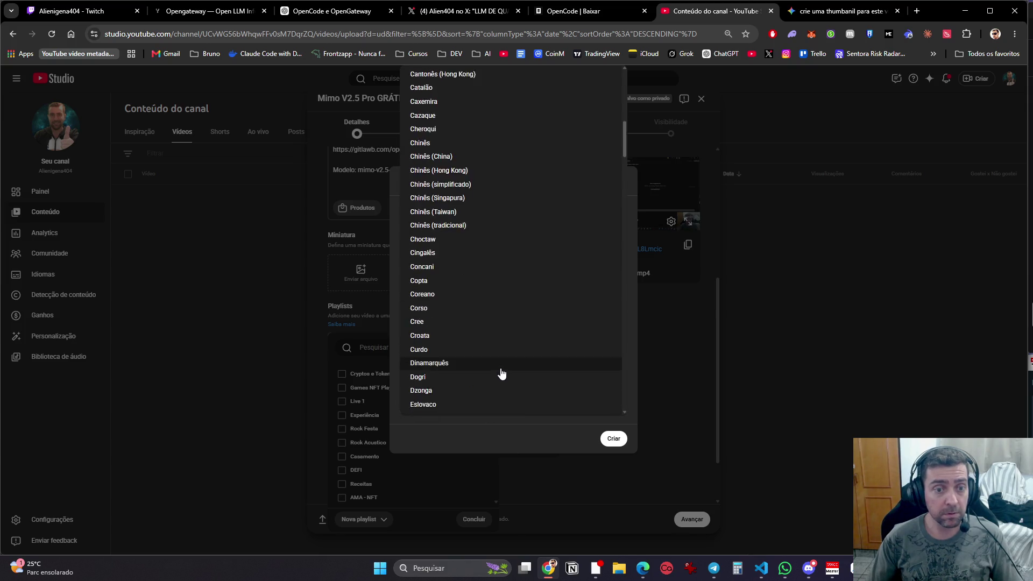
scroll(510, 385, "down", 15)
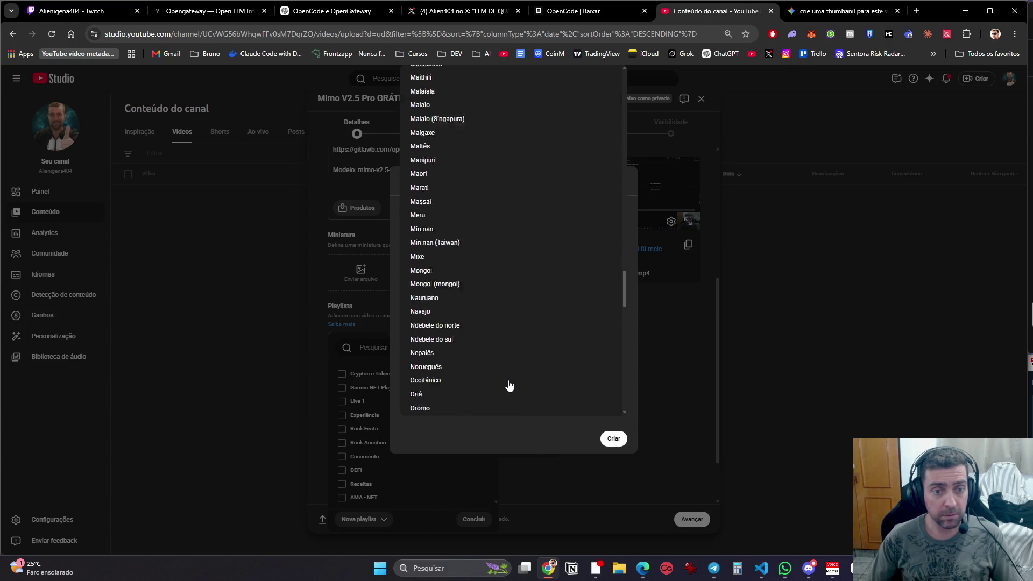
scroll(488, 300, "up", 1)
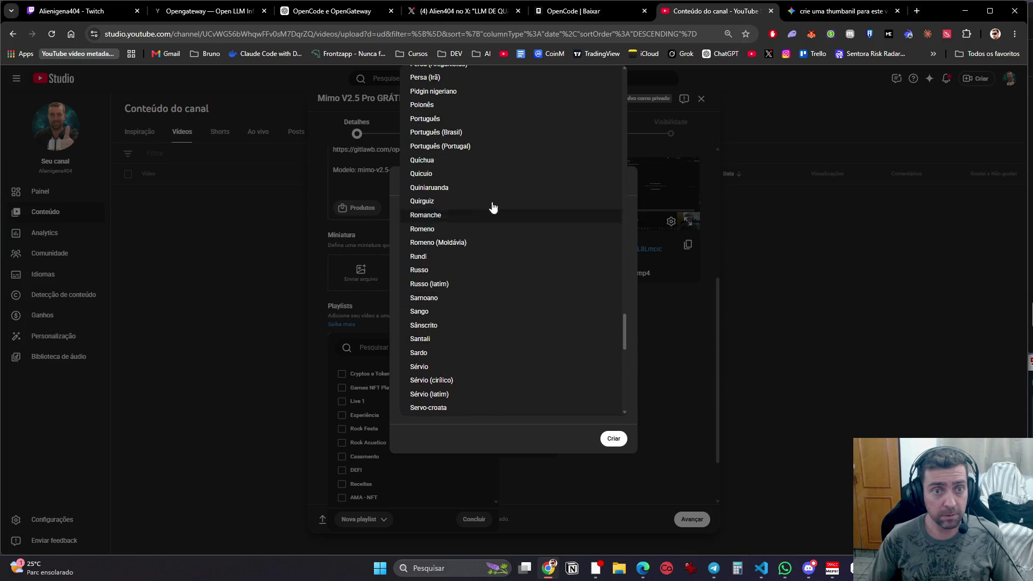
left_click(479, 134)
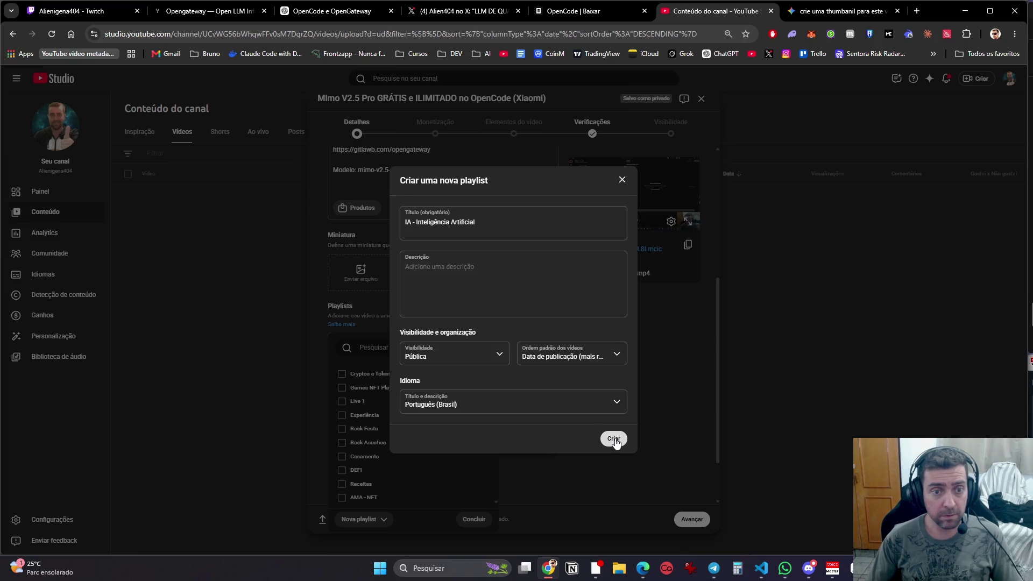
left_click(614, 439)
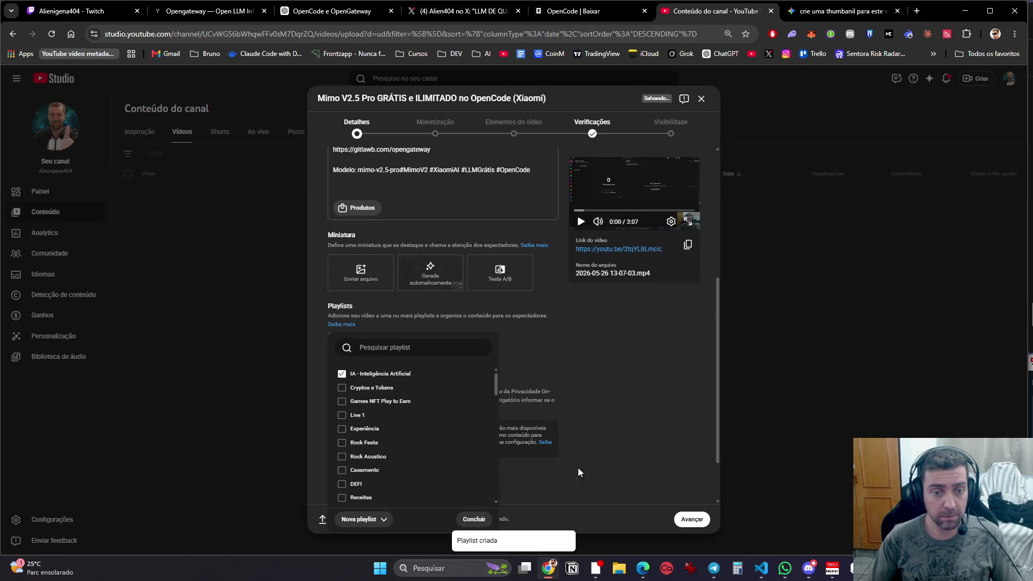
left_click(475, 520)
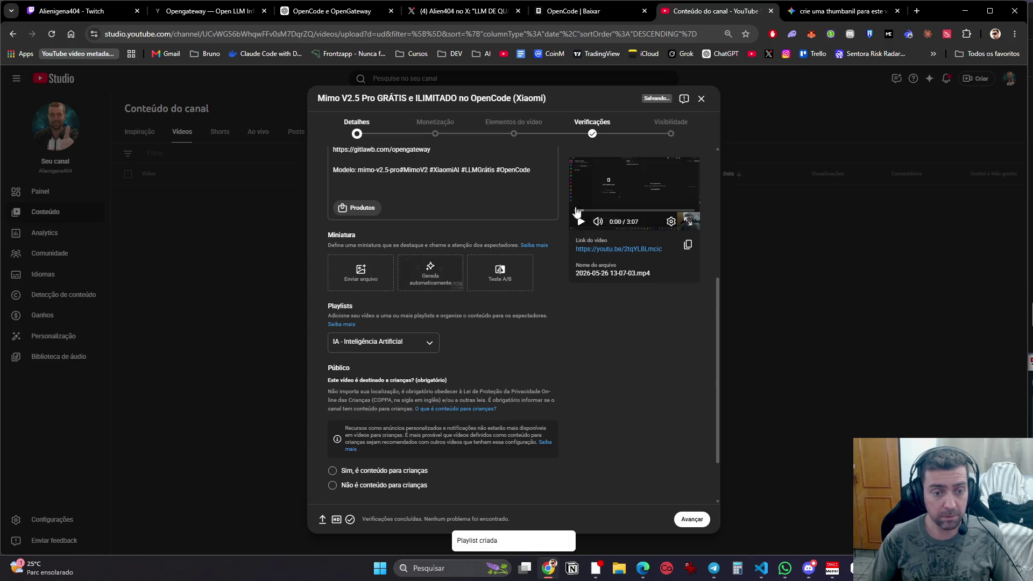
left_click(826, 11)
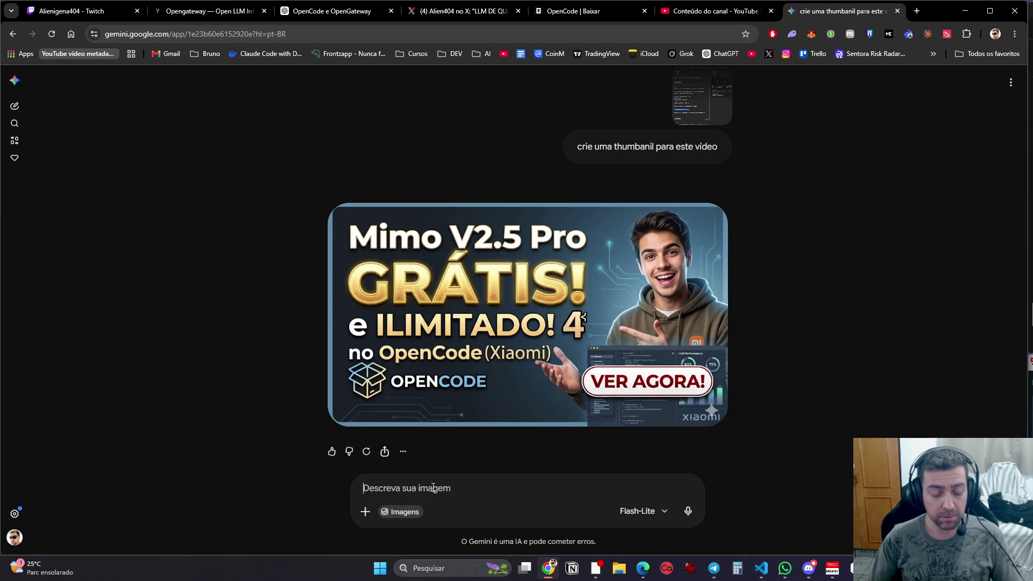
Step: Type the Gemini follow-up 'Ok, só coloc auma foto minha' and open File Explorer
type("Ok, só coloc auma foto minha")
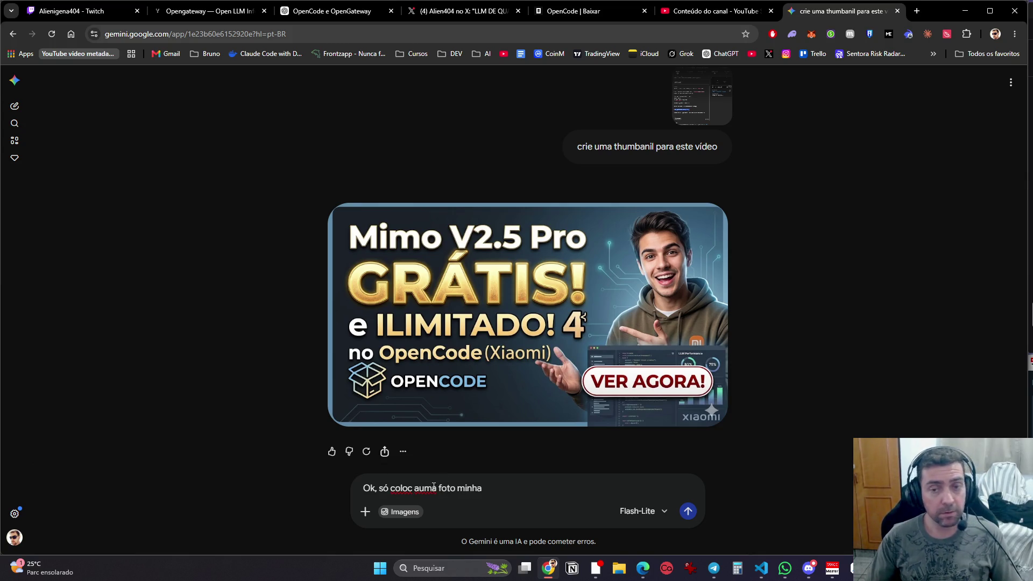
key("super+e")
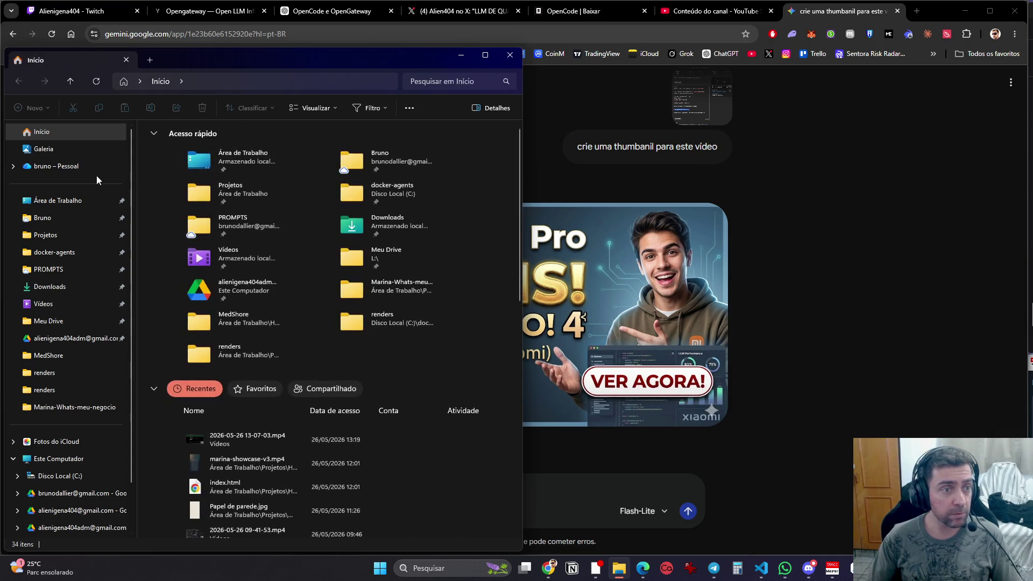
Step: Show the Área de Trabalho folder in File Explorer, then minimize Explorer to reveal the Gemini page
left_click(58, 201)
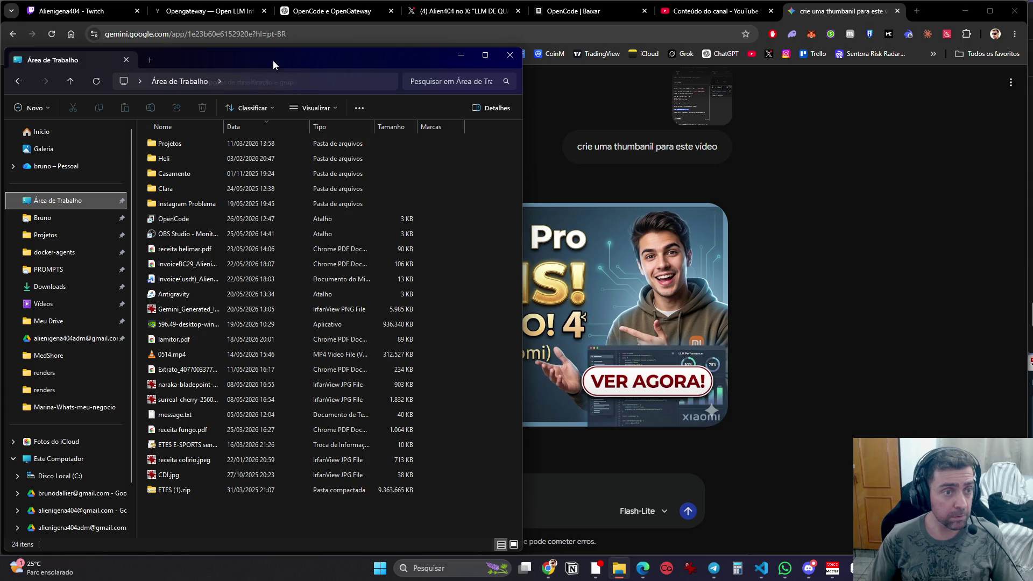
key("super+Down")
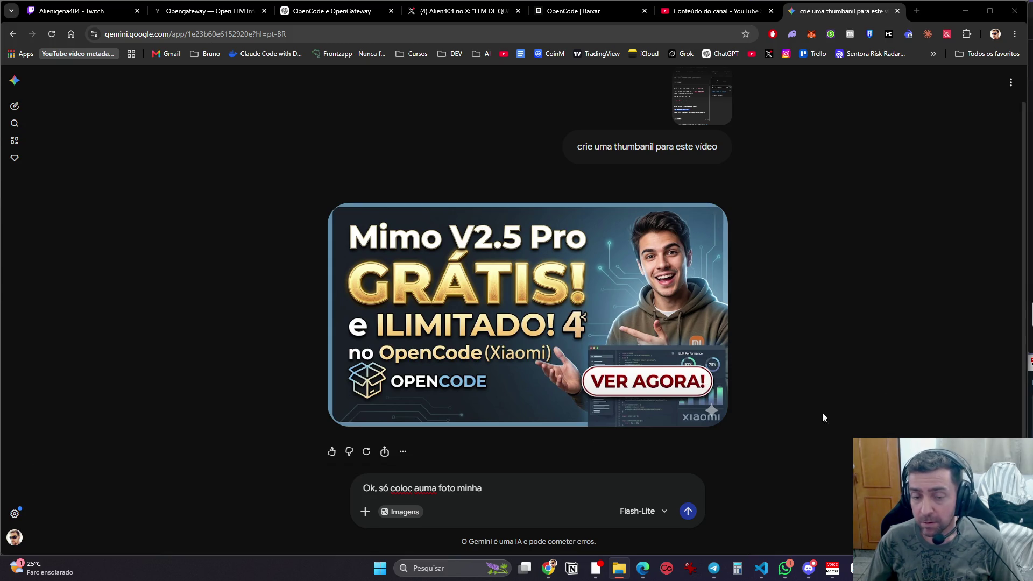
Step: Replace the unsent Gemini draft with a request beginning 'Coloque um pouco de profundidade na imagem e troque a foto'
left_click(513, 489)
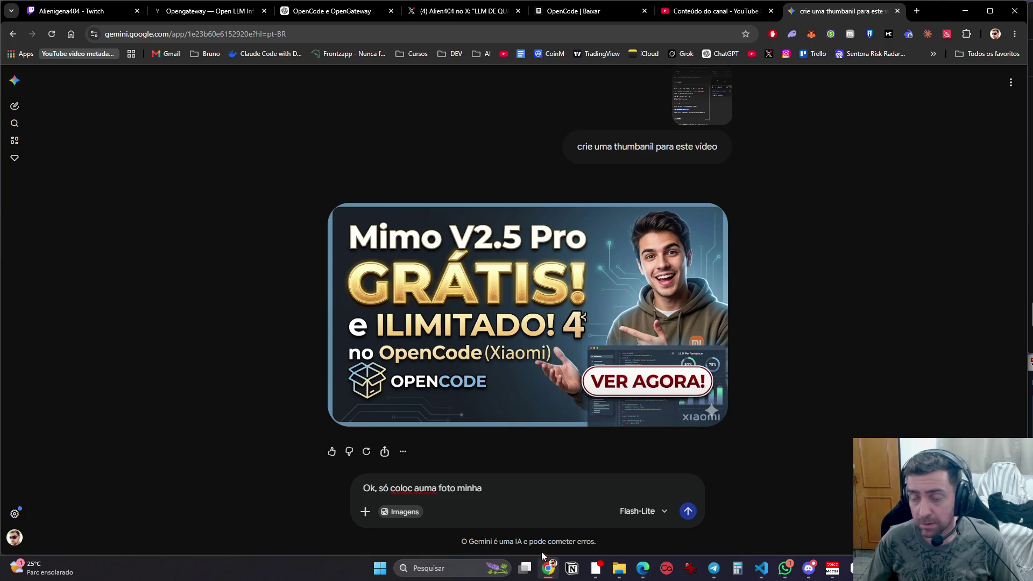
left_click_drag(531, 502, 280, 486)
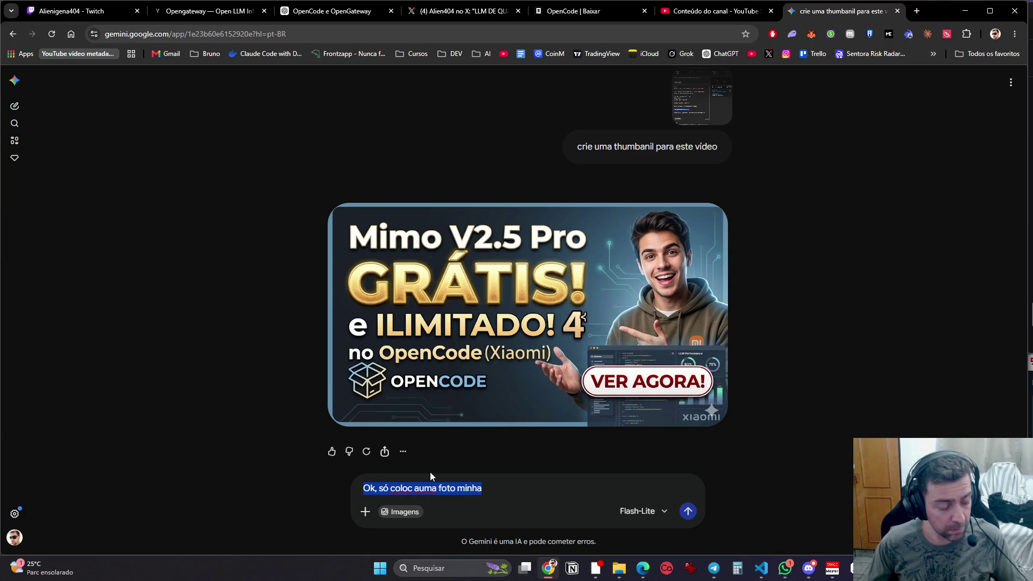
key("BackSpace")
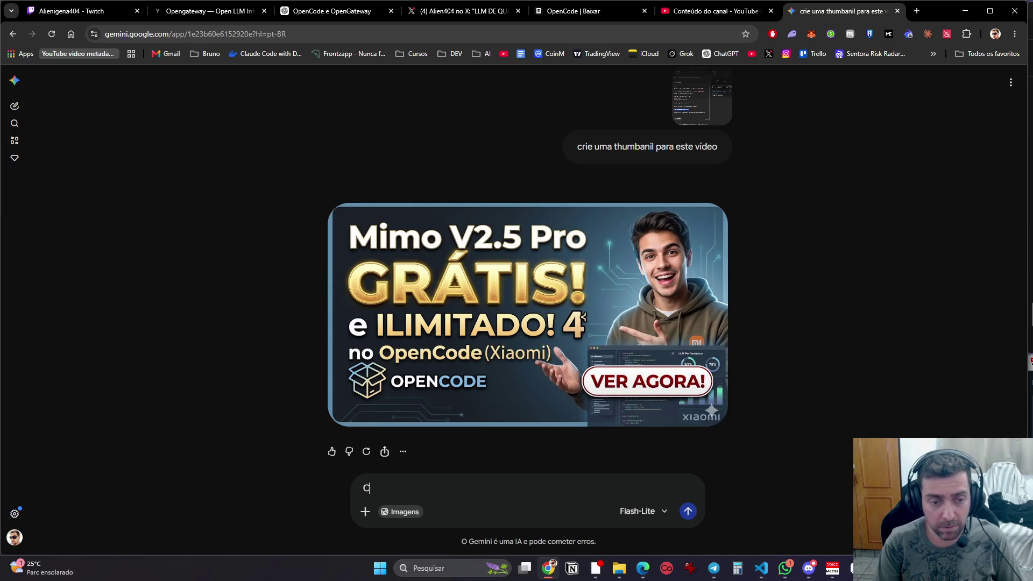
type("Coloque um pouco de profund")
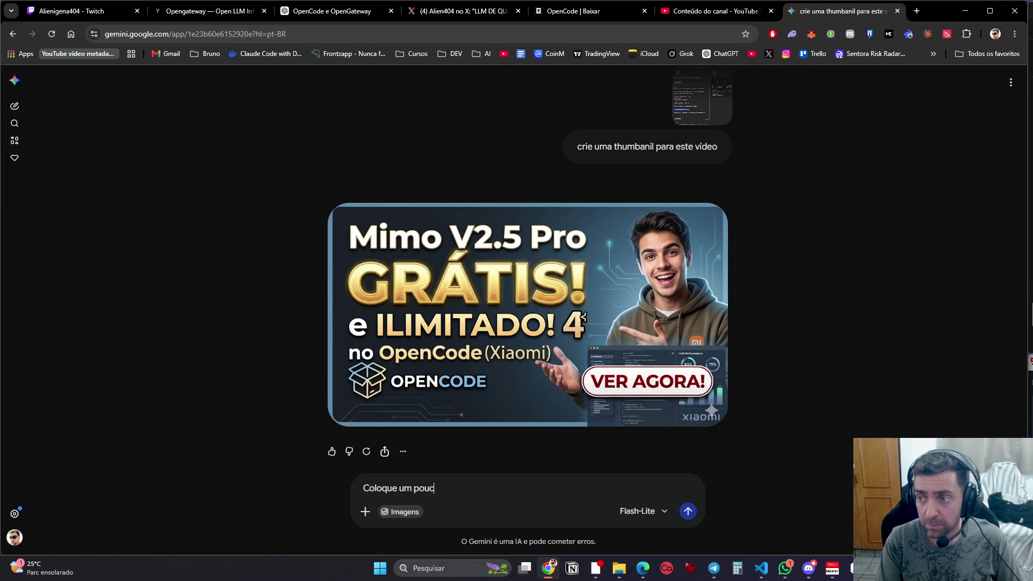
type("idad")
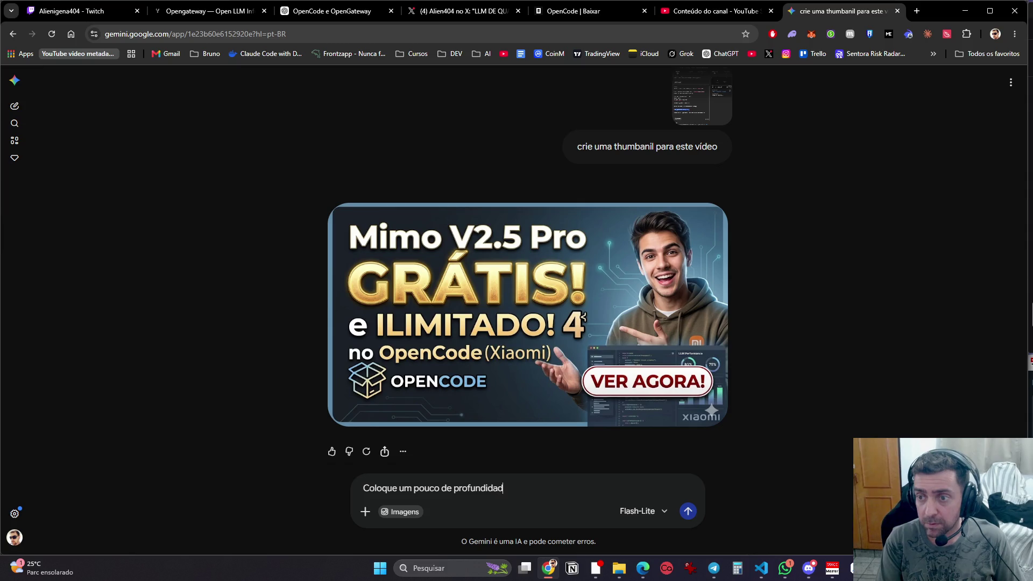
type("e na imagem e troq")
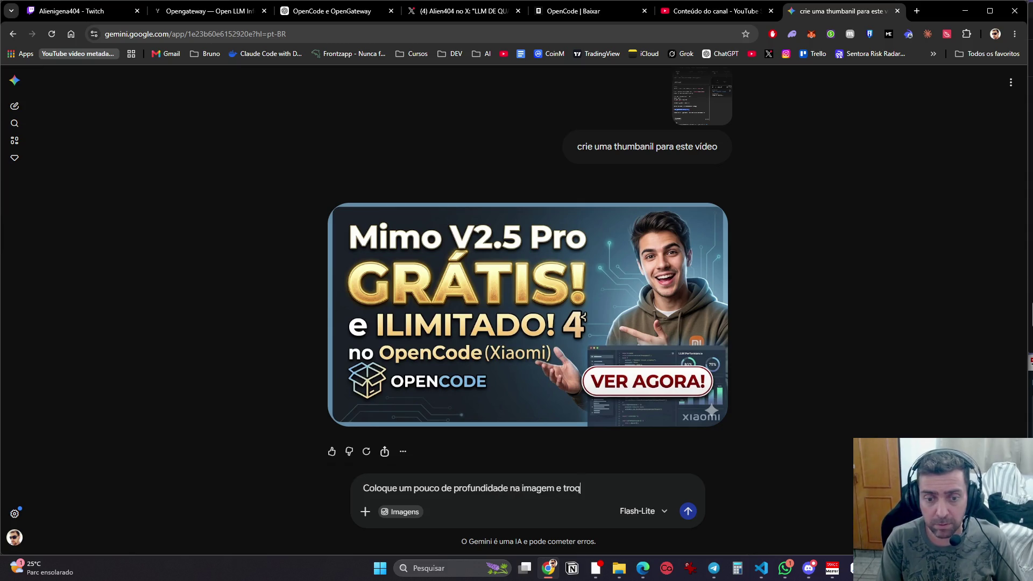
type("ue a foto da imagem por uma foto minha")
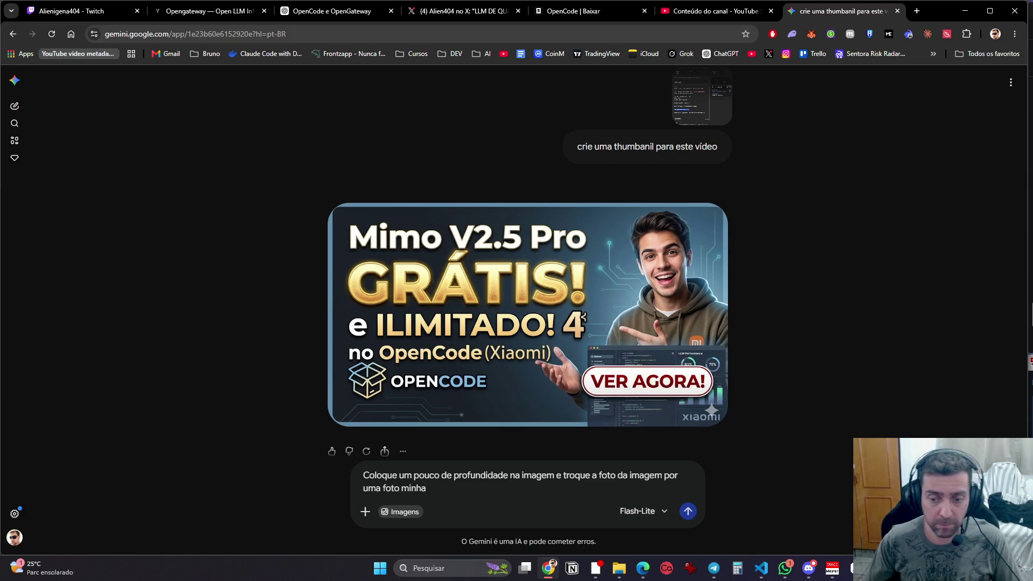
left_click(786, 568)
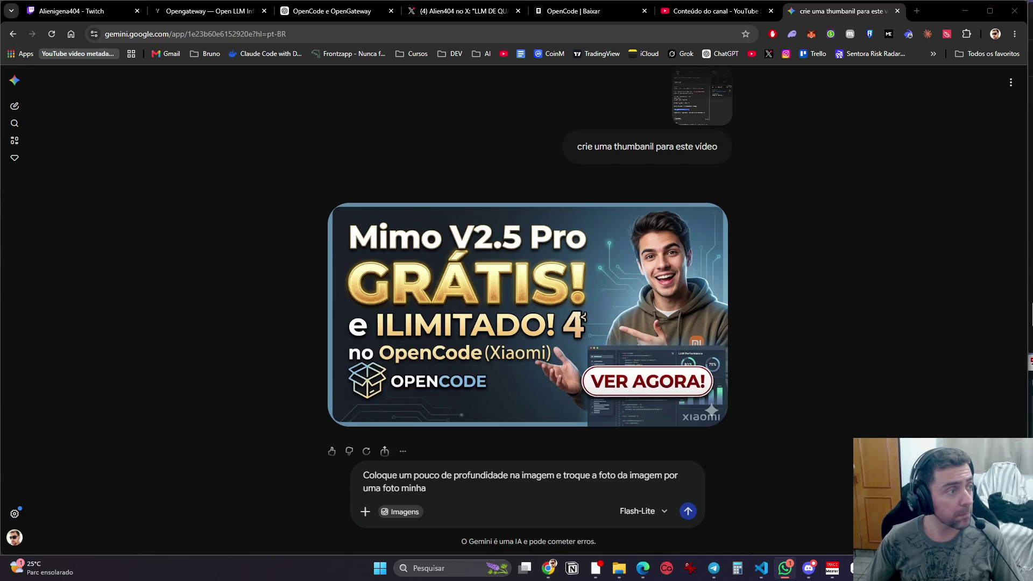
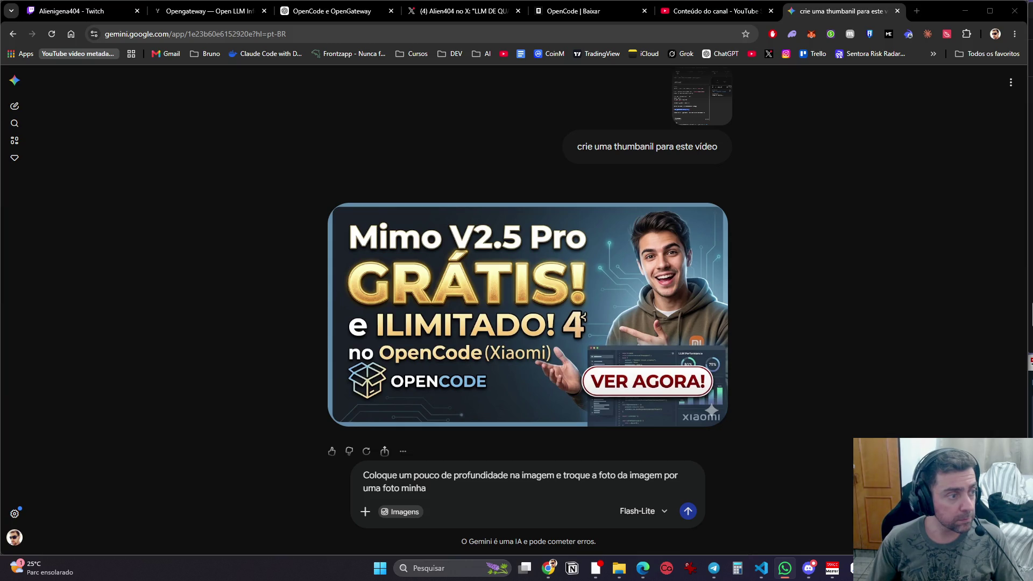
Step: Paste your photo into Gemini, switch to the 3.1 Pro model, send the request, then minimize Chrome
left_click(476, 495)
key("ctrl+v")
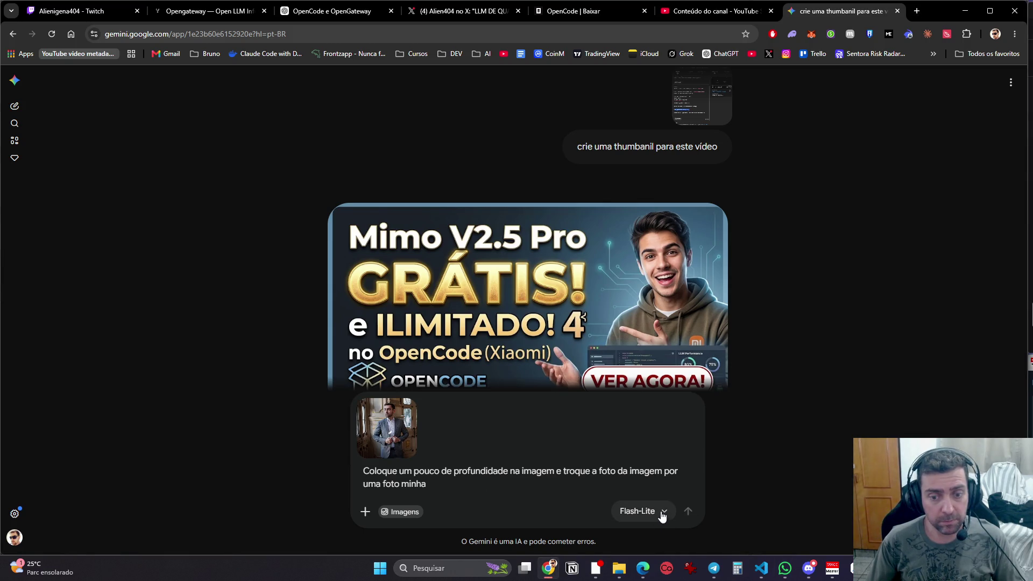
left_click(635, 511)
left_click(631, 499)
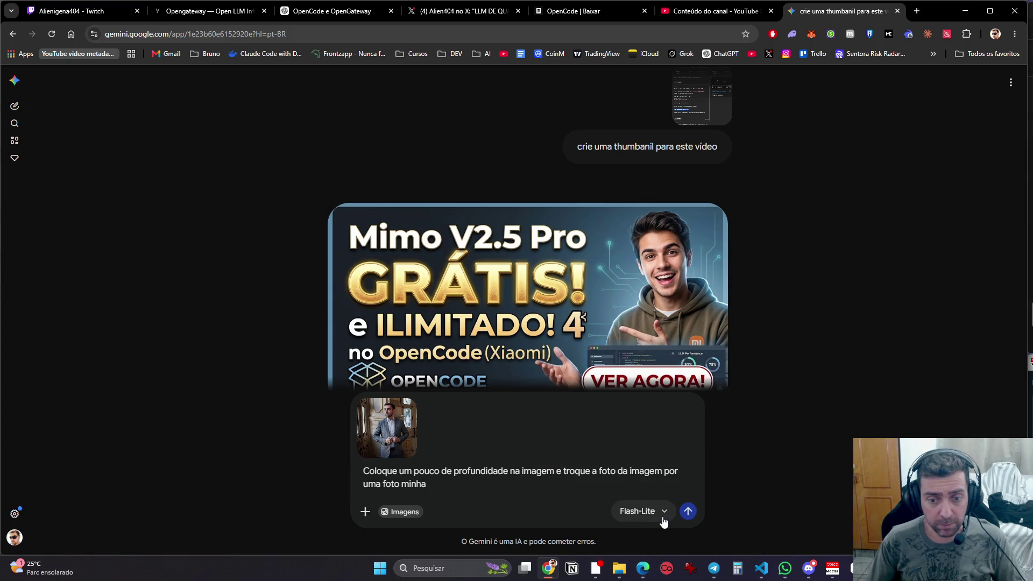
left_click(644, 512)
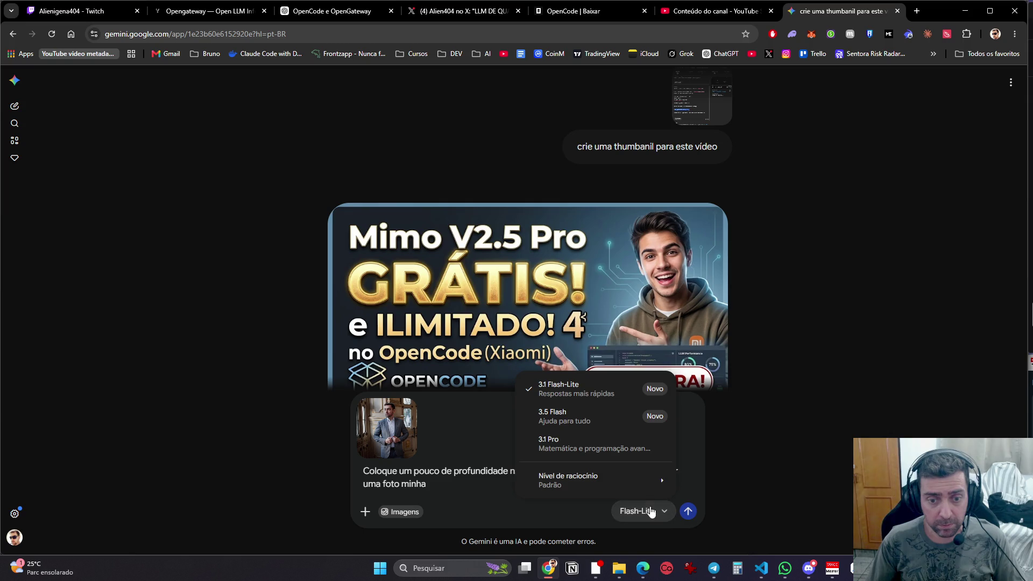
left_click(610, 448)
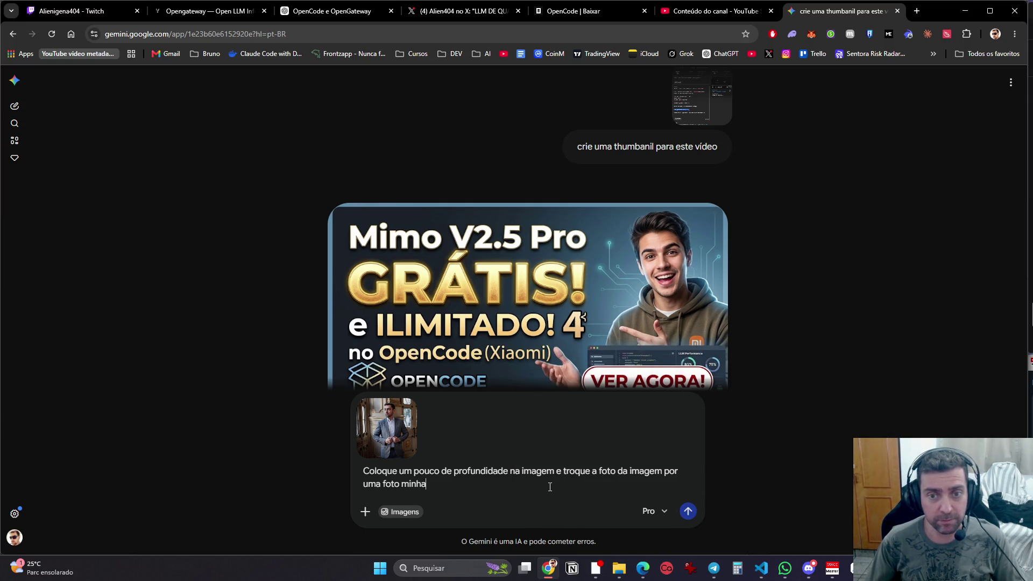
key("Return")
key("alt+Tab")
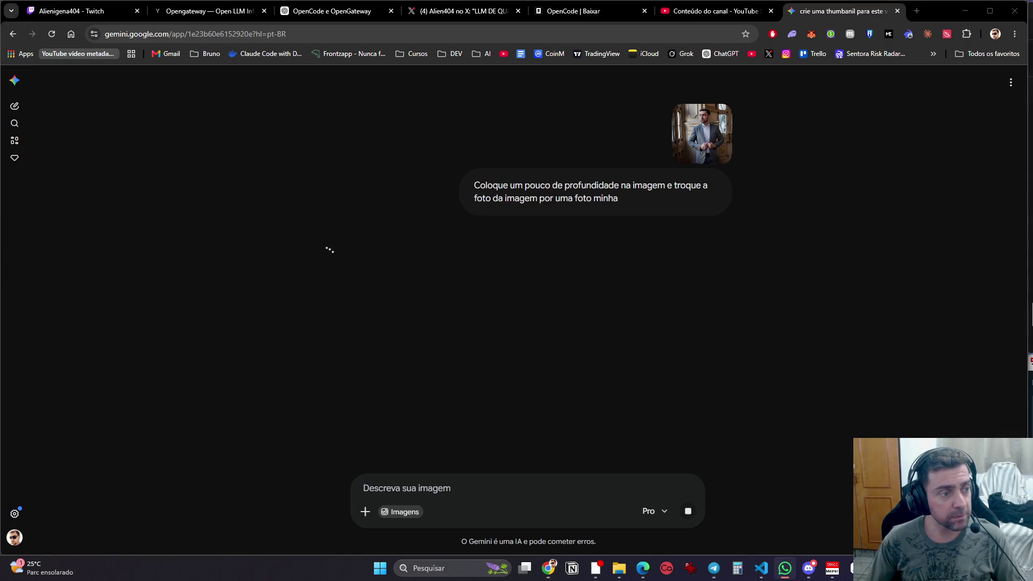
left_click(965, 11)
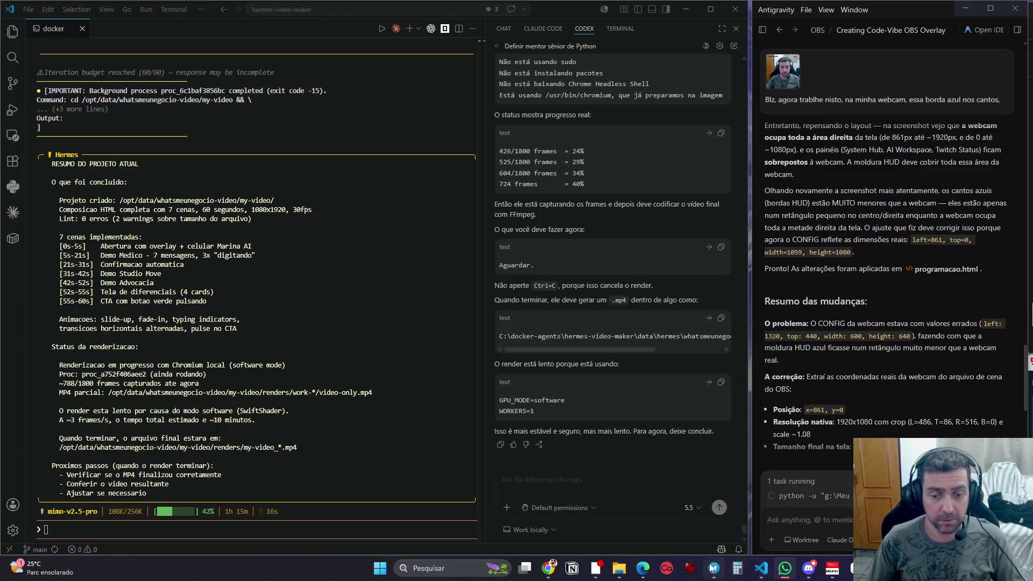
Step: Read the Hermes render summary in VS Code, then return to the Gemini chat
left_click(162, 456)
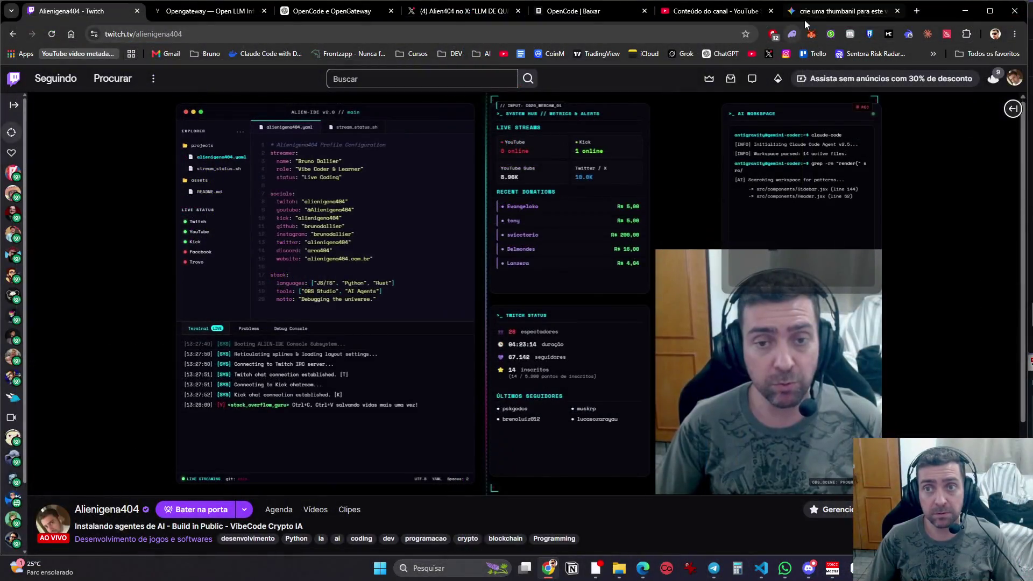
left_click(805, 21)
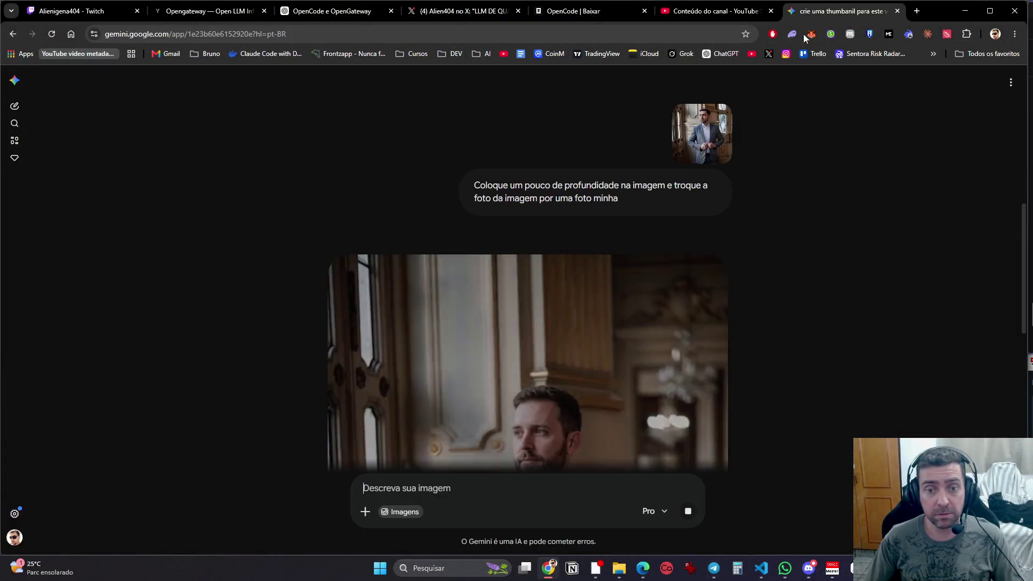
Step: Scroll through the Gemini chat to review the newly generated portrait
scroll(625, 351, "down", 4)
scroll(635, 356, "down", 2)
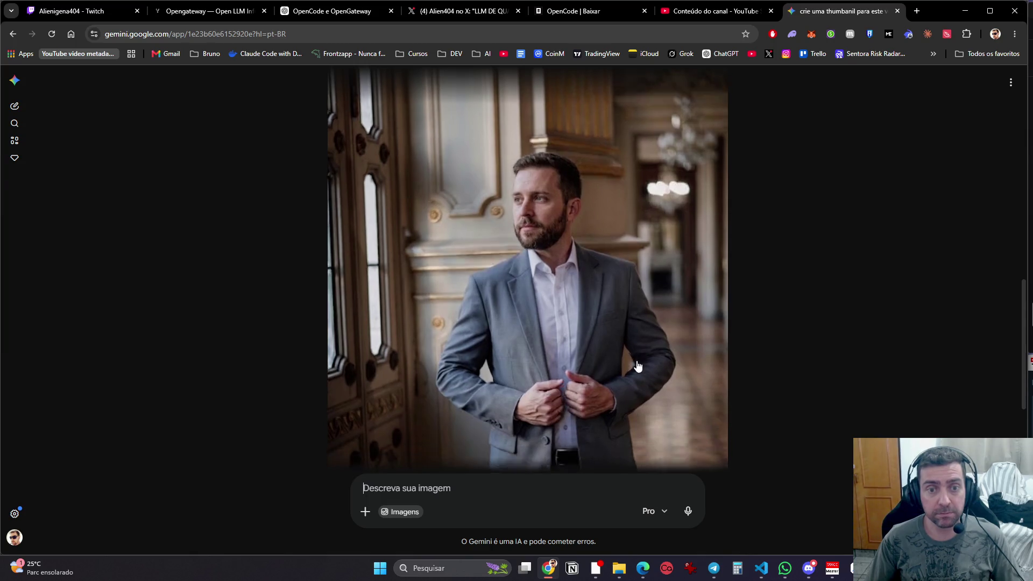
scroll(646, 361, "up", 8)
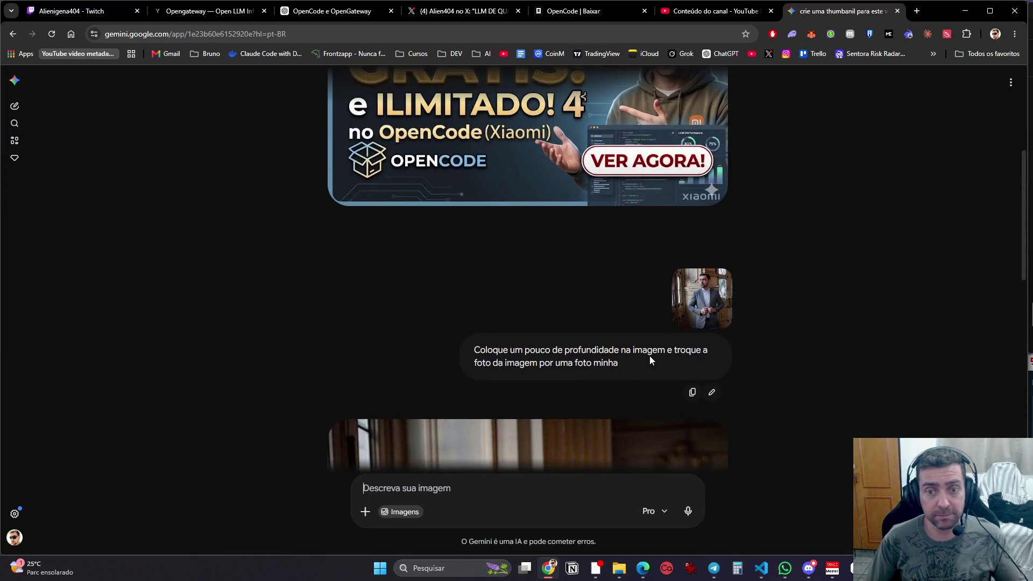
scroll(650, 360, "up", 4)
scroll(652, 361, "down", 12)
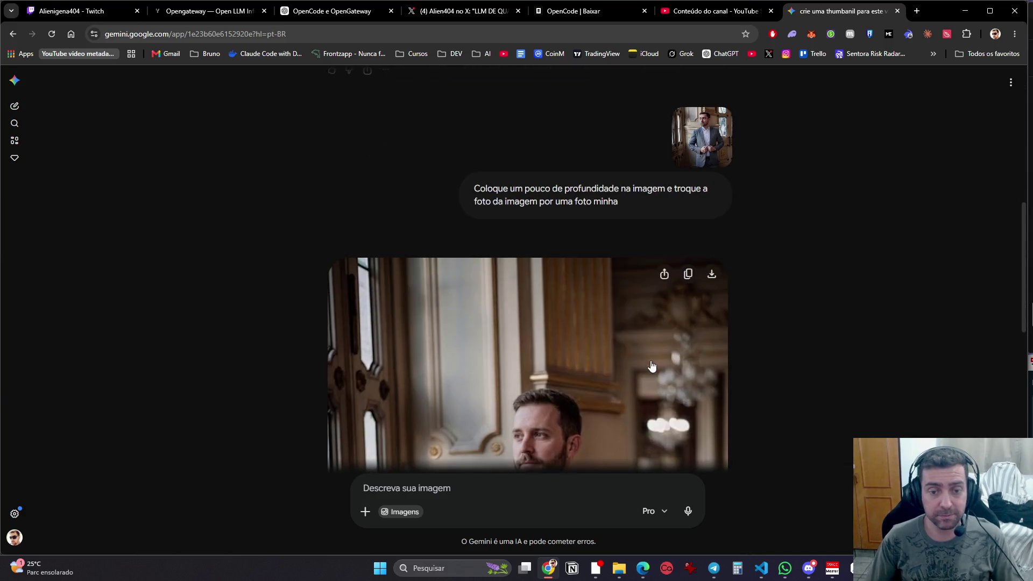
scroll(648, 362, "up", 3)
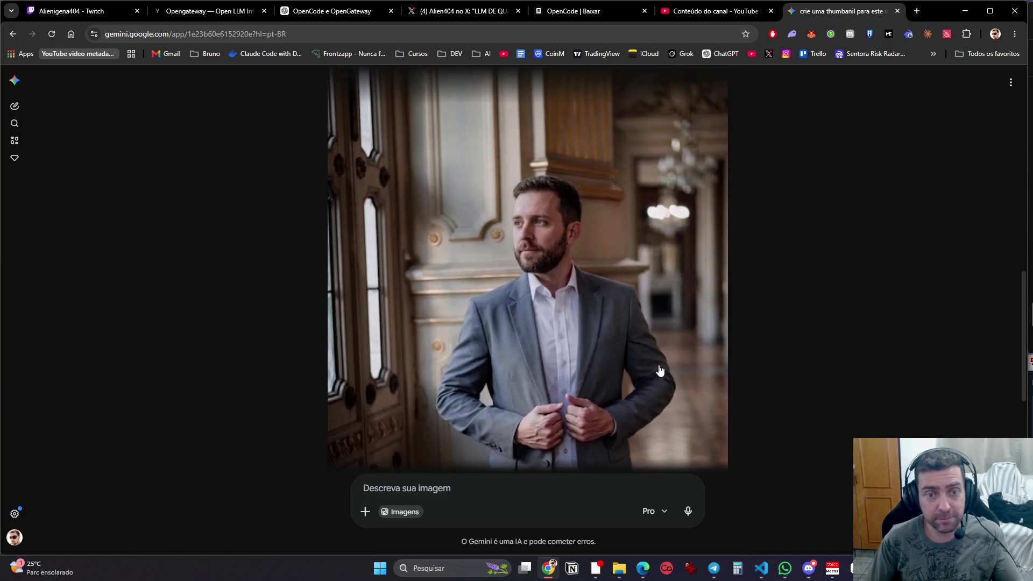
scroll(657, 369, "up", 10)
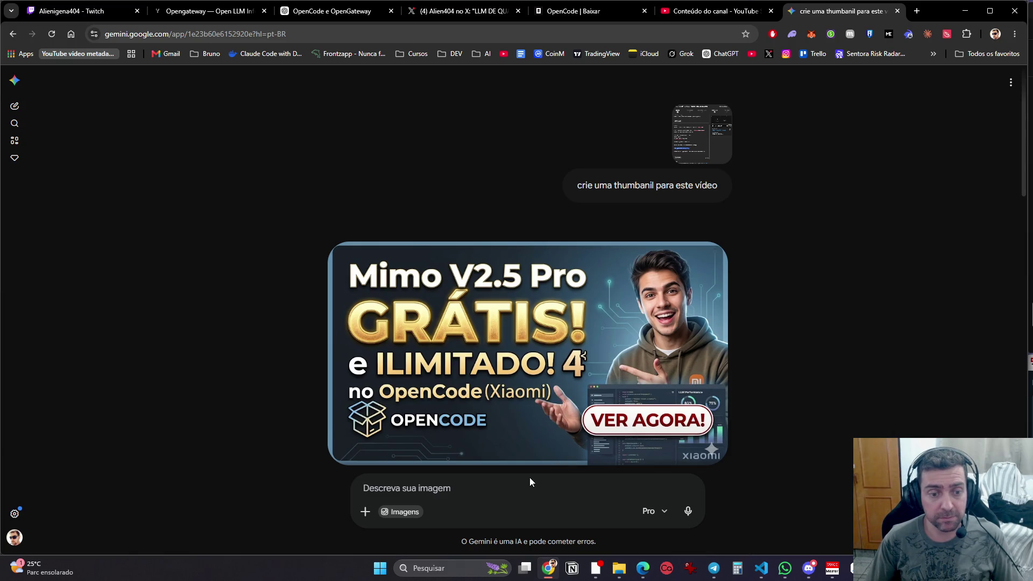
Step: Ask Gemini to add depth to the thumbnail's elements and replace its man with your cut-out photo
mouse_move(527, 467)
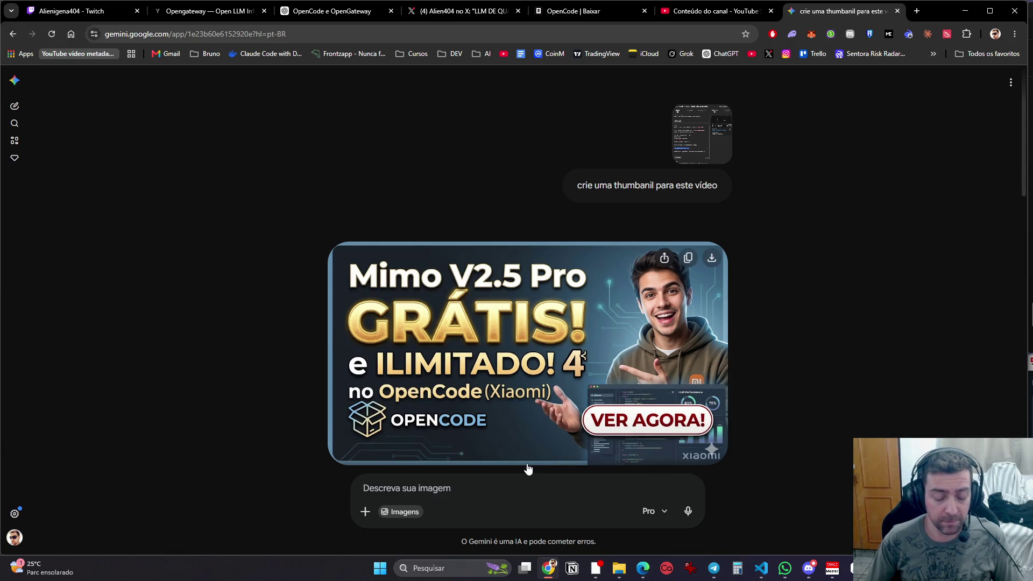
type("é para continuar mexendo na thumb. Coloque profundidade nela, nos elementos.")
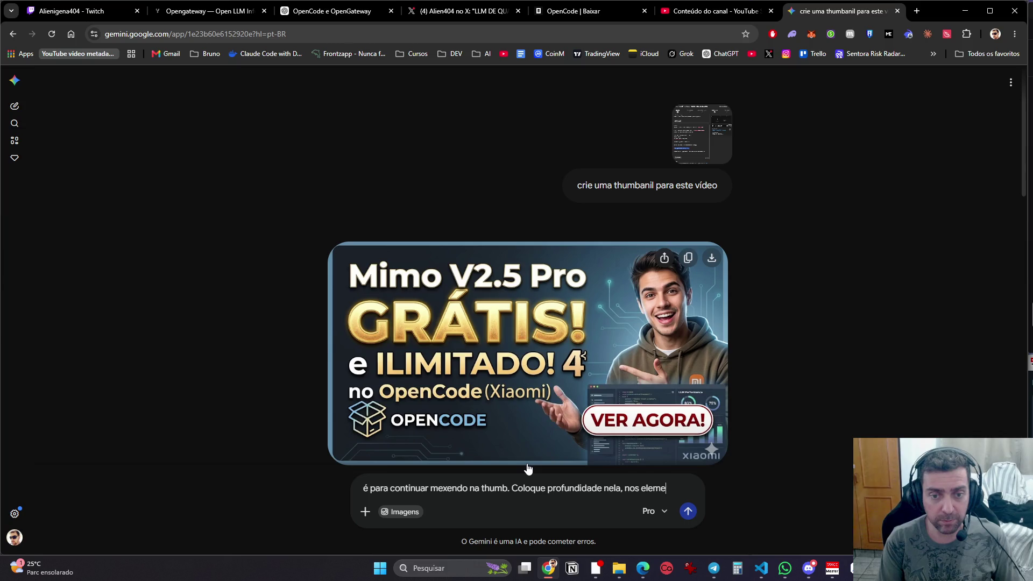
key("shift+Return")
type("E a")
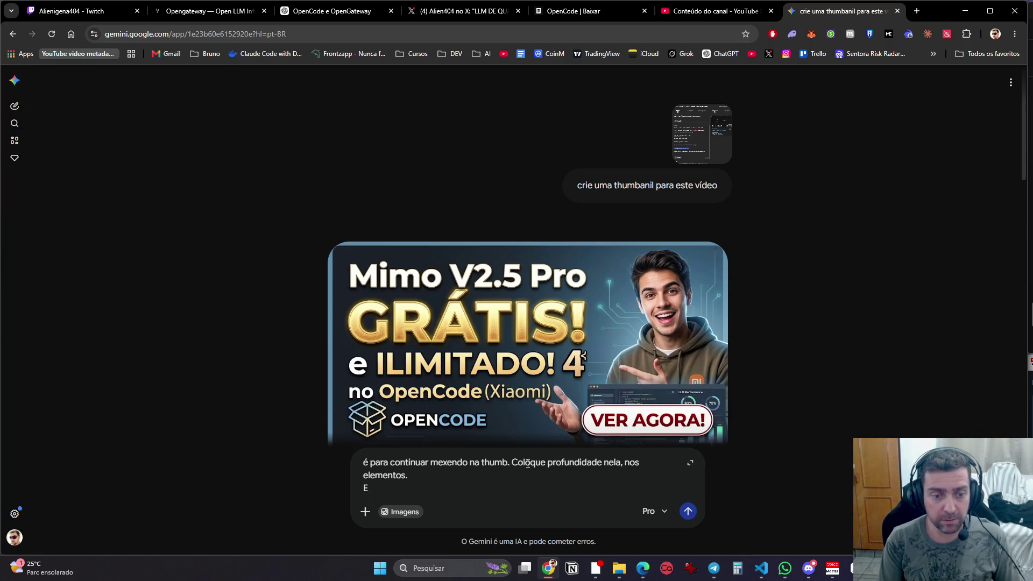
type("u te mandei ")
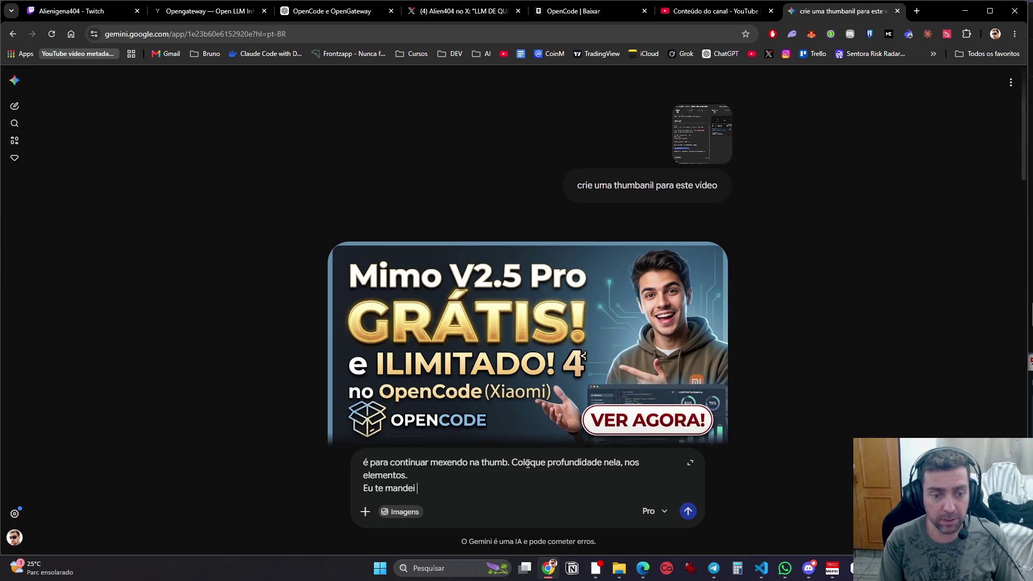
type("uma foto minha. ")
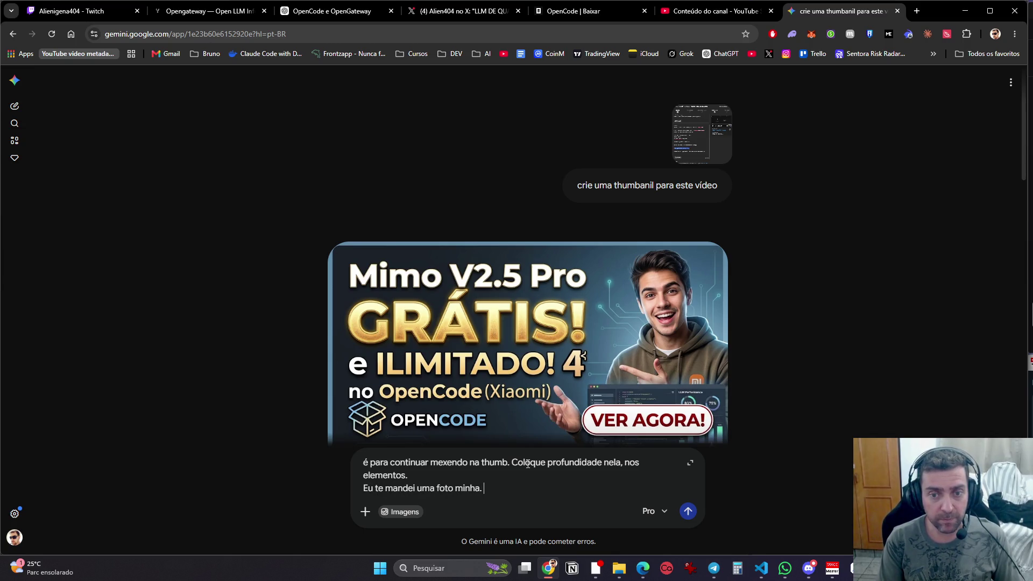
type("Troque o homem ")
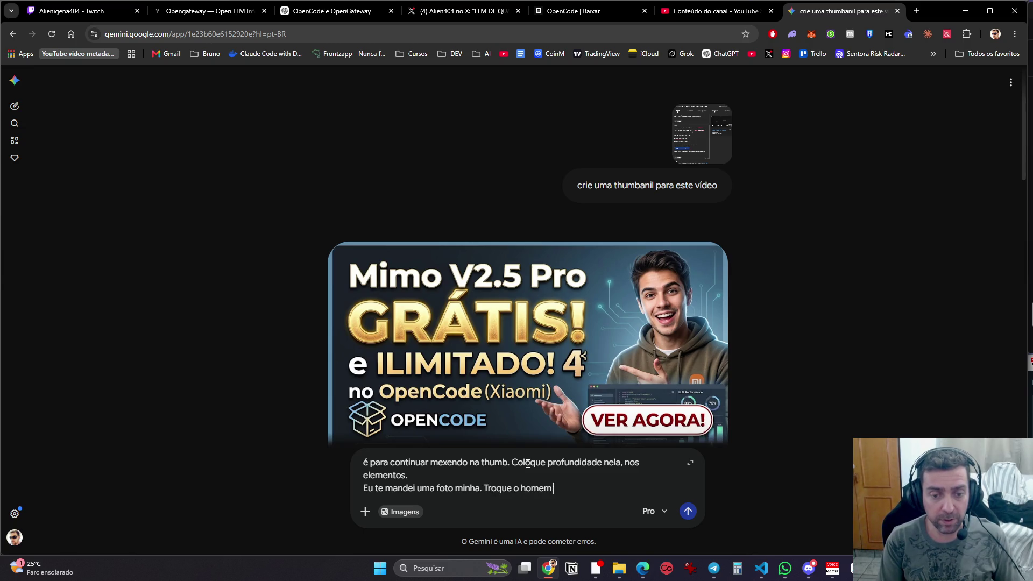
type("da thumb, por u")
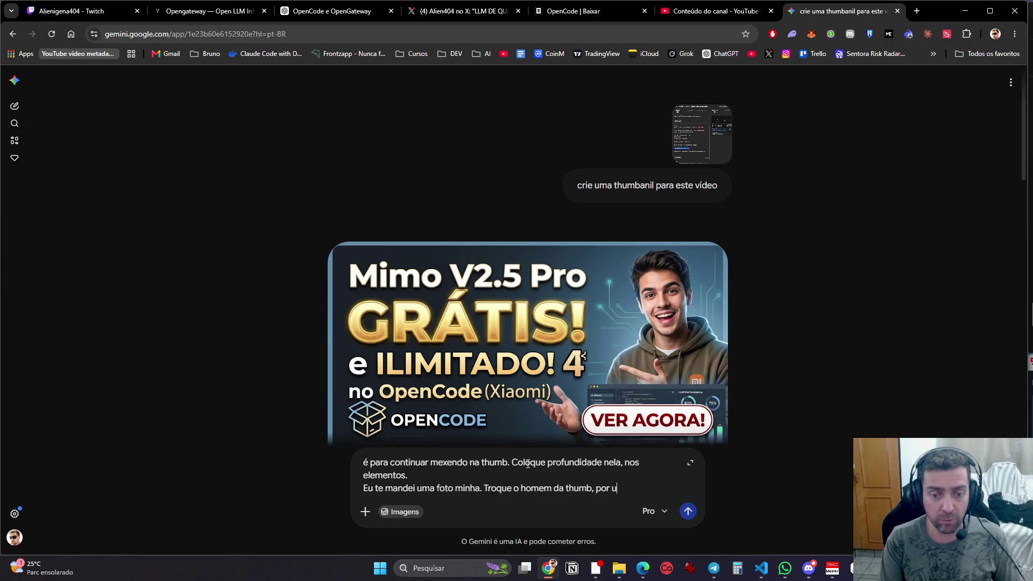
key("BackSpace")
key("BackSpace")
key("BackSpace")
type("pela minha foto.")
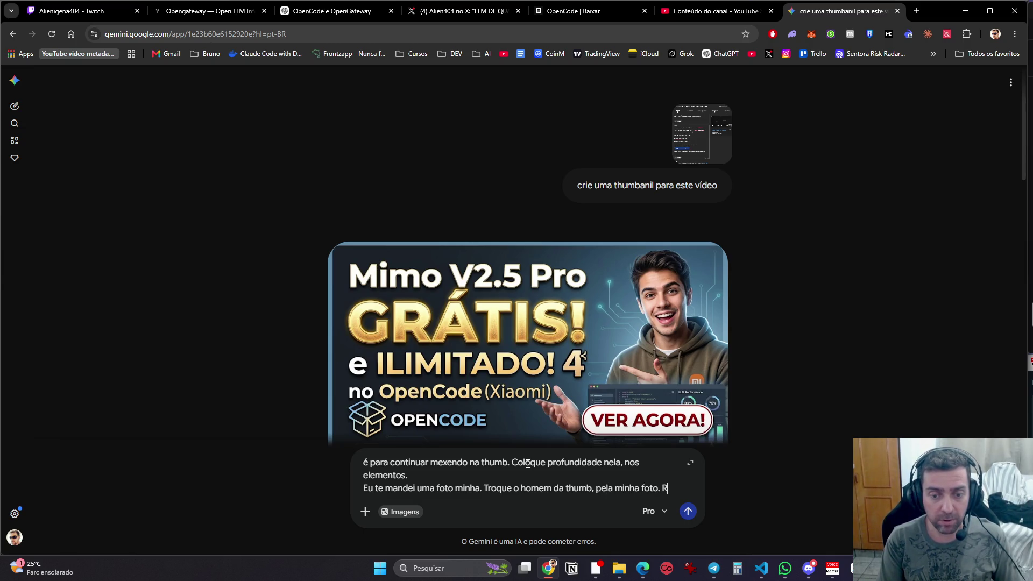
type("emova o fundo da minha foto para que eu encaix")
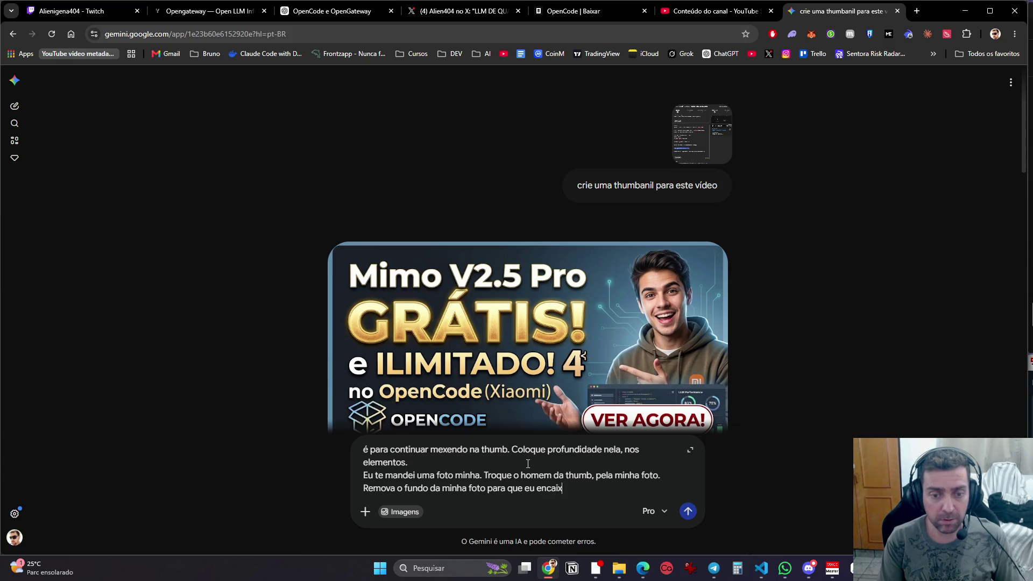
type("m na thumb")
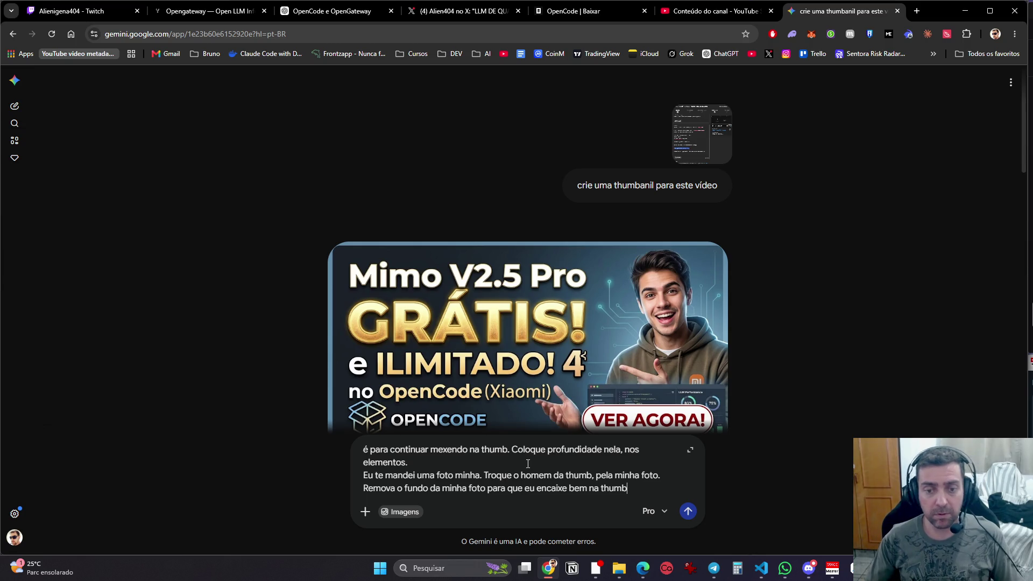
mouse_move(578, 361)
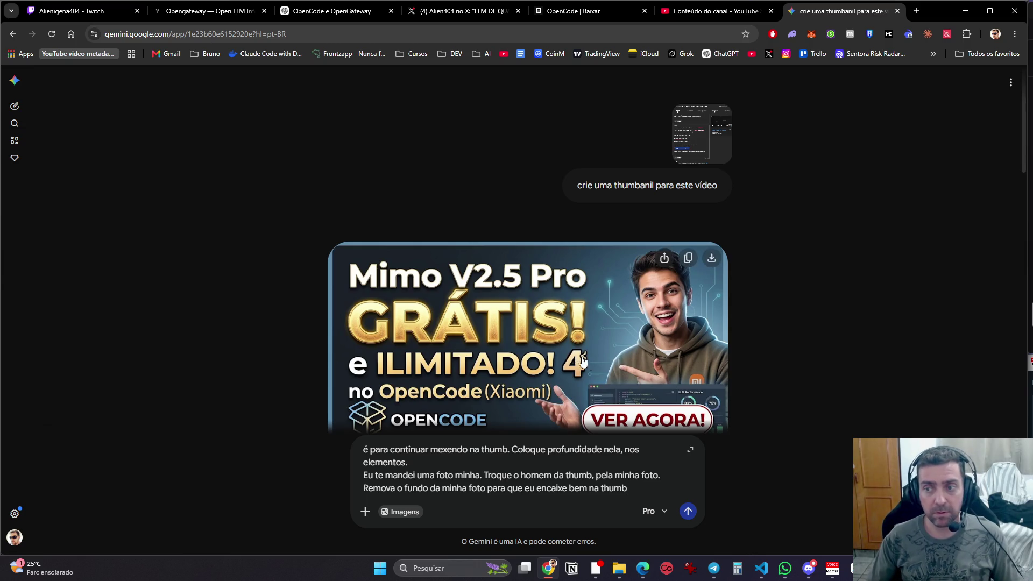
left_click(689, 513)
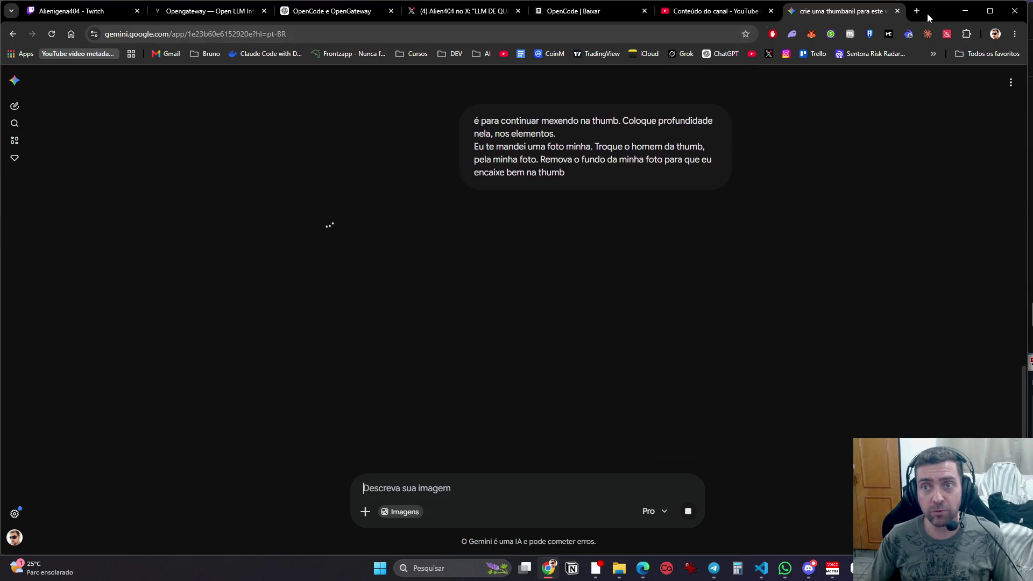
left_click(917, 11)
Step: Open ChatGPT in the new tab and screenshot the video's details area in YouTube Studio
type("cha")
key("Return")
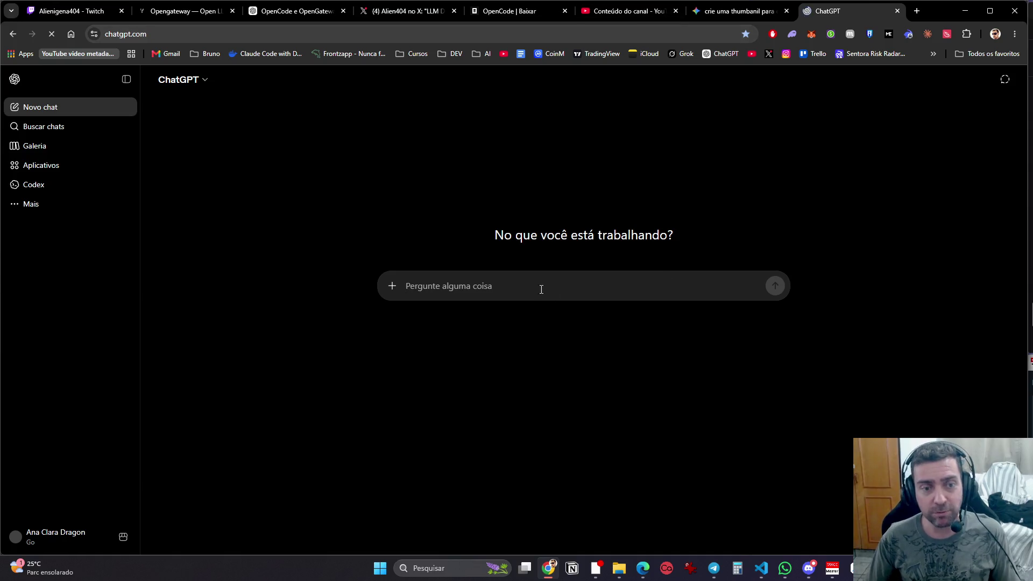
left_click(618, 13)
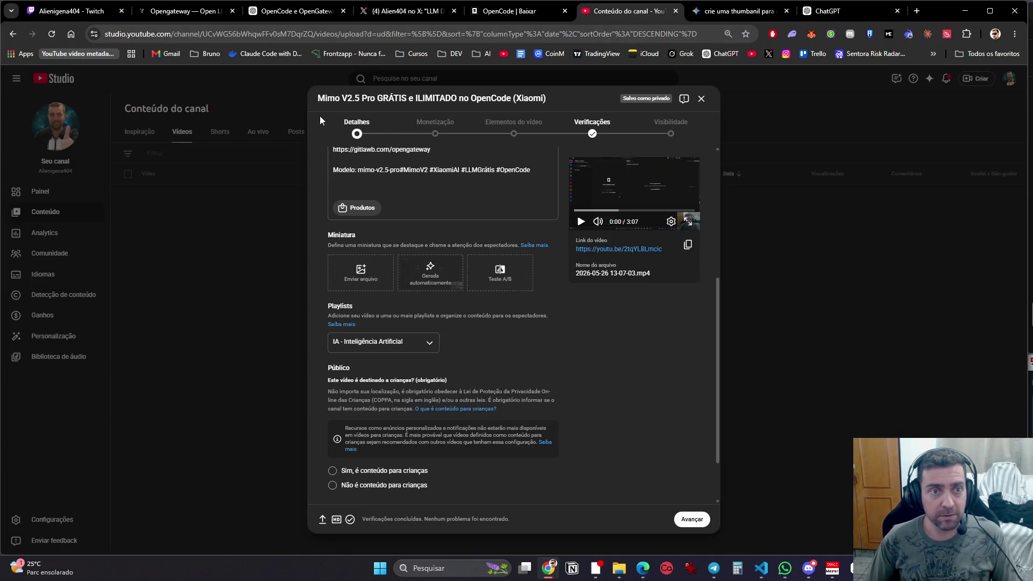
scroll(641, 390, "up", 5)
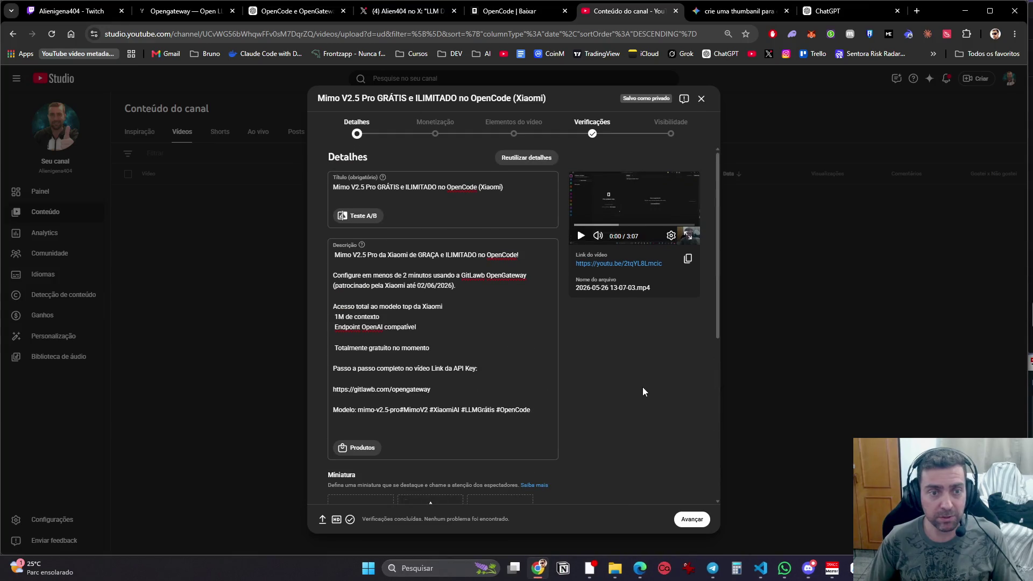
key("super+shift+s")
left_click_drag(319, 90, 716, 510)
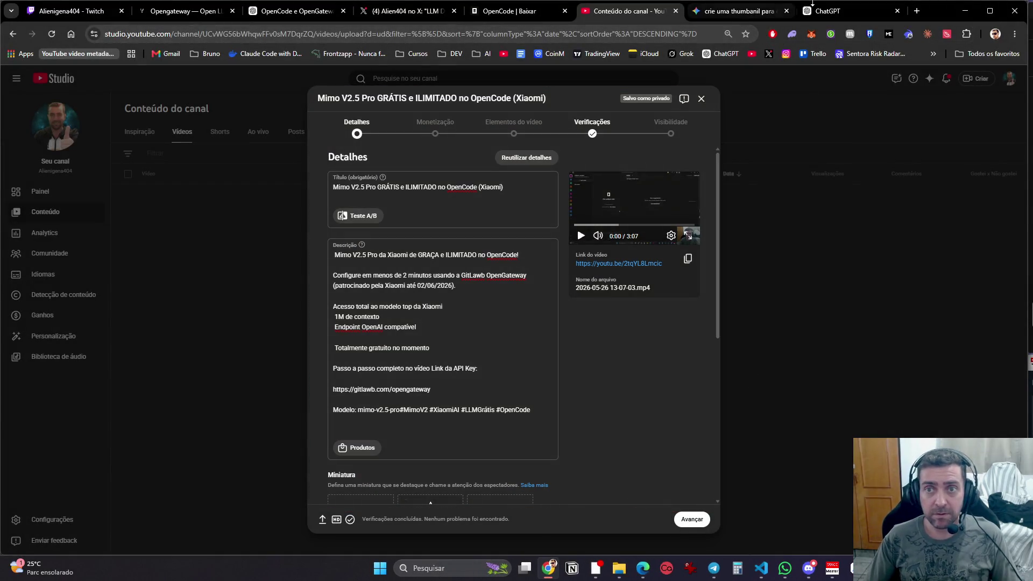
Step: Paste the screenshot into ChatGPT and type 'Crie uma thumb para este vídeo' plus a tags request
left_click(813, 7)
key("ctrl+v")
type("Crie uma thumb para es")
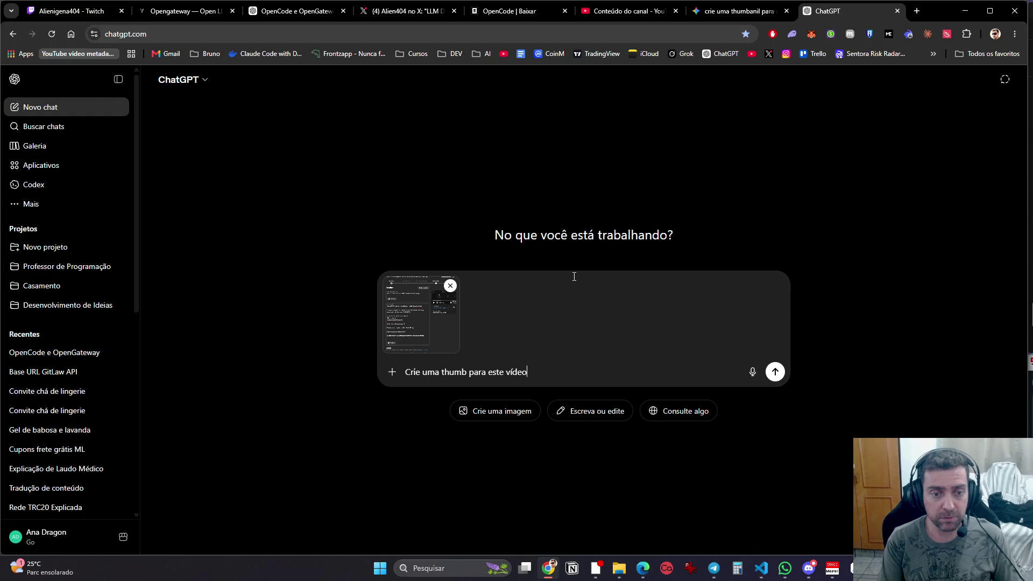
type("te vídeo e também g")
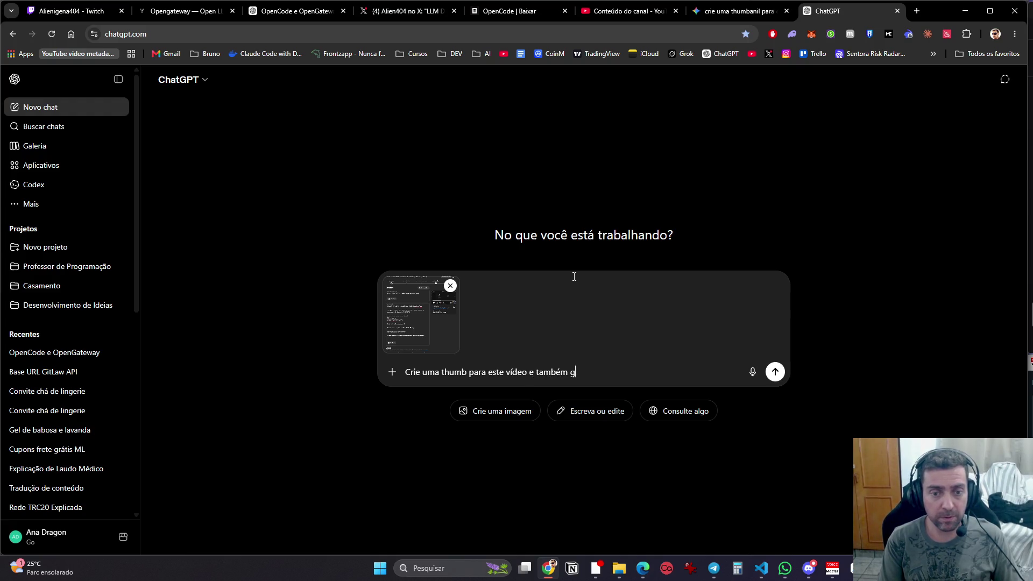
type("ere tags para ")
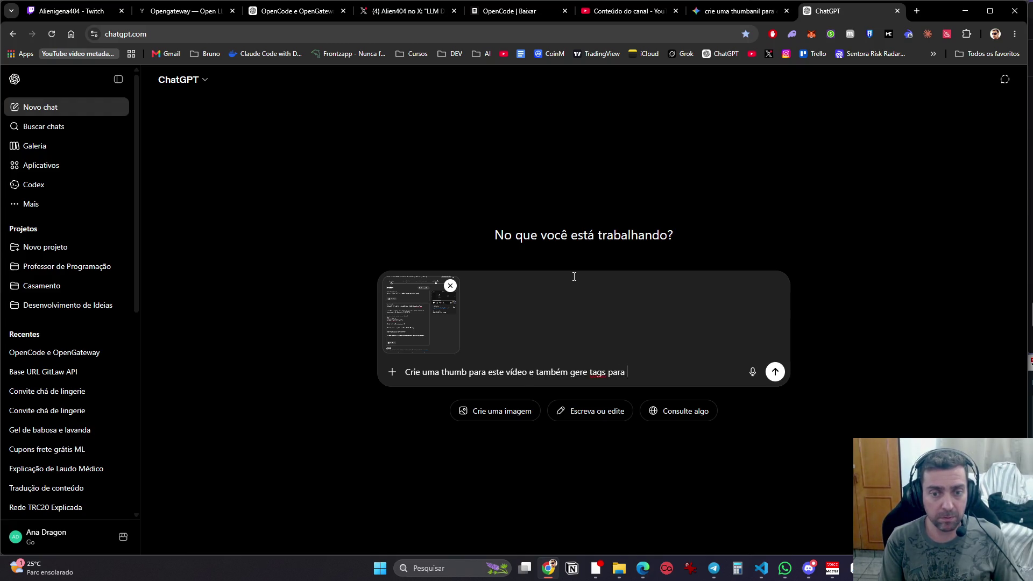
type("eu adicionar no vidoe, na")
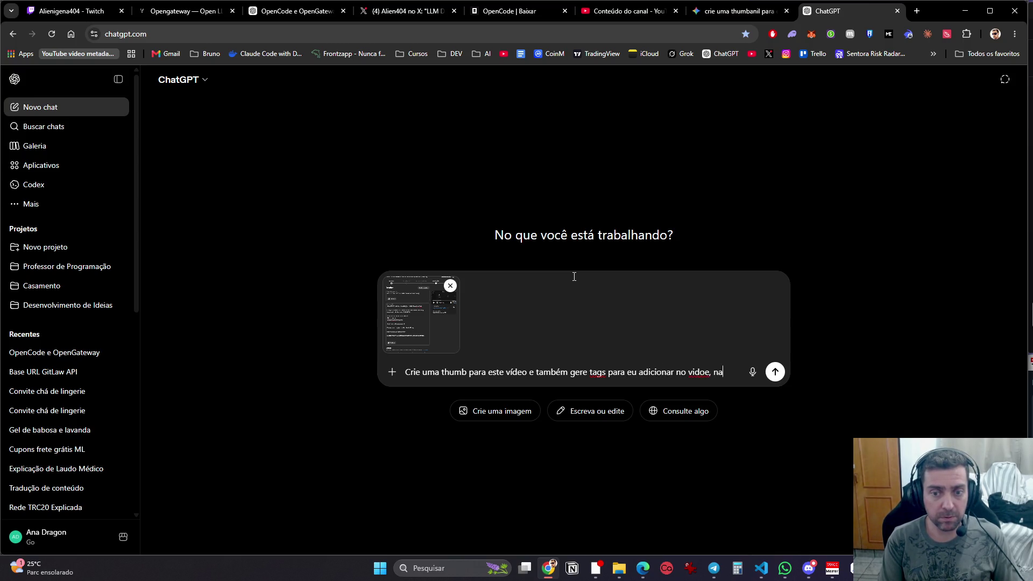
type(" parte de tags. PO")
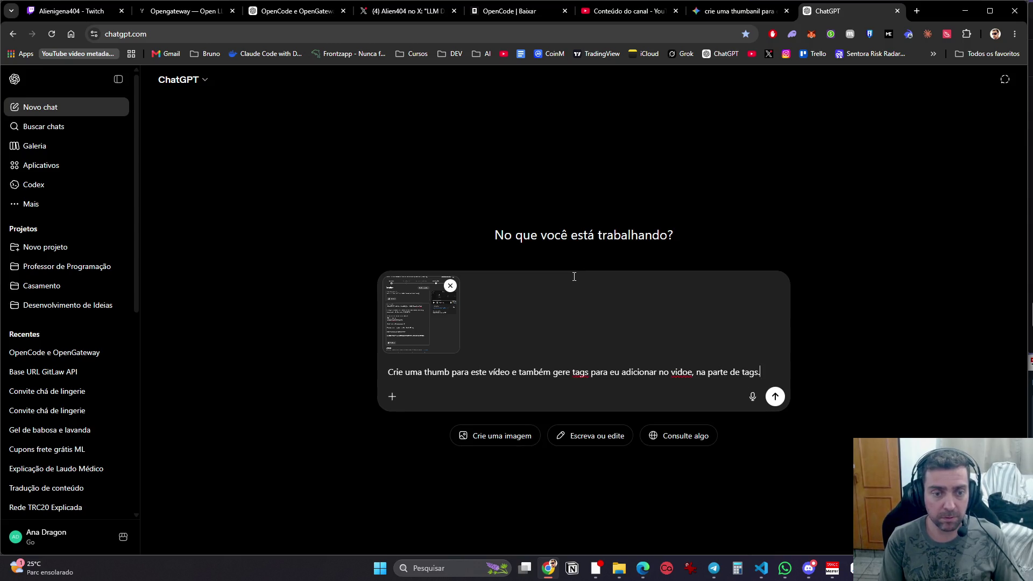
type("de usar uma fo")
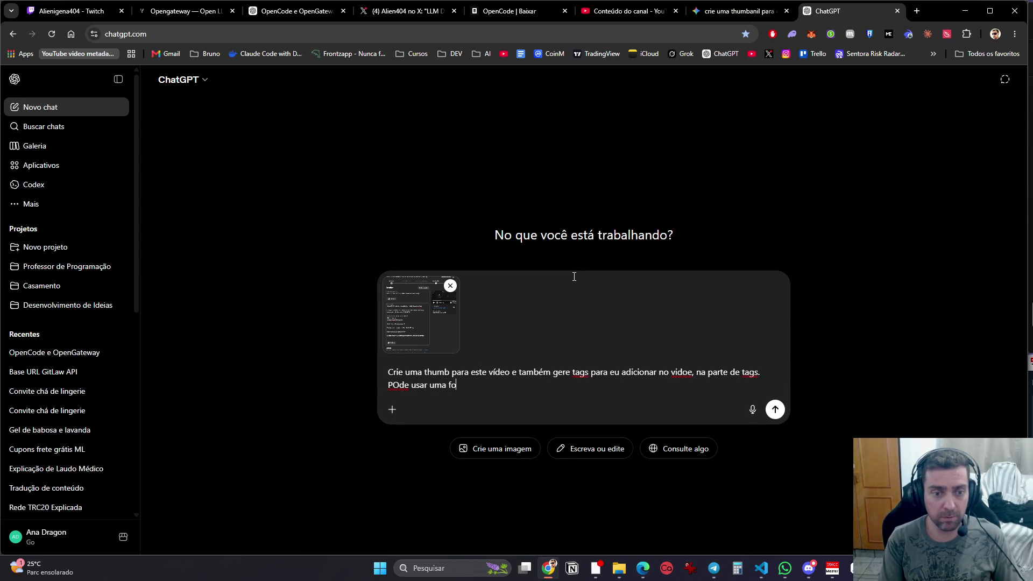
type("to minha na thum se ")
type("quiser")
Step: Fix the typos in the ChatGPT prompt, changing 'thumb' to 'thumbnail'
key("BackSpace")
key("BackSpace")
key("BackSpace")
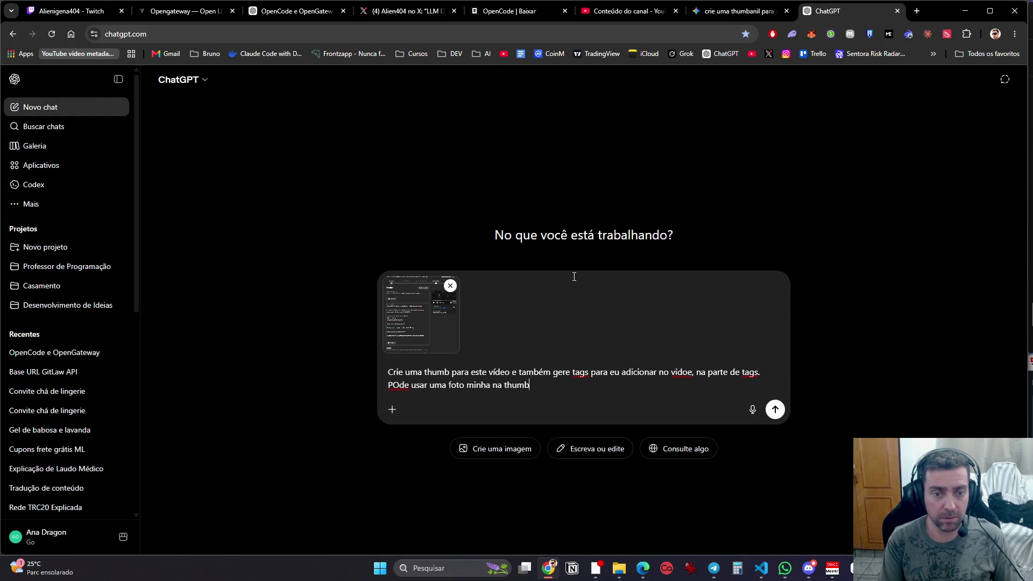
type("ser")
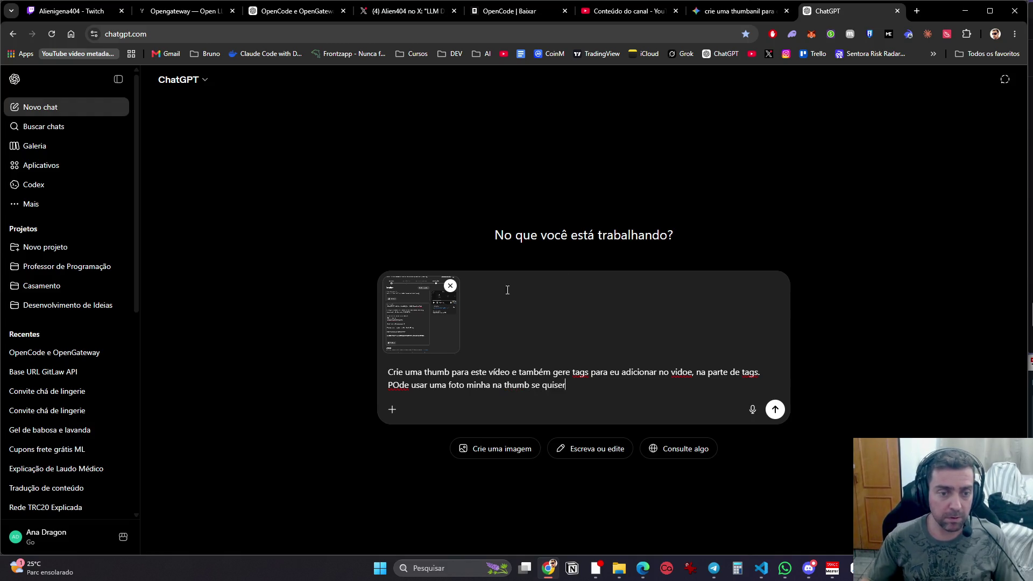
left_click(450, 372)
type("nail")
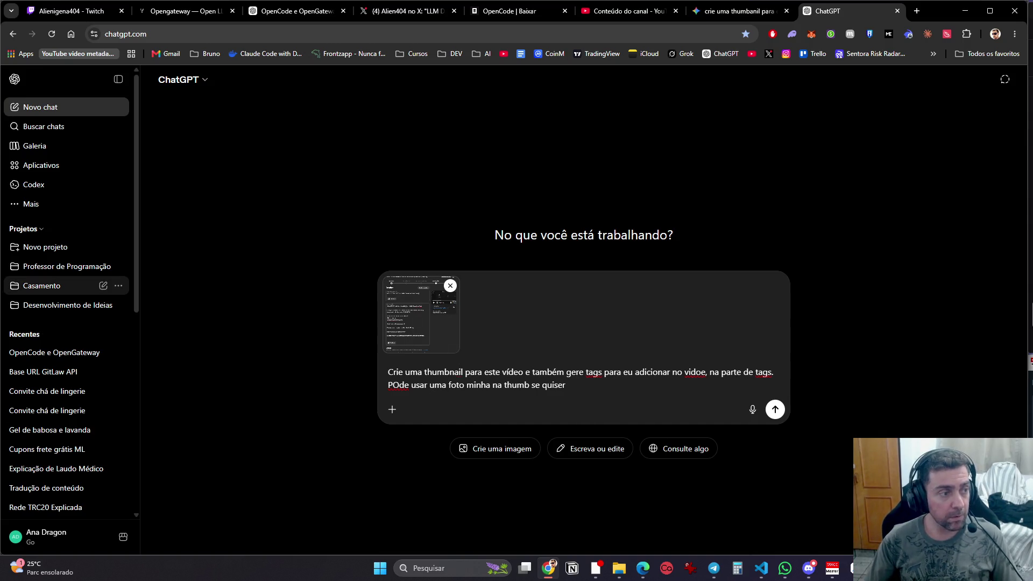
Step: Attach your own photo from WhatsApp, send the ChatGPT request, and return to Gemini's prompt box
left_click(785, 568)
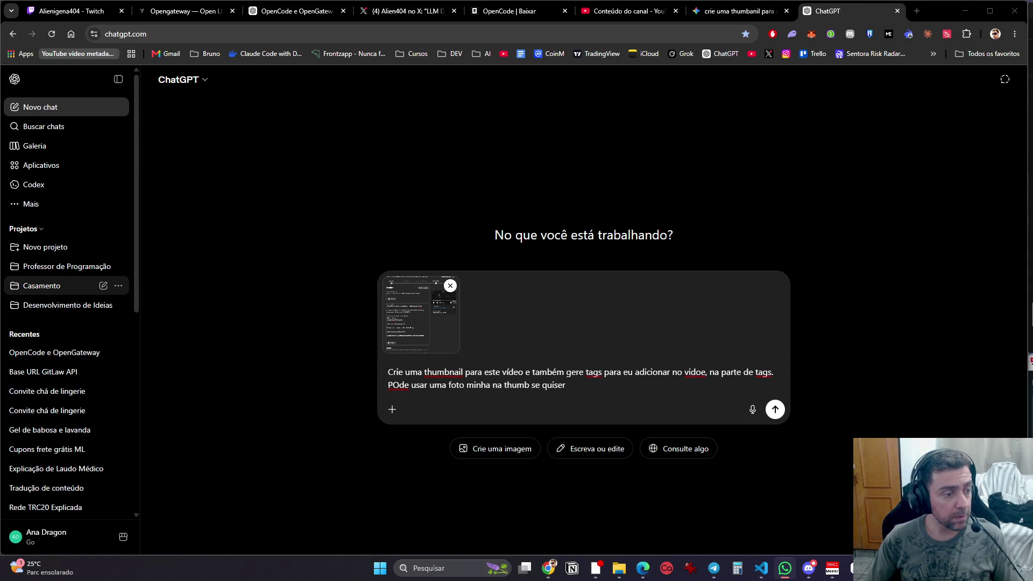
left_click(509, 214)
key("ctrl+v")
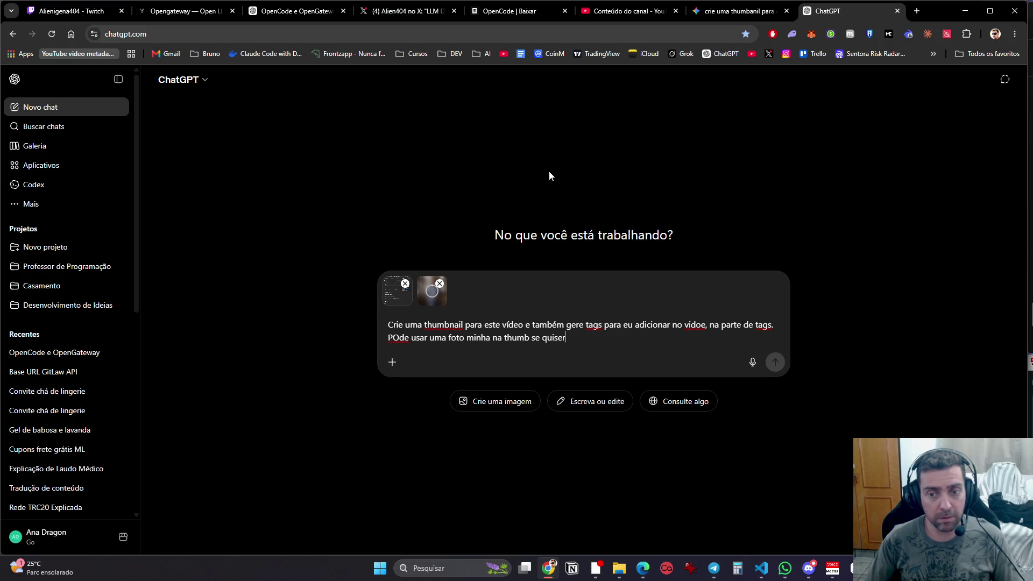
left_click(776, 362)
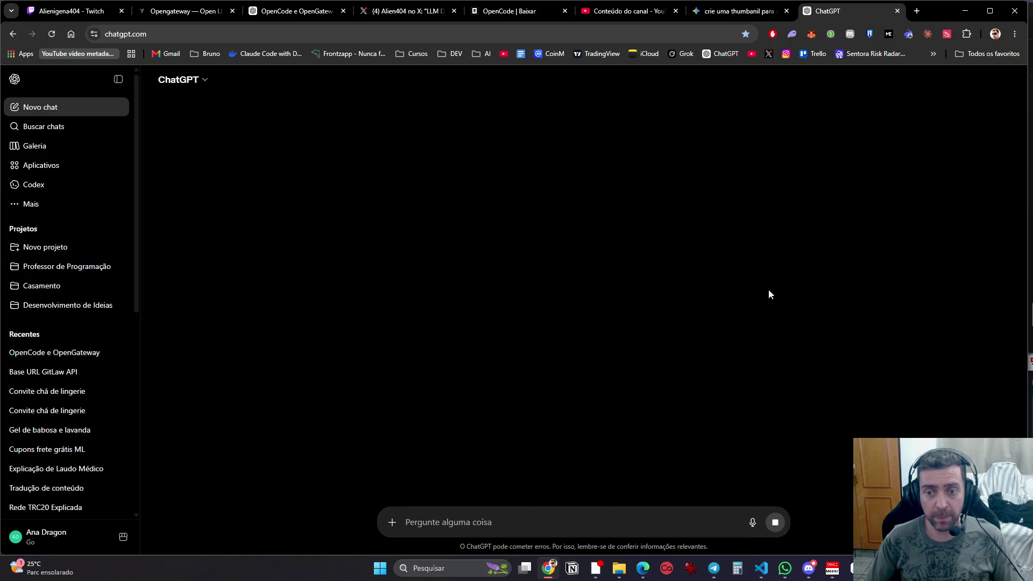
left_click(737, 11)
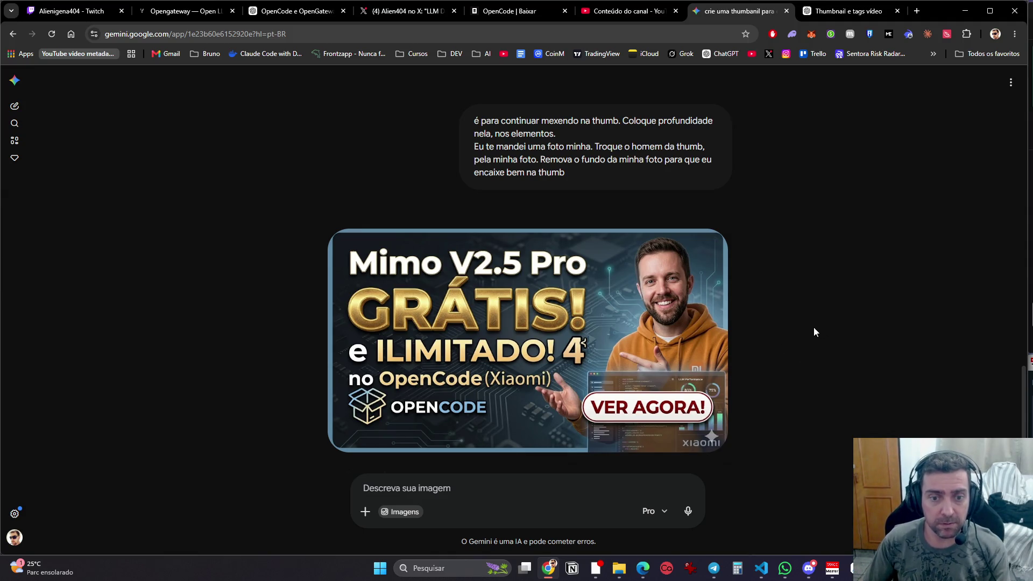
left_click(476, 488)
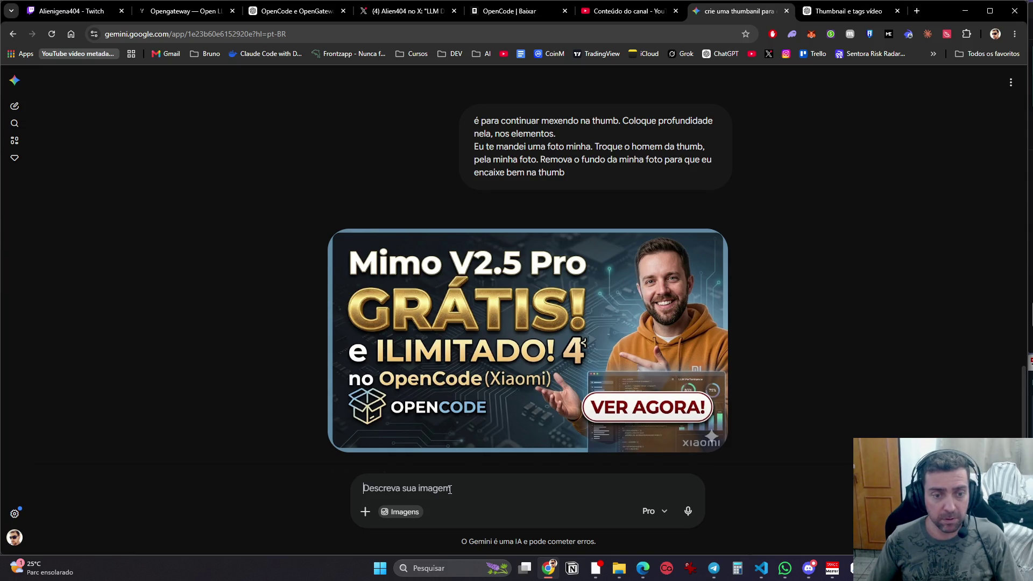
Step: Tell Gemini the thumbnail is fine but the man isn't you, resending your photo
type("aA thumb esta ok, só o ho")
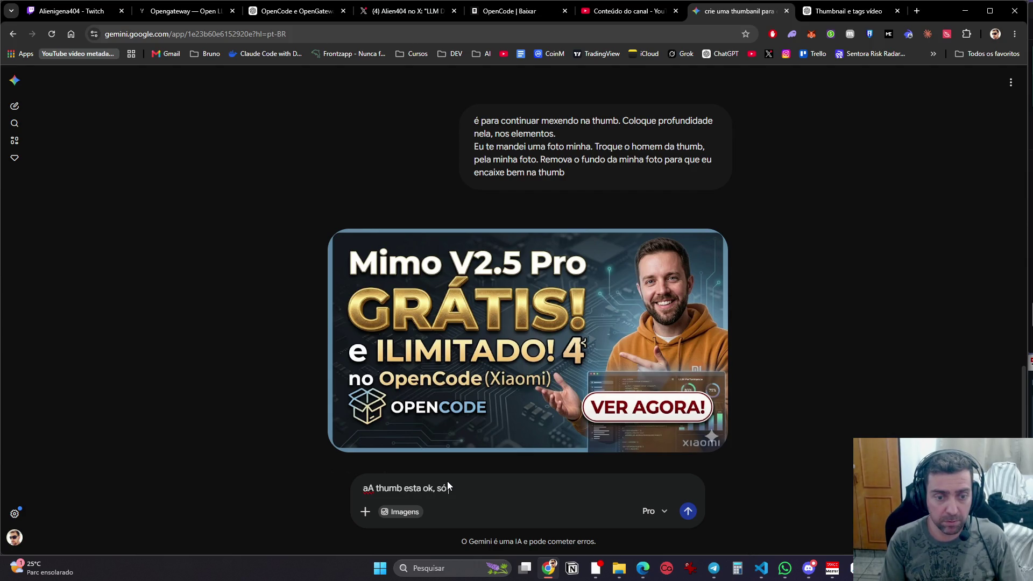
type("me que não ")
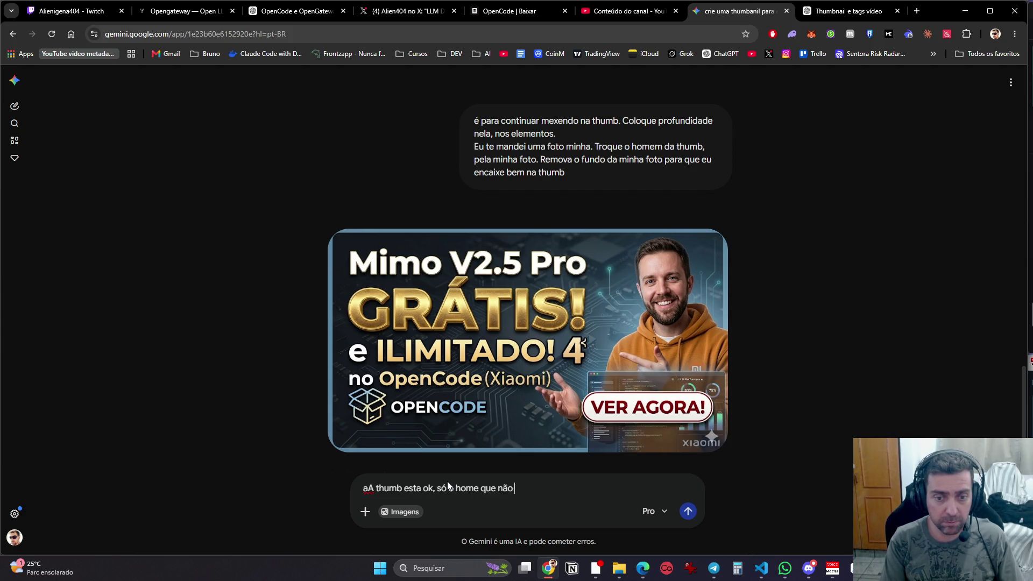
type("sou eu, vou te mandar minha f")
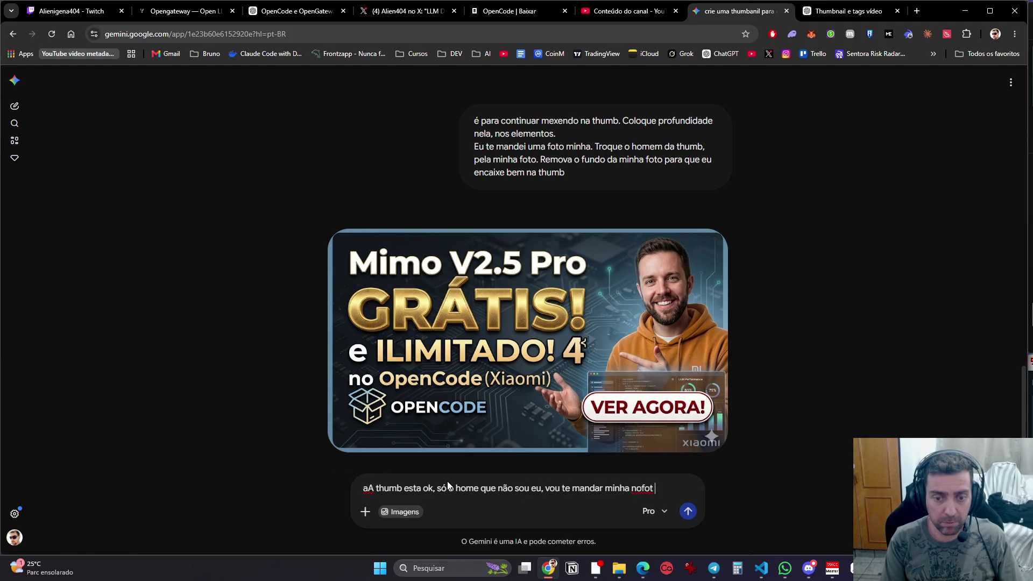
type("oto novamente,")
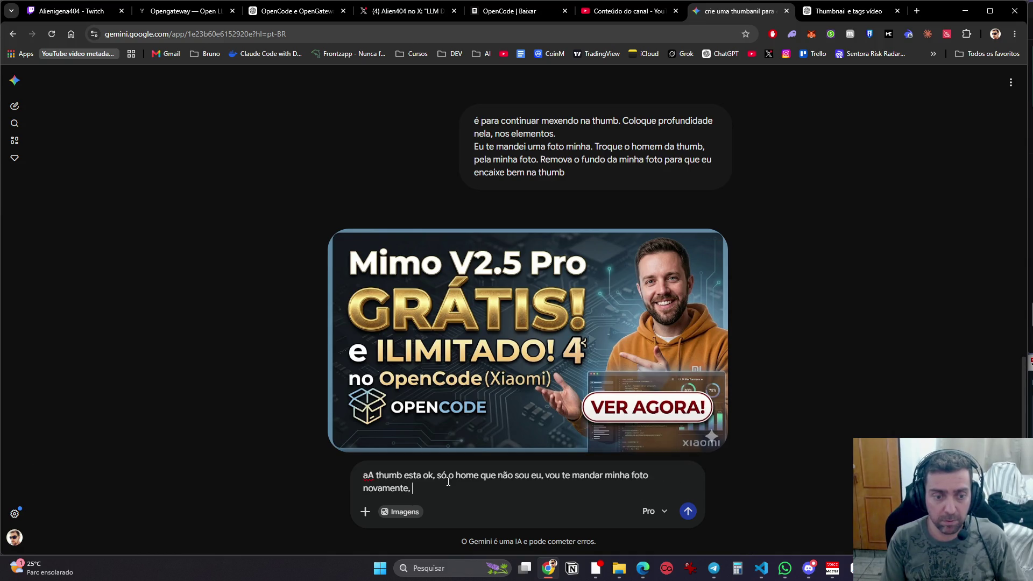
key("ctrl+v")
type(",")
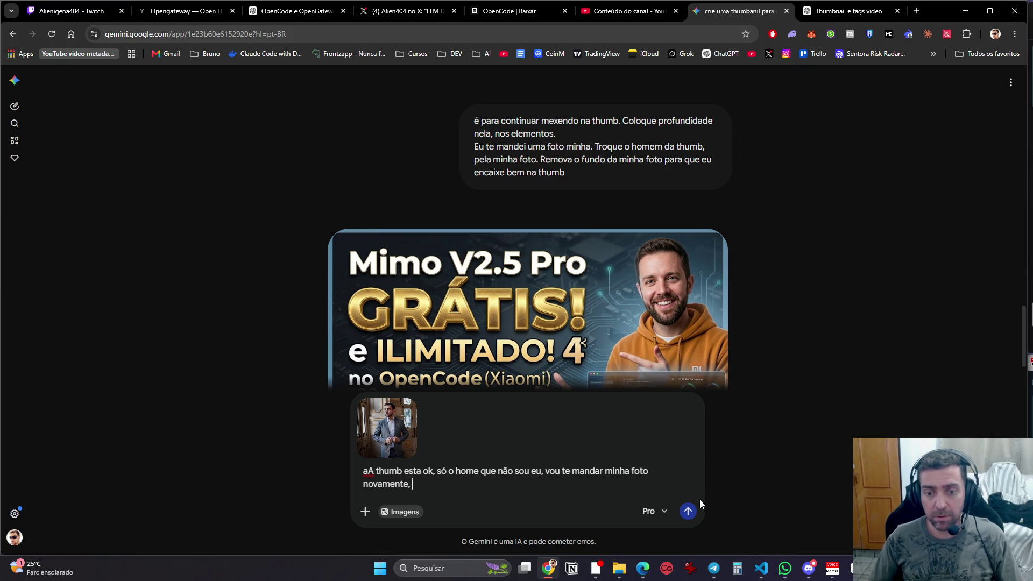
left_click(689, 512)
left_click(833, 12)
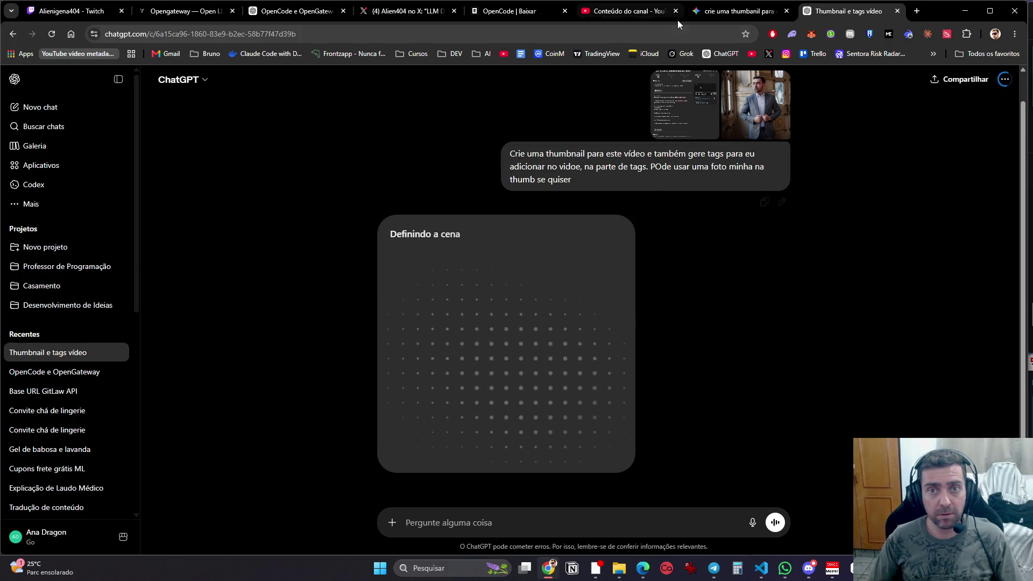
Step: Open X and scroll through your latest notifications
left_click(635, 12)
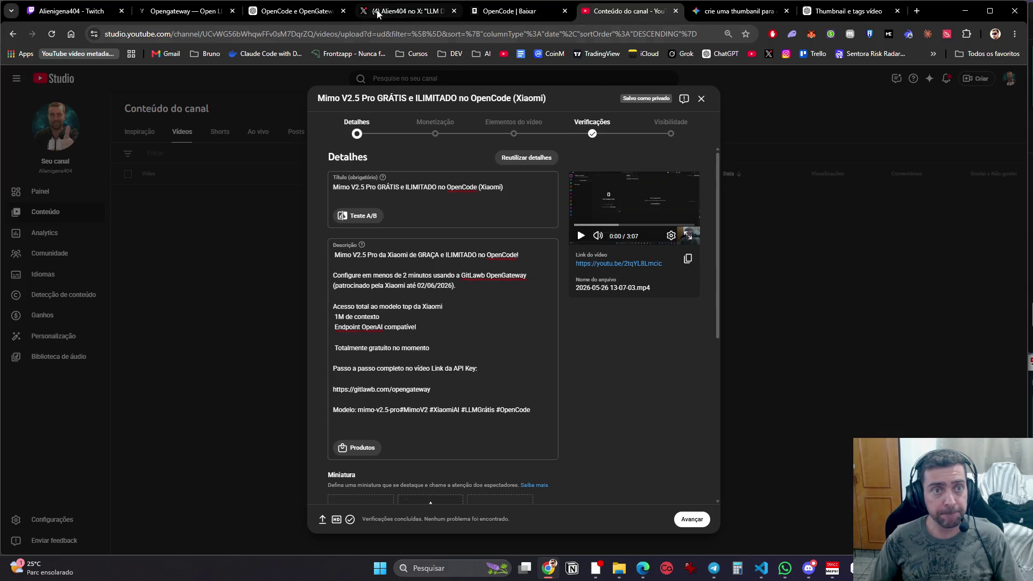
left_click(409, 11)
left_click(225, 177)
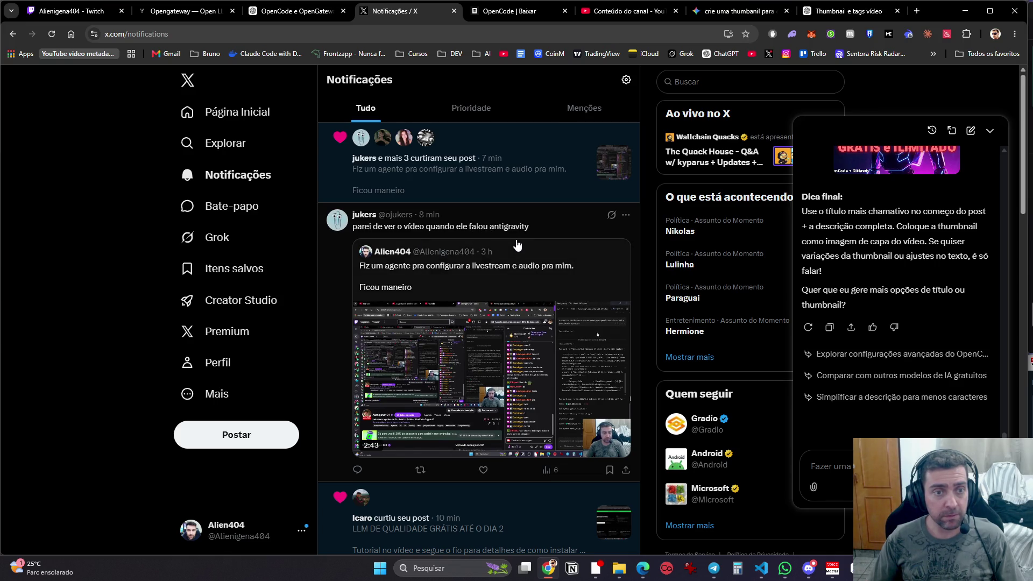
scroll(519, 240, "down", 5)
scroll(482, 483, "down", 5)
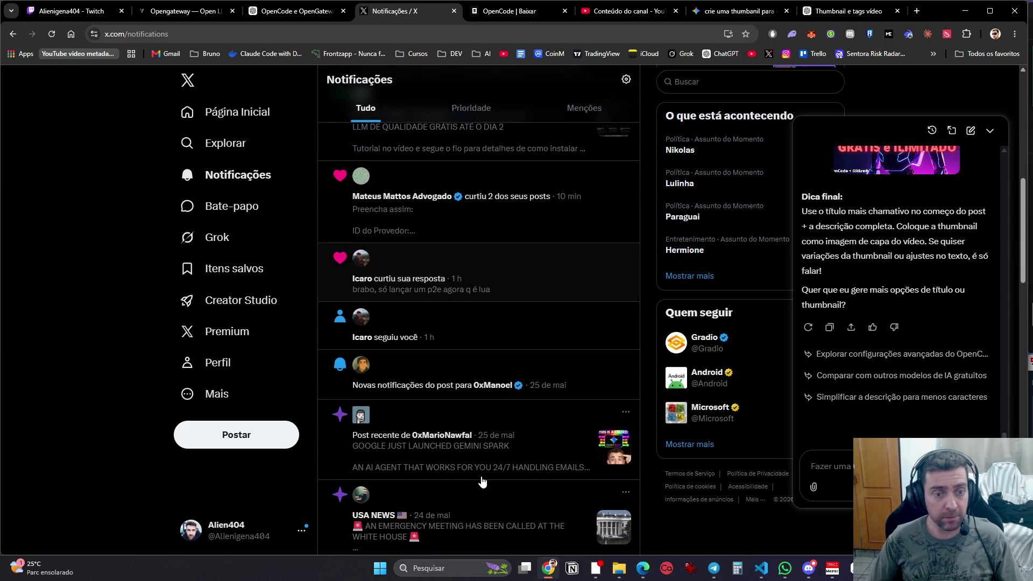
scroll(485, 468, "up", 4)
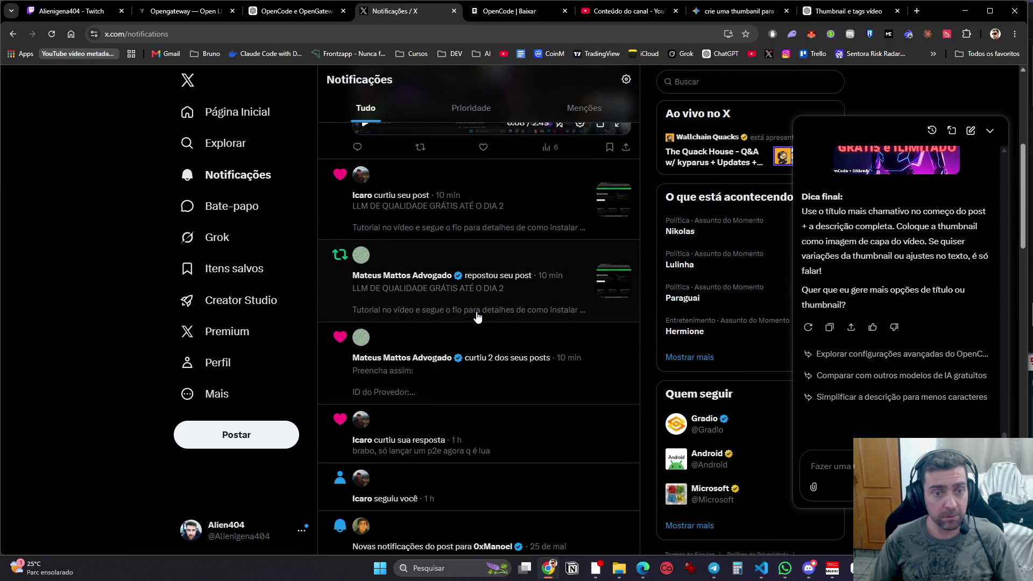
scroll(465, 277, "up", 3)
scroll(465, 260, "up", 3)
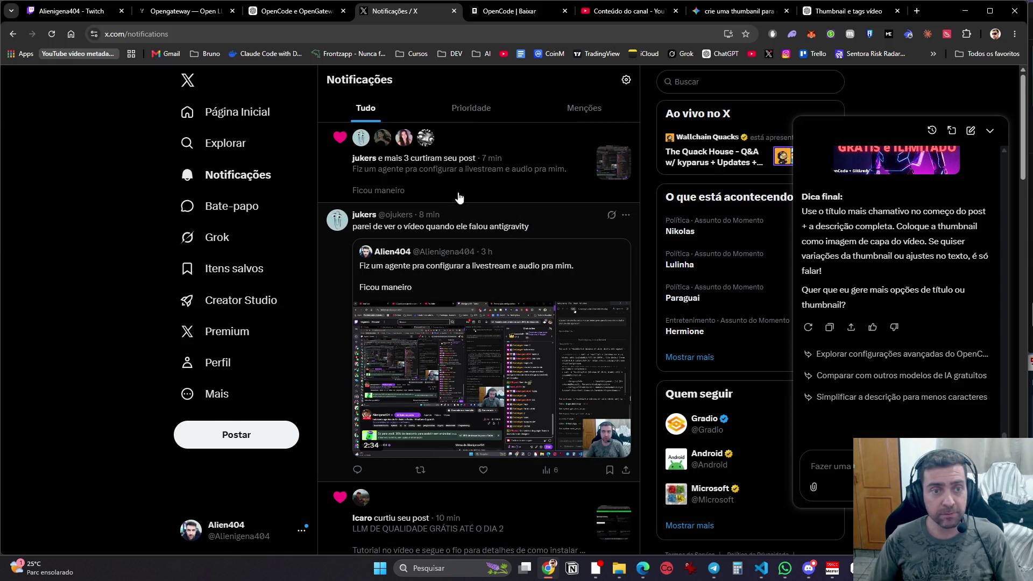
Step: Review your own X profile posts with the Grok panel collapsed, then return to Gemini
left_click(218, 363)
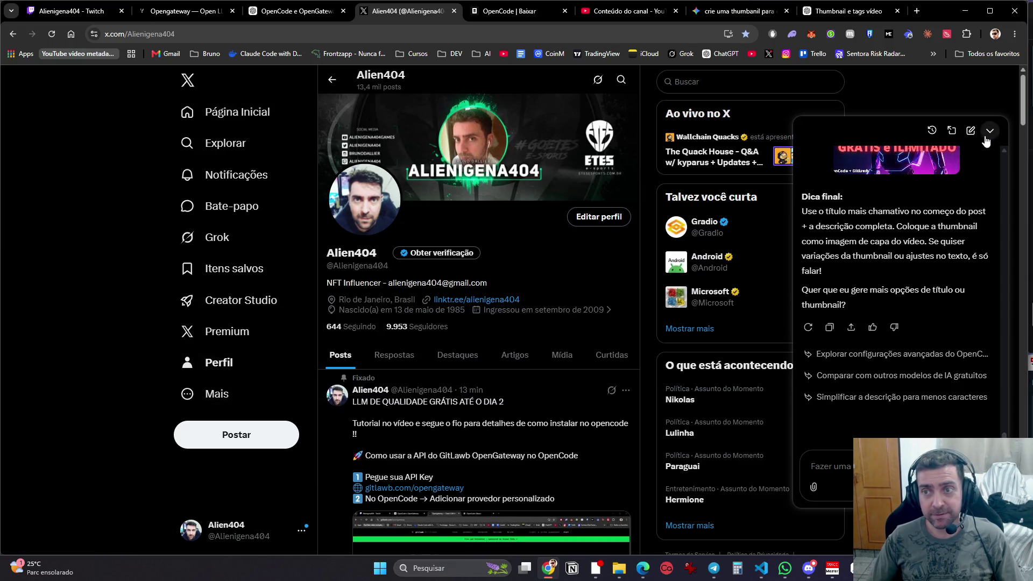
left_click(990, 131)
scroll(542, 319, "down", 4)
scroll(588, 419, "down", 6)
scroll(570, 508, "up", 3)
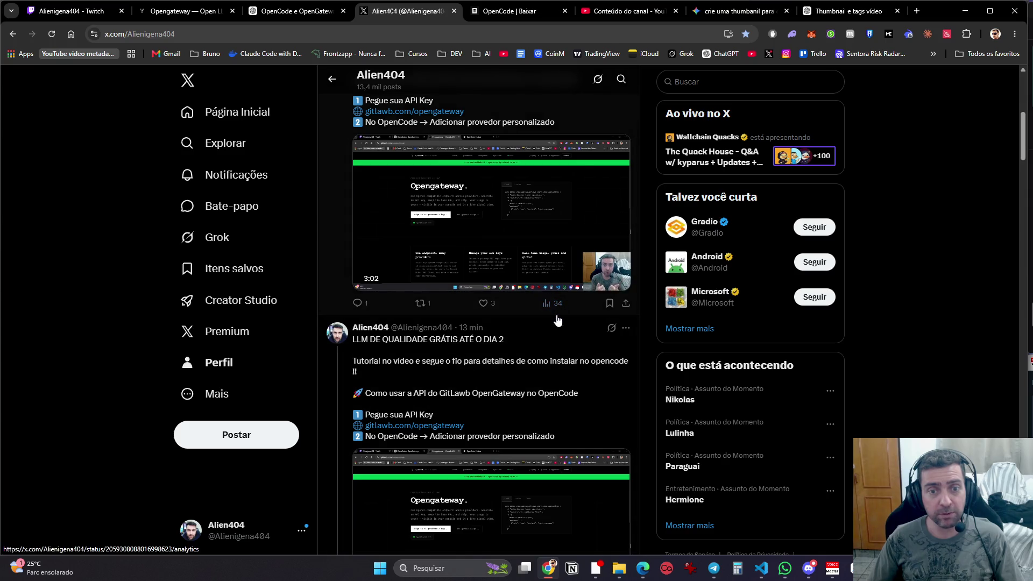
scroll(558, 322, "up", 3)
scroll(558, 322, "down", 6)
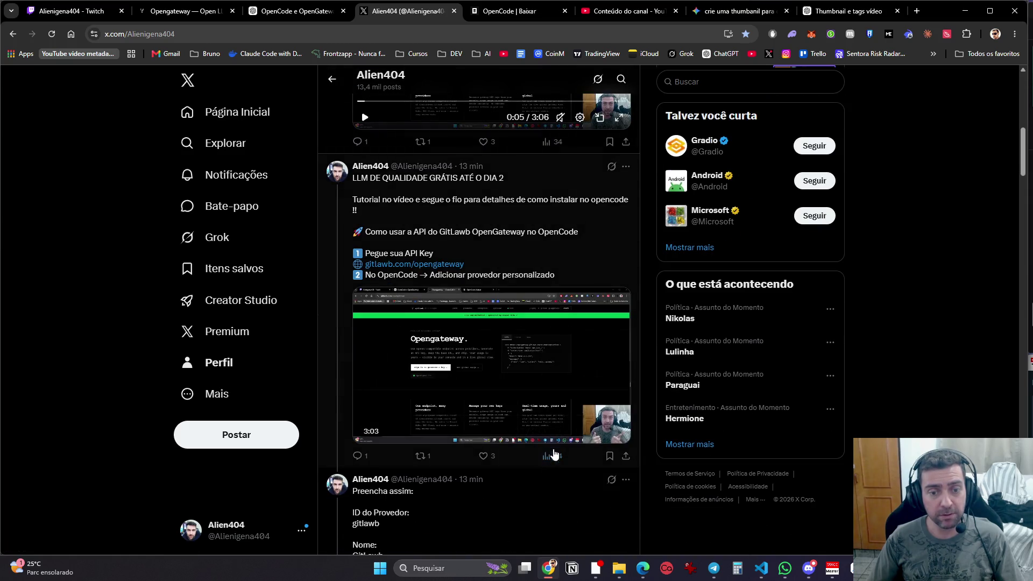
scroll(557, 472, "down", 6)
scroll(558, 472, "down", 5)
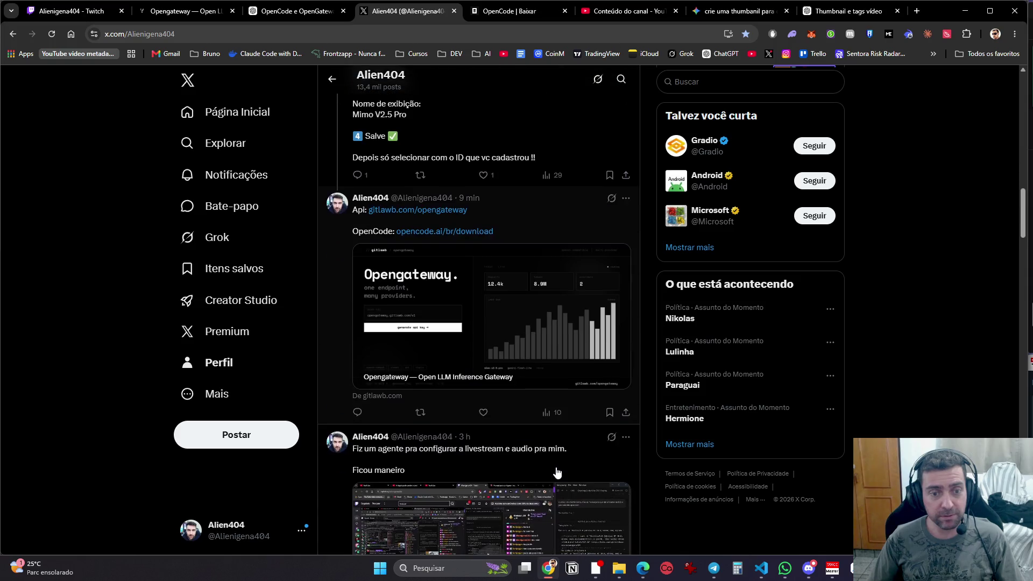
scroll(559, 472, "up", 15)
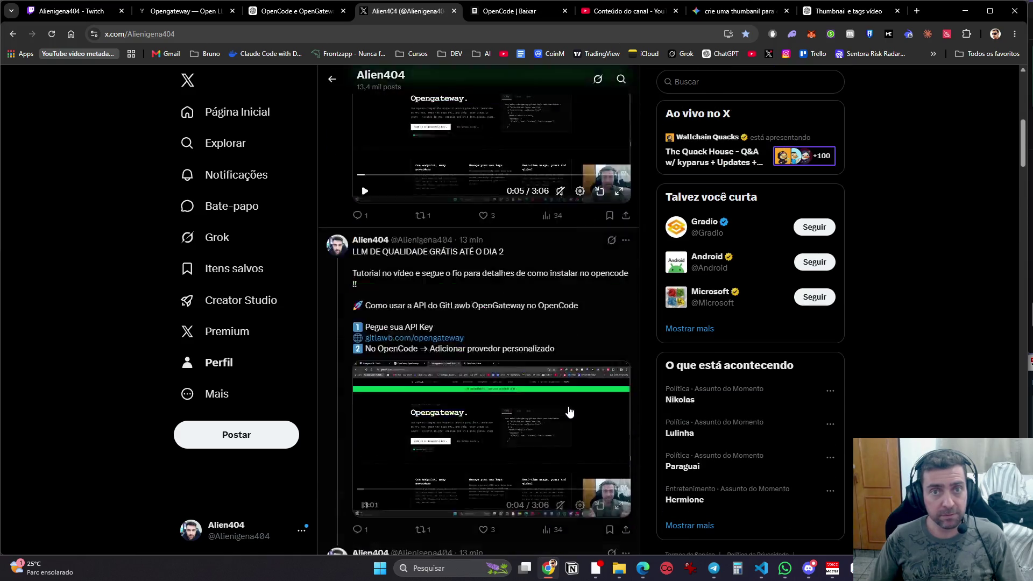
left_click(694, 11)
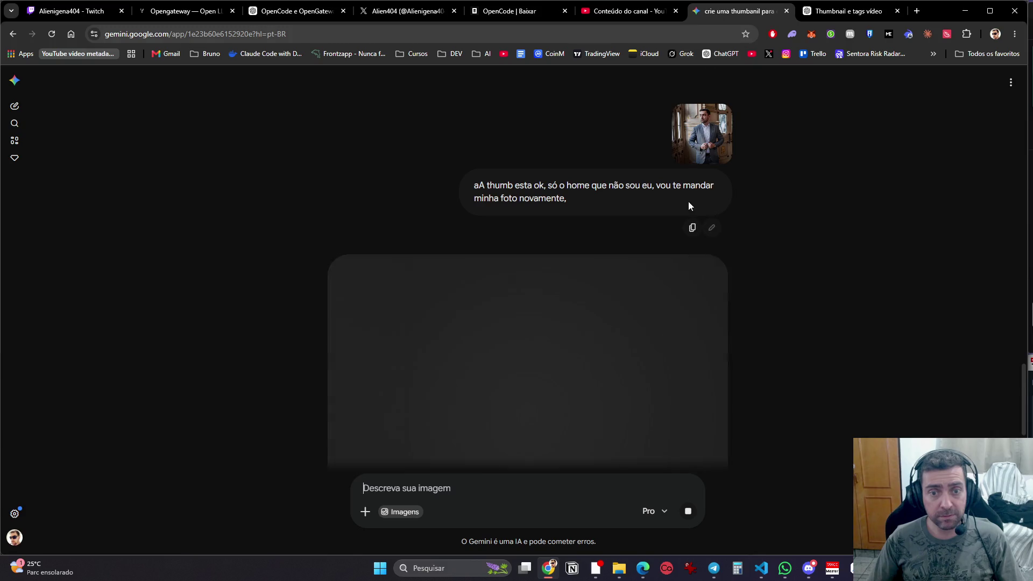
Step: Glance at the YouTube Studio and OpenCode tabs, then review Gemini's regenerated Mimo V2.5 Pro thumbnail
mouse_move(693, 311)
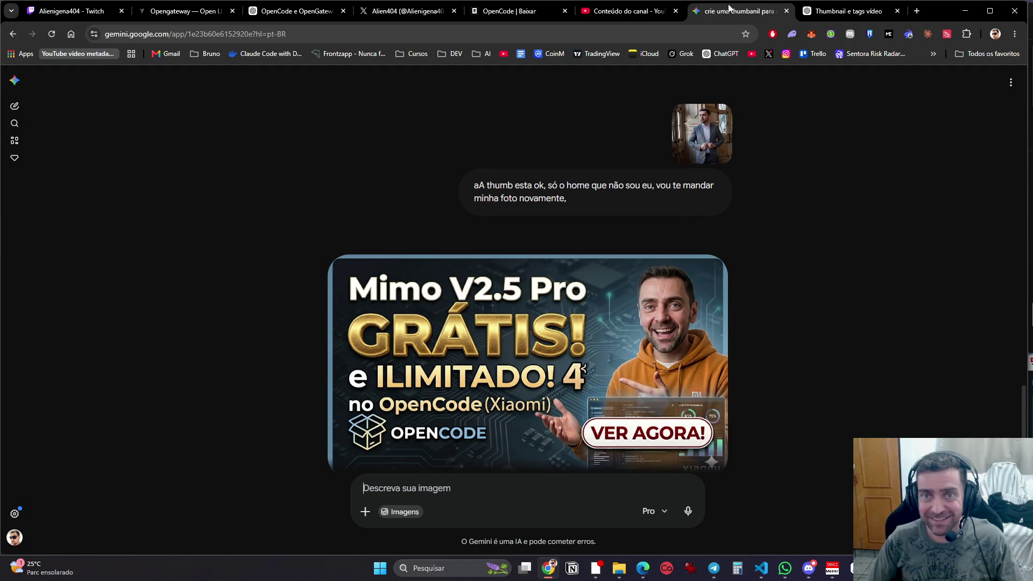
left_click(637, 14)
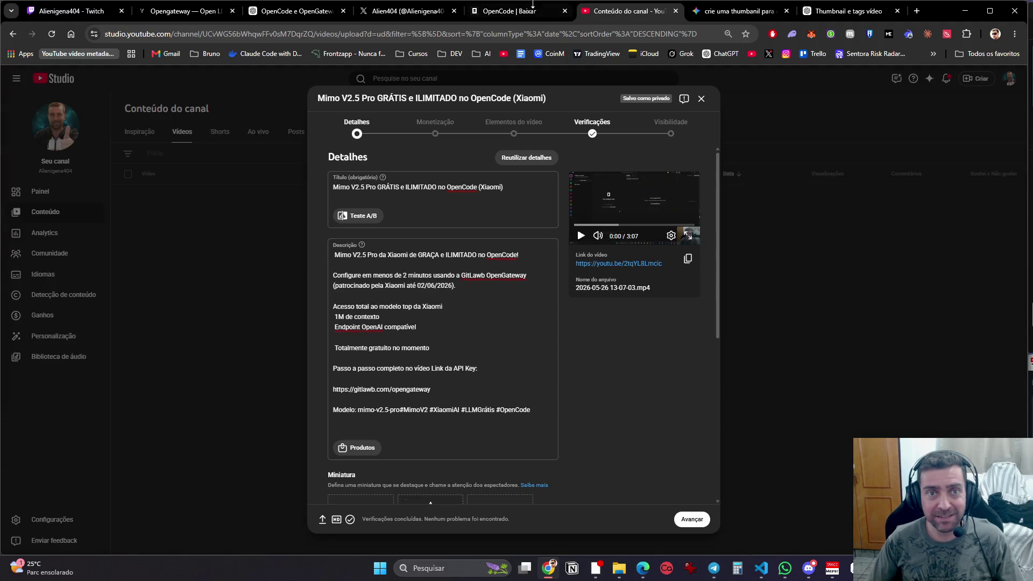
left_click(512, 12)
left_click(693, 7)
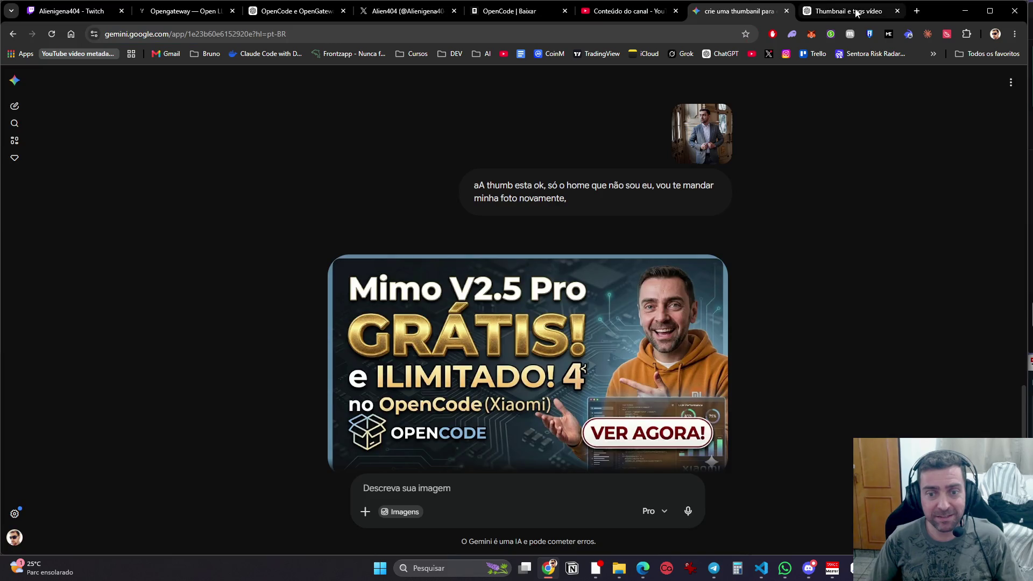
scroll(656, 336, "down", 1)
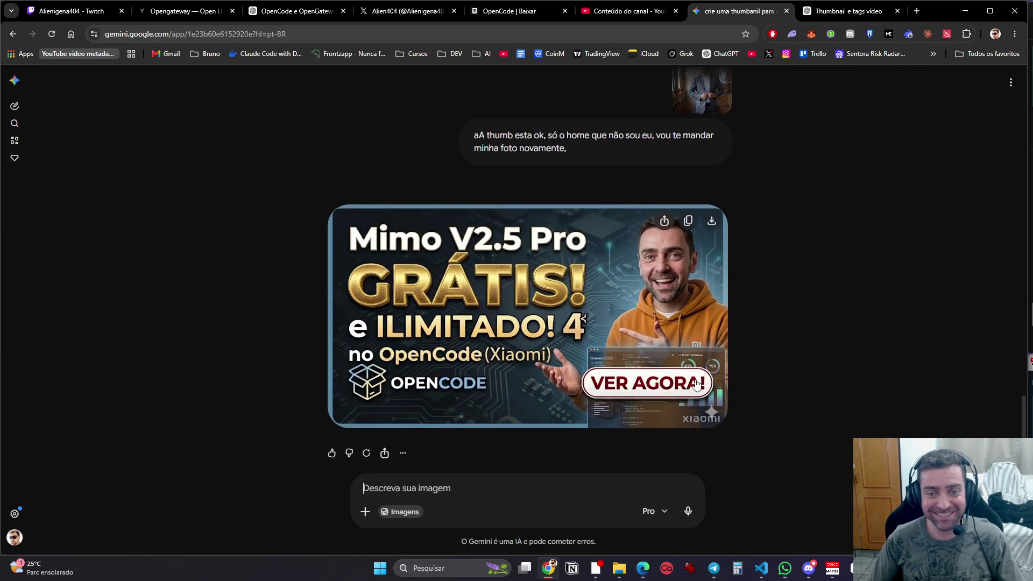
left_click(847, 11)
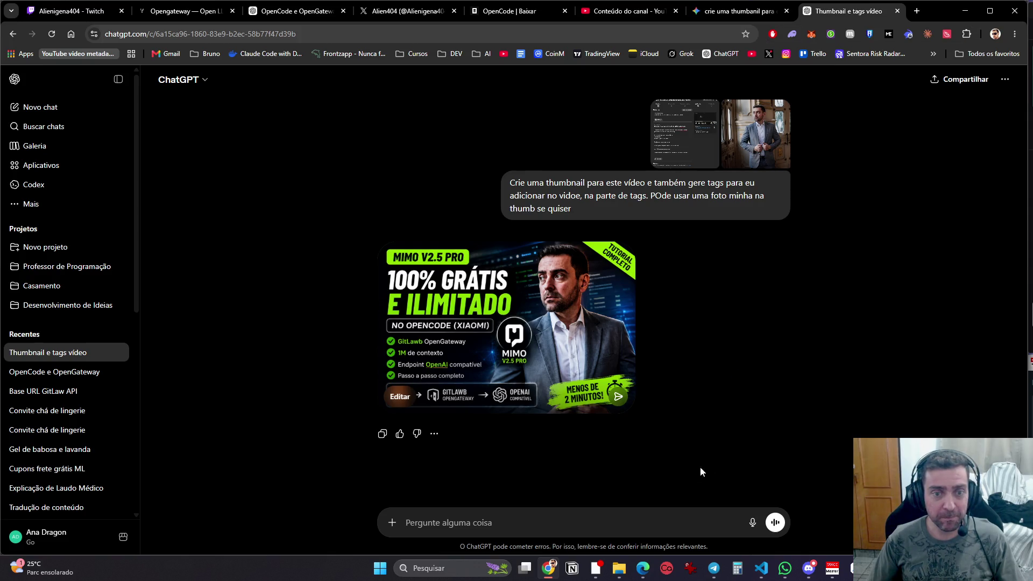
Step: Tell ChatGPT your photo looks softened and there's too much text on the thumbnail
left_click(574, 524)
type("ota m")
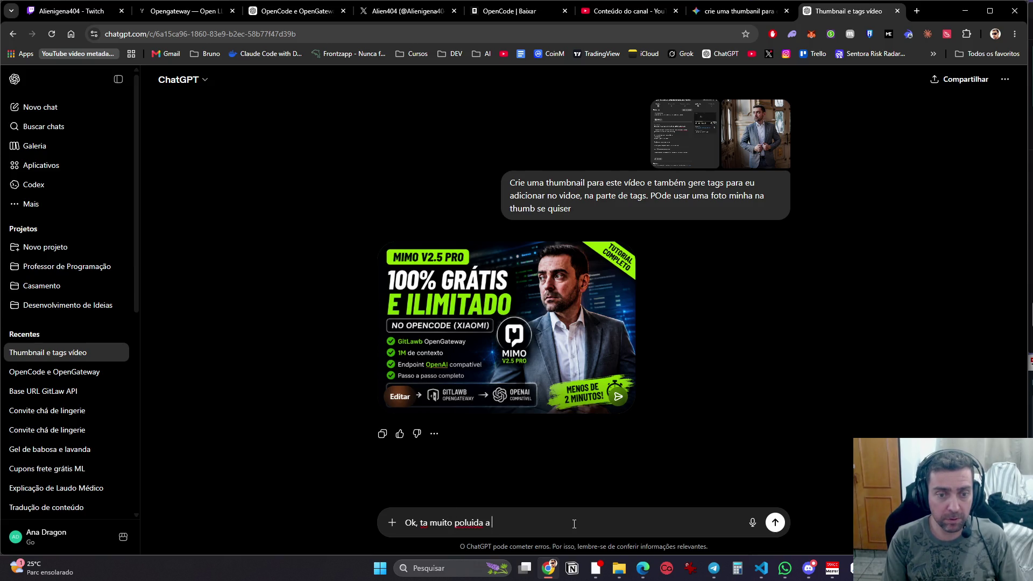
type("b, muita informaçã")
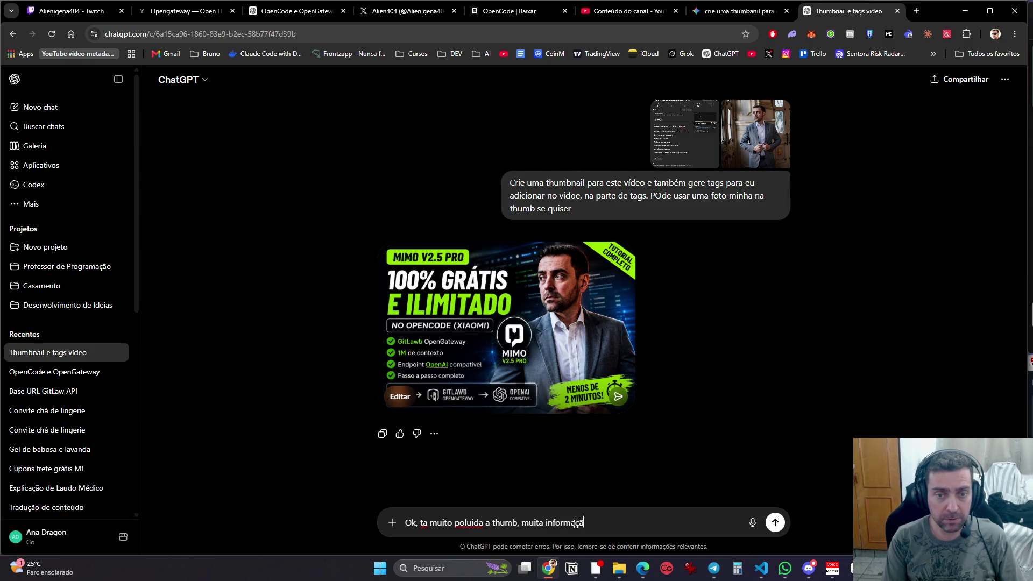
type("o. E minha foto ")
type("da um")
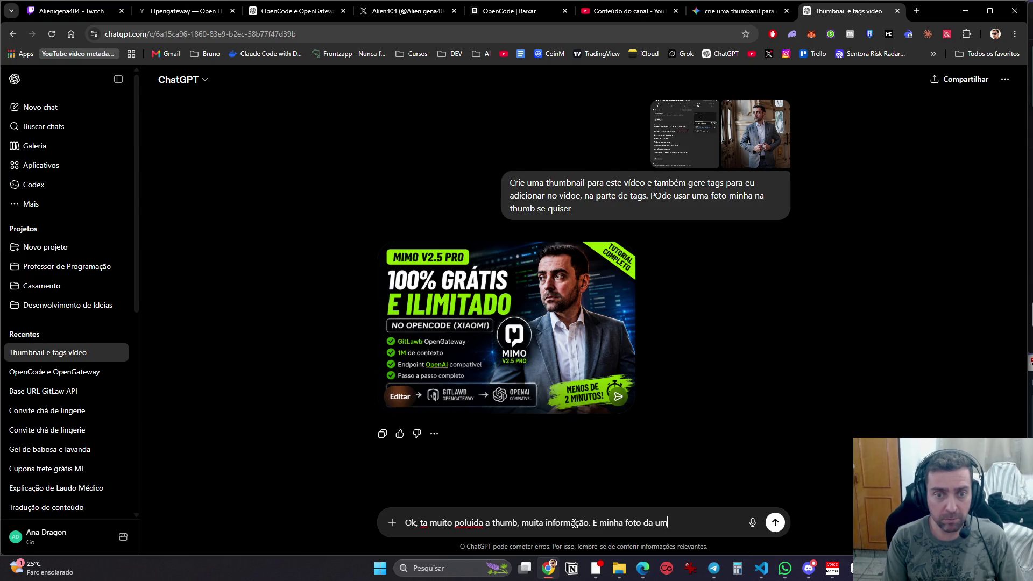
type("a suavizada nela.")
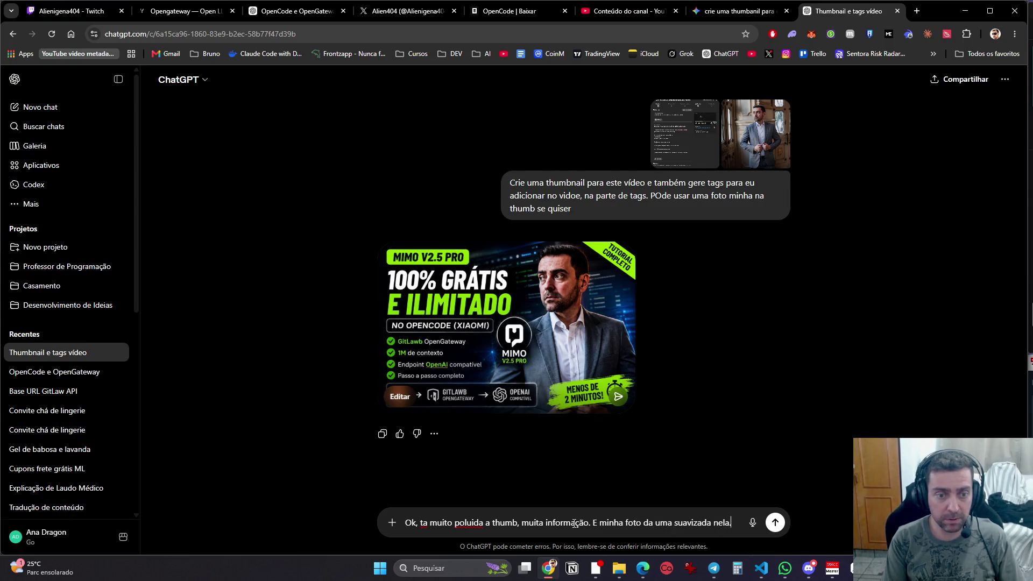
key("shift+Return")
key("shift+Return")
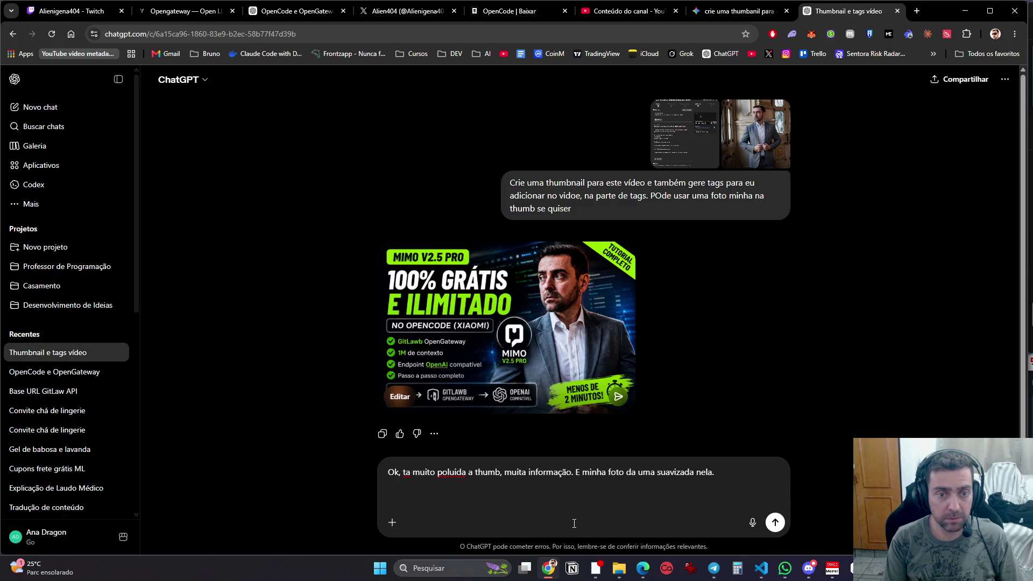
type("Mui")
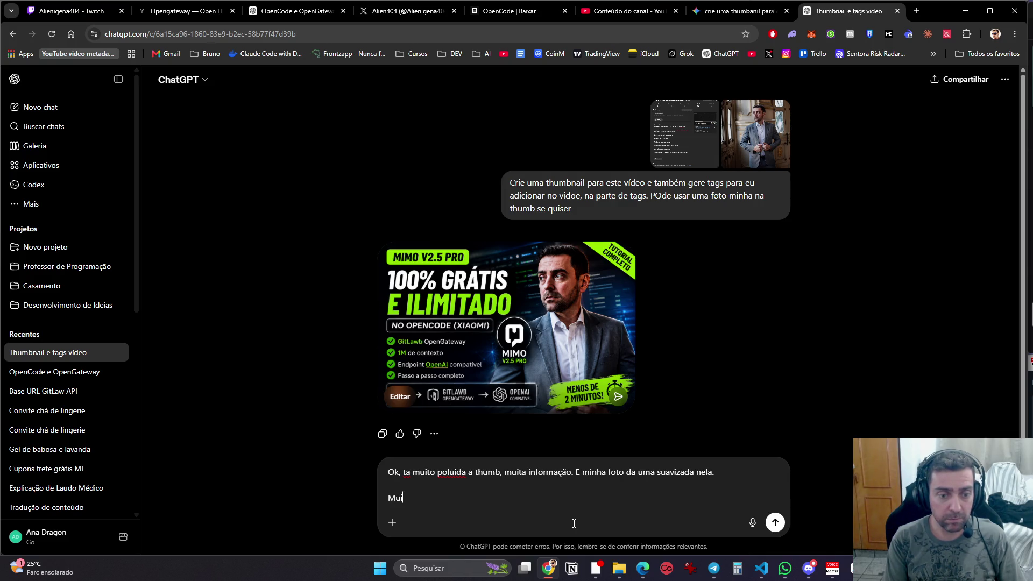
type("to texto na thum")
type("b")
key("Return")
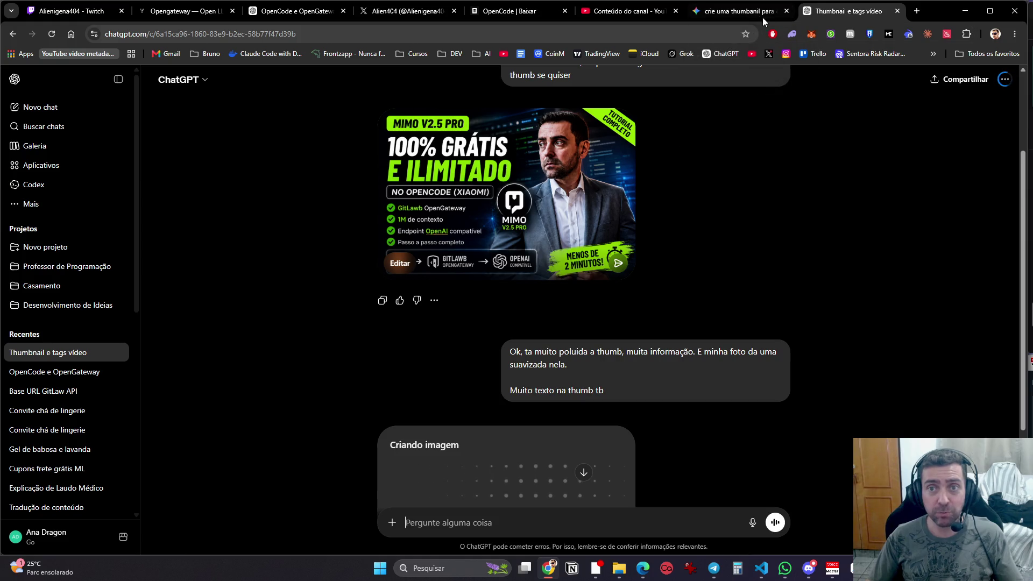
key("ctrl+shift+Tab")
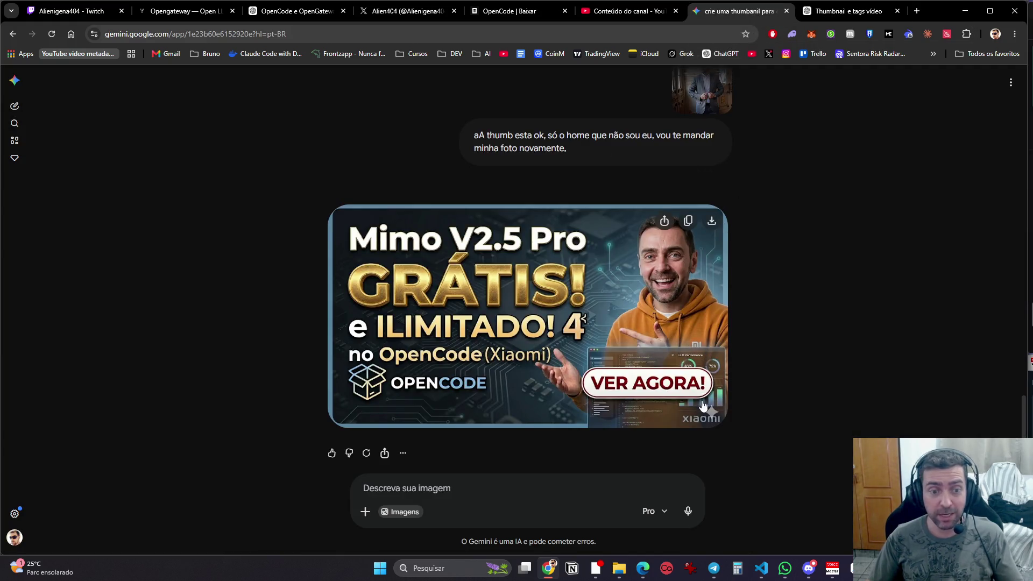
Step: Check ChatGPT's new thumbnail, then open your X profile and scroll through it
left_click(584, 488)
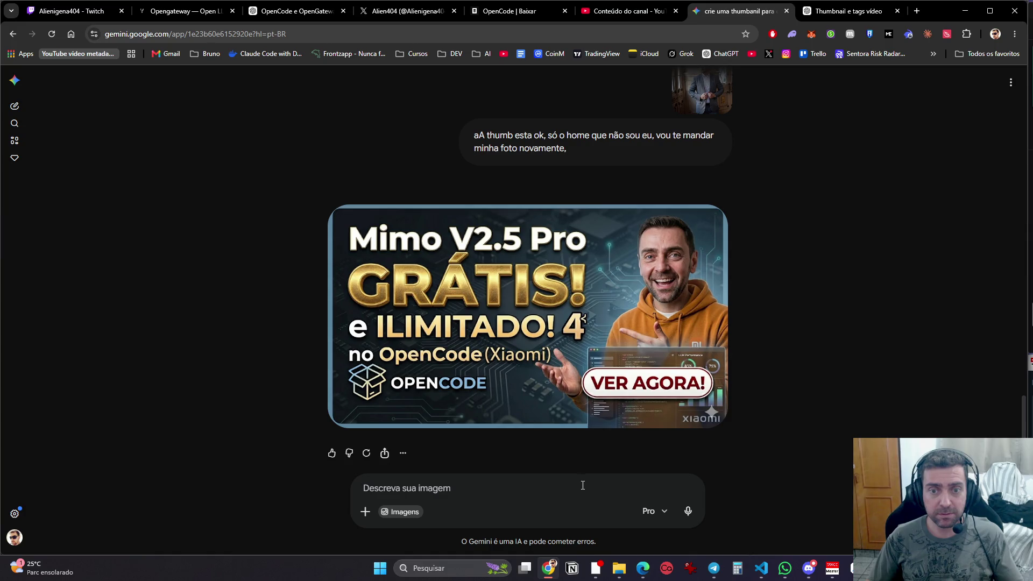
left_click(839, 11)
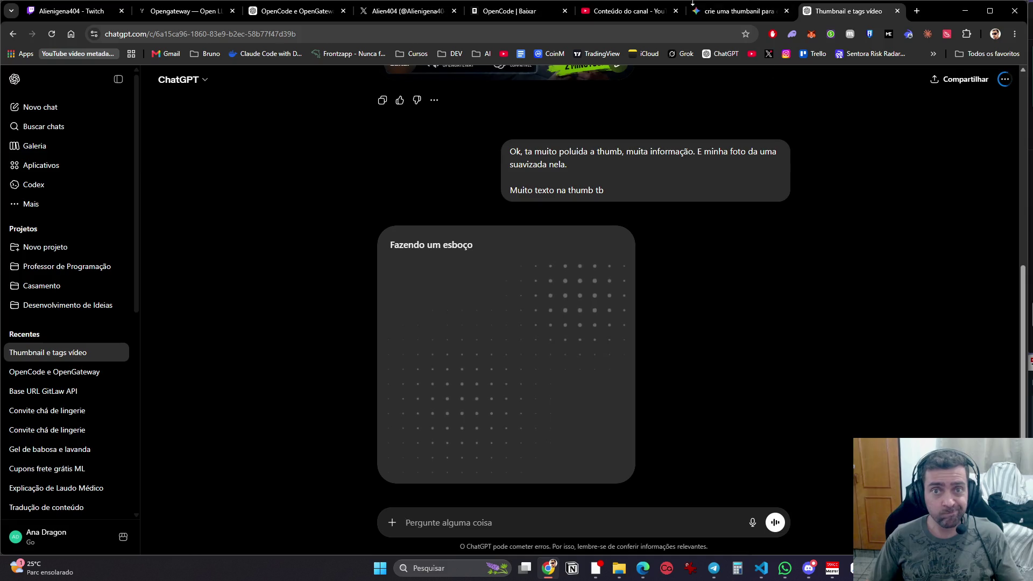
left_click(390, 12)
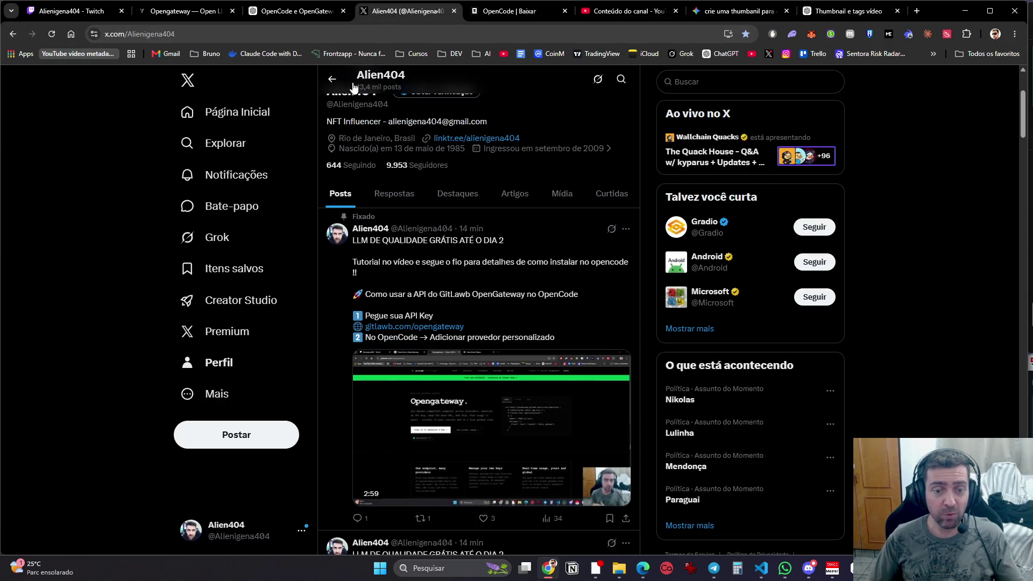
scroll(204, 397, "down", 5)
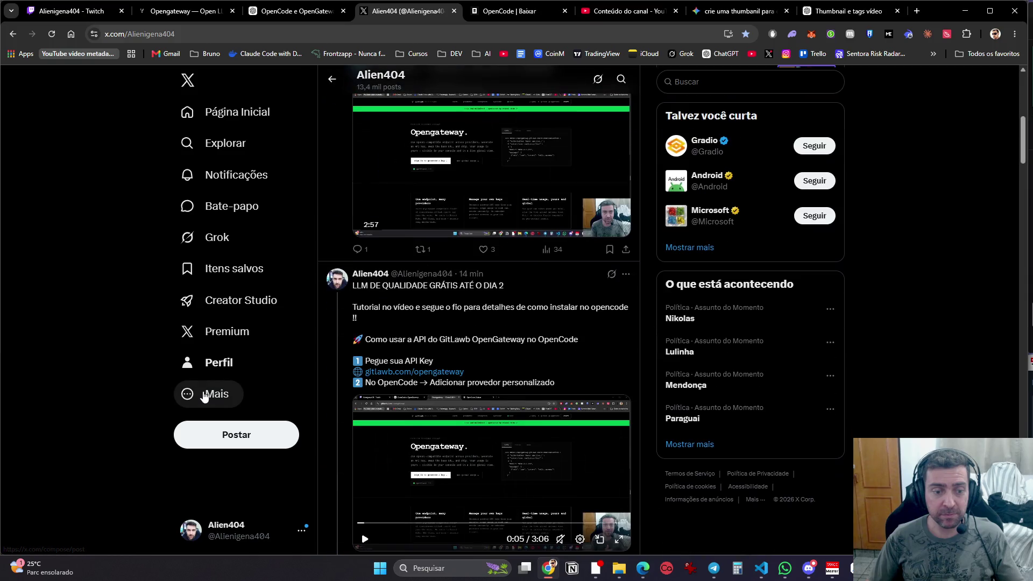
scroll(204, 397, "down", 5)
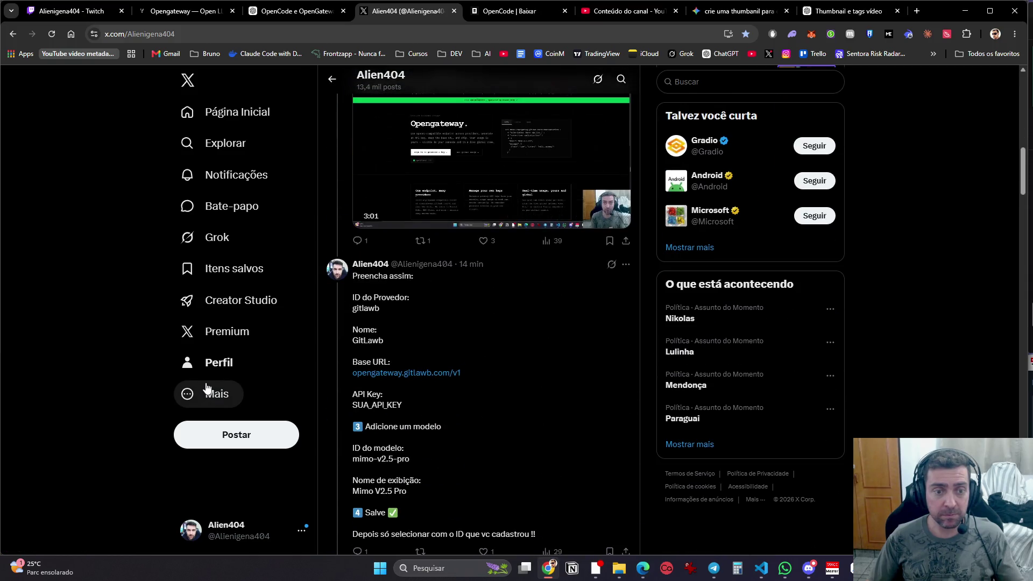
scroll(206, 387, "down", 10)
scroll(206, 388, "up", 15)
scroll(600, 172, "up", 6)
Step: Unpin the LLM tutorial post from your X profile, then browse the Home feed
left_click(624, 282)
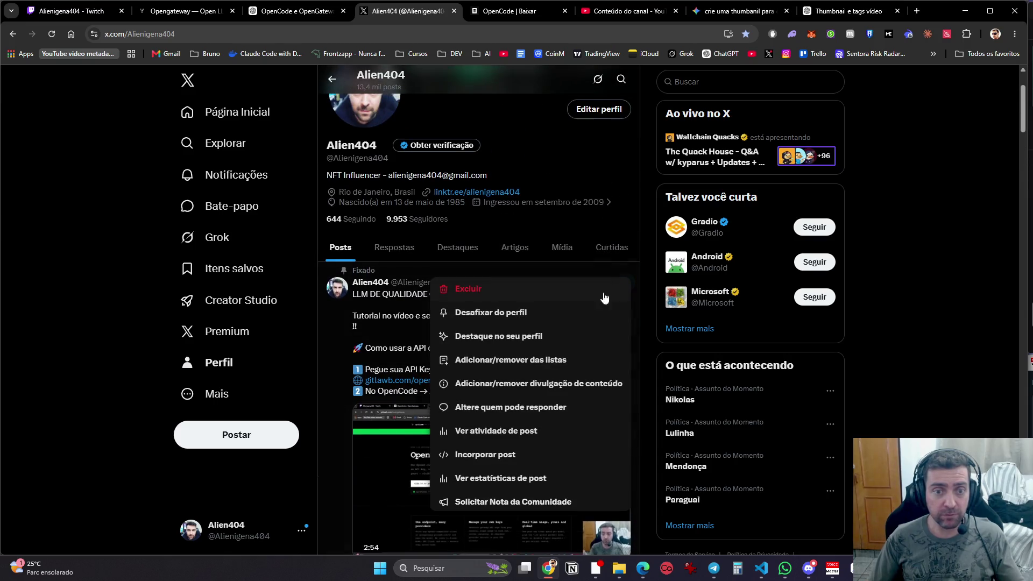
left_click(500, 317)
left_click(539, 329)
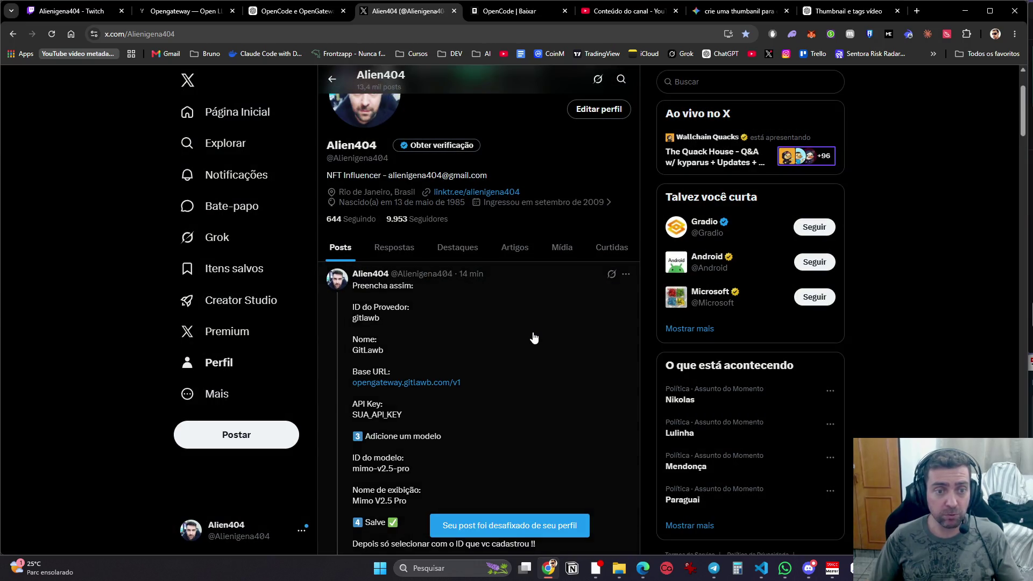
scroll(533, 337, "down", 5)
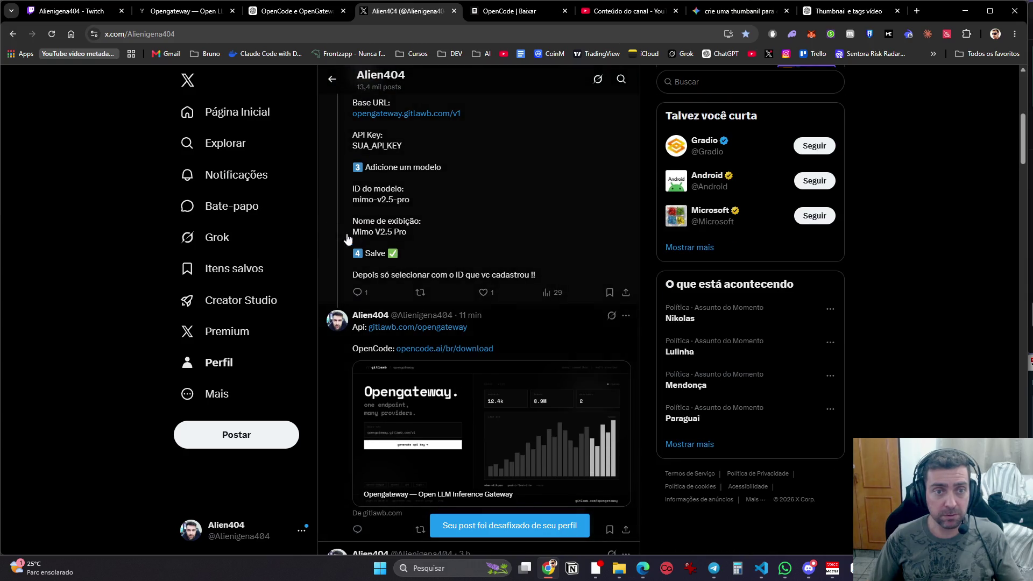
left_click(240, 117)
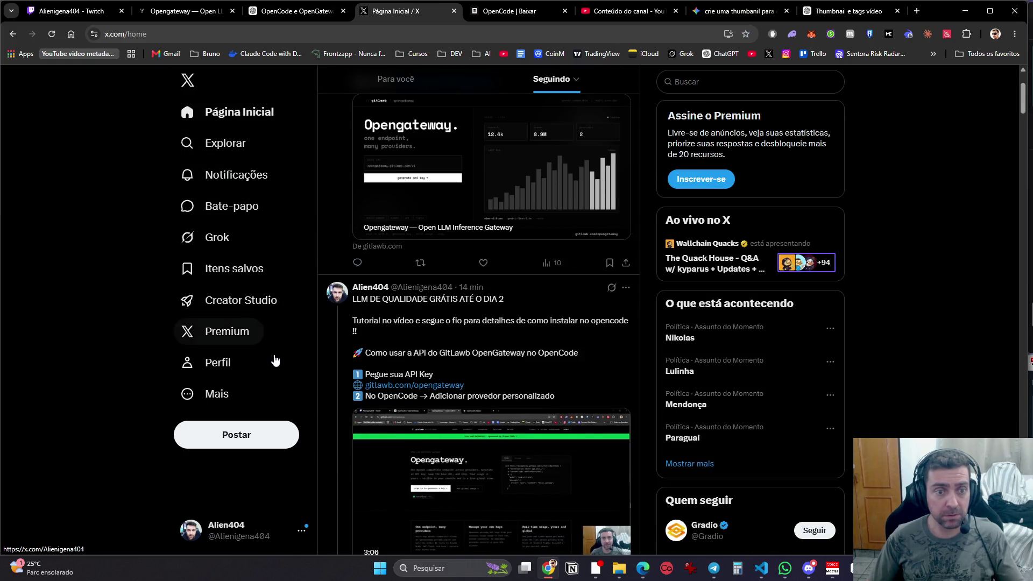
scroll(275, 360, "up", 3)
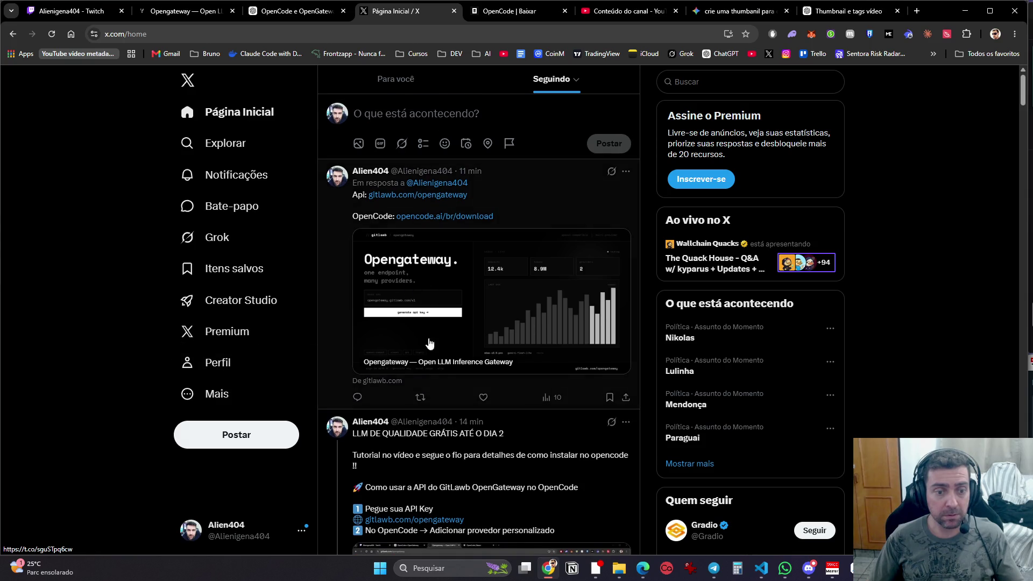
scroll(625, 426, "down", 4)
scroll(606, 367, "up", 2)
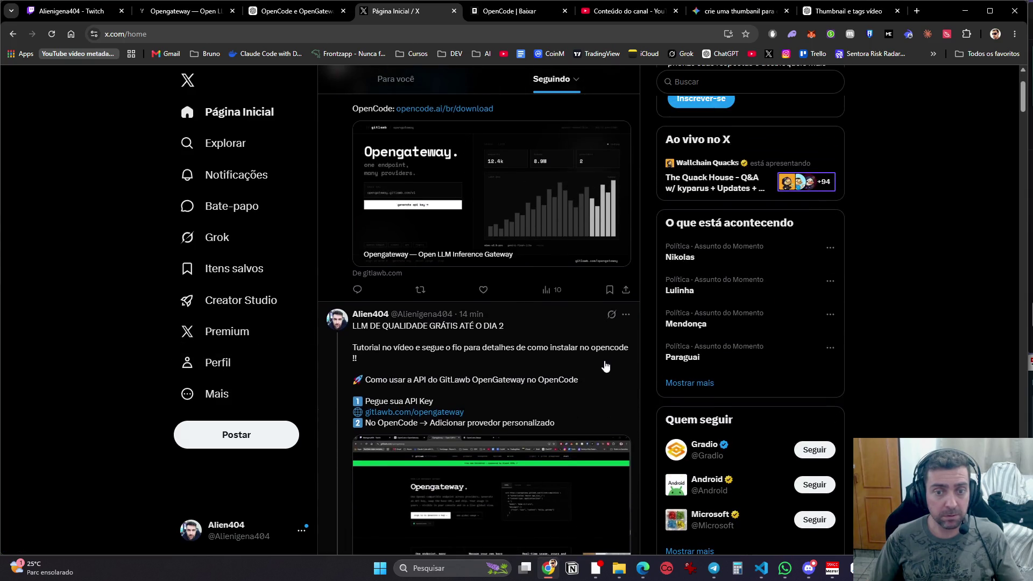
Step: Look over the options of the LLM tutorial and Opengateway reply posts, then return to the profile
left_click(625, 318)
scroll(577, 347, "up", 2)
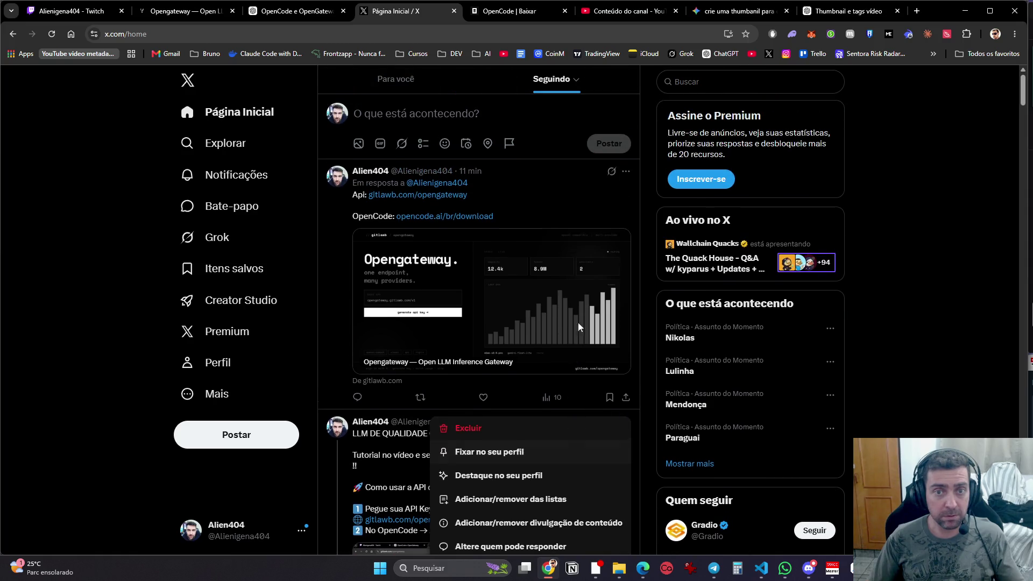
left_click(626, 172)
left_click(626, 172)
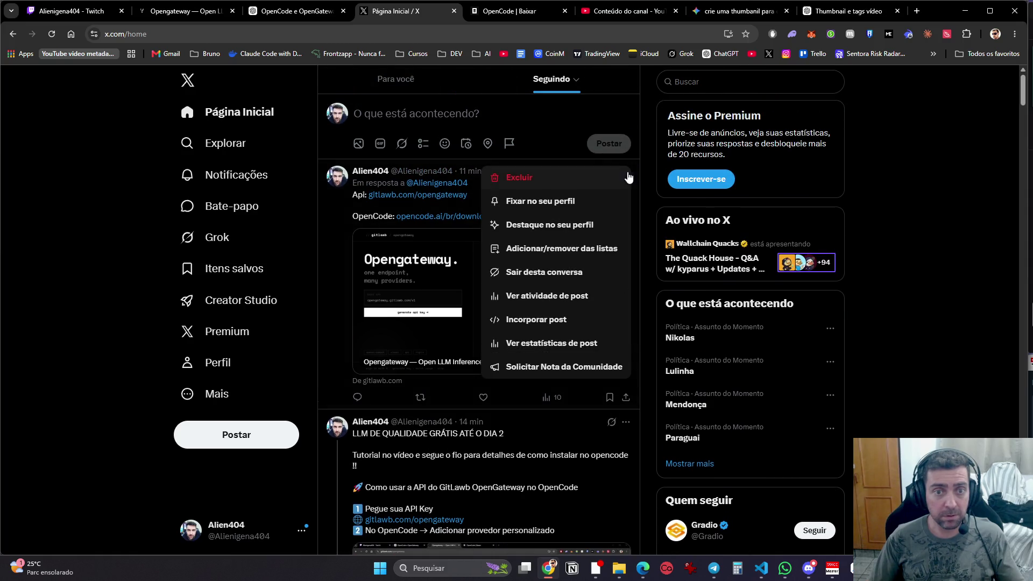
left_click(888, 354)
left_click(189, 366)
scroll(299, 446, "down", 3)
scroll(299, 446, "down", 10)
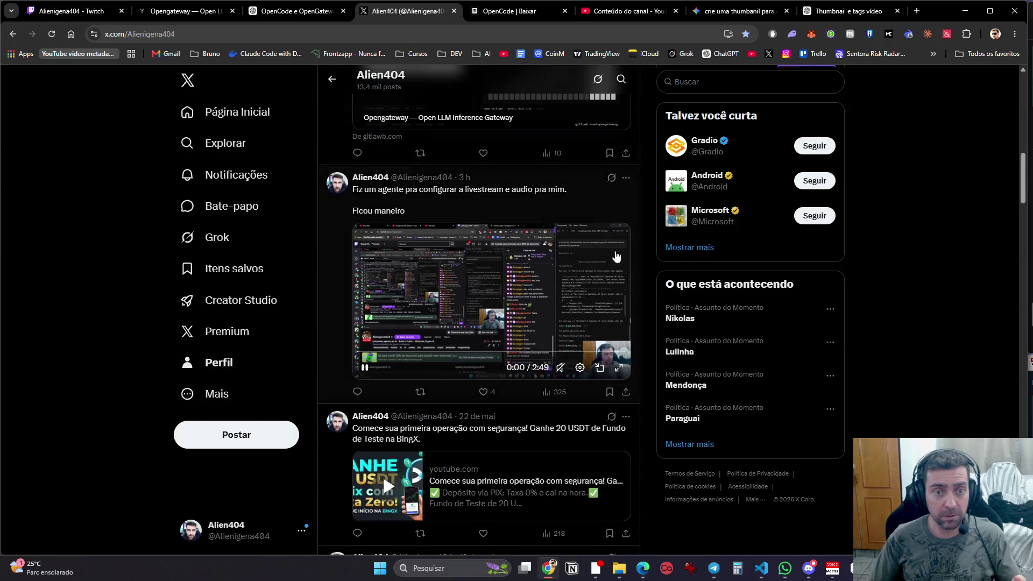
Step: Pin the livestream video post to your profile and reload the page to check it
left_click(624, 178)
left_click(480, 208)
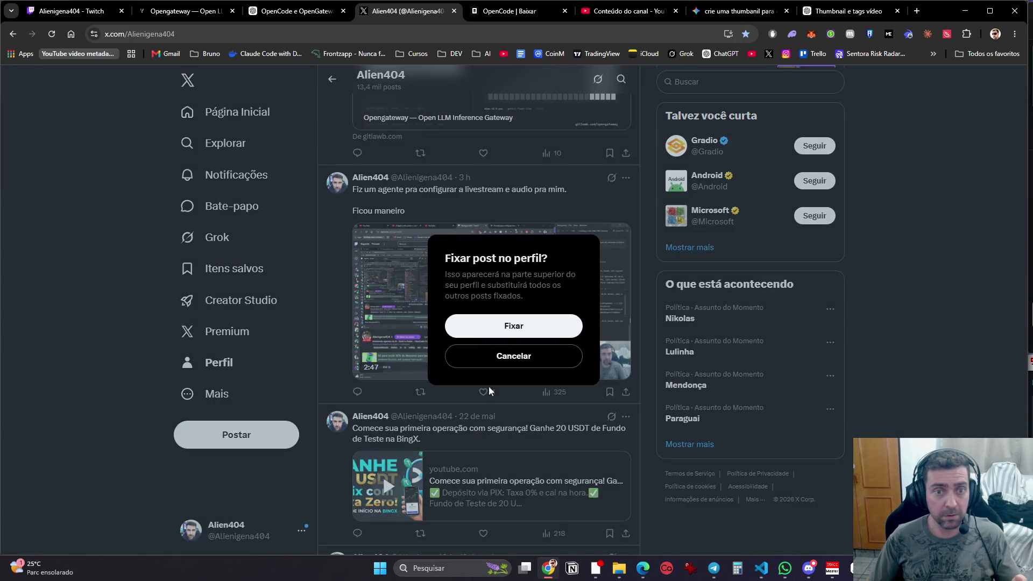
left_click(538, 328)
scroll(351, 415, "up", 20)
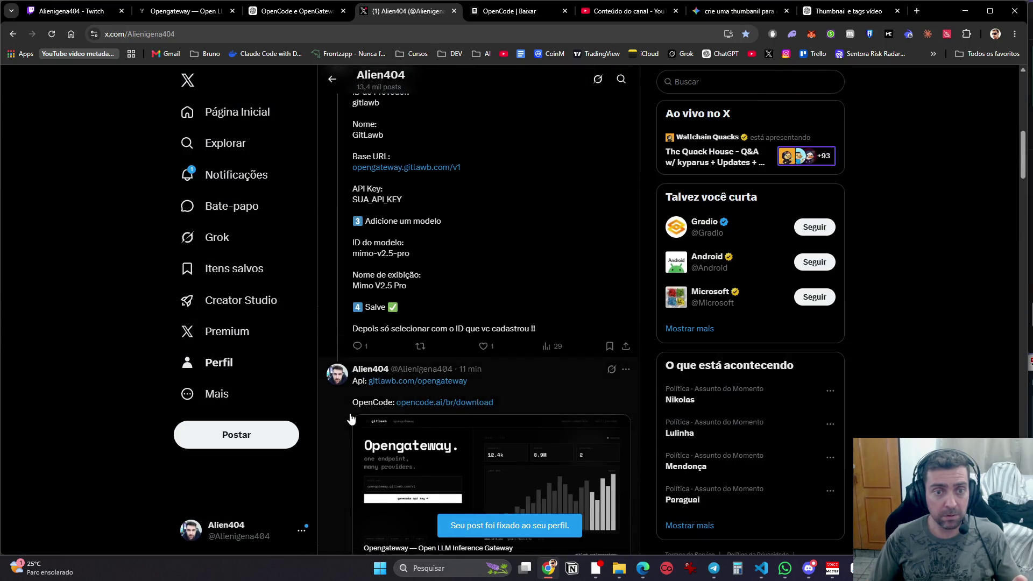
scroll(351, 412, "down", 9)
scroll(350, 411, "down", 10)
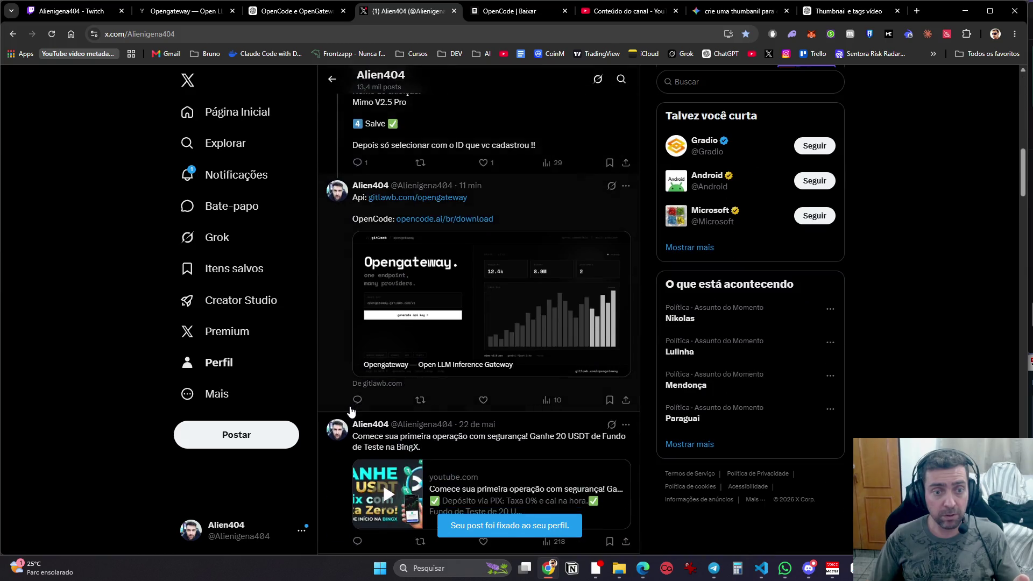
scroll(351, 411, "down", 3)
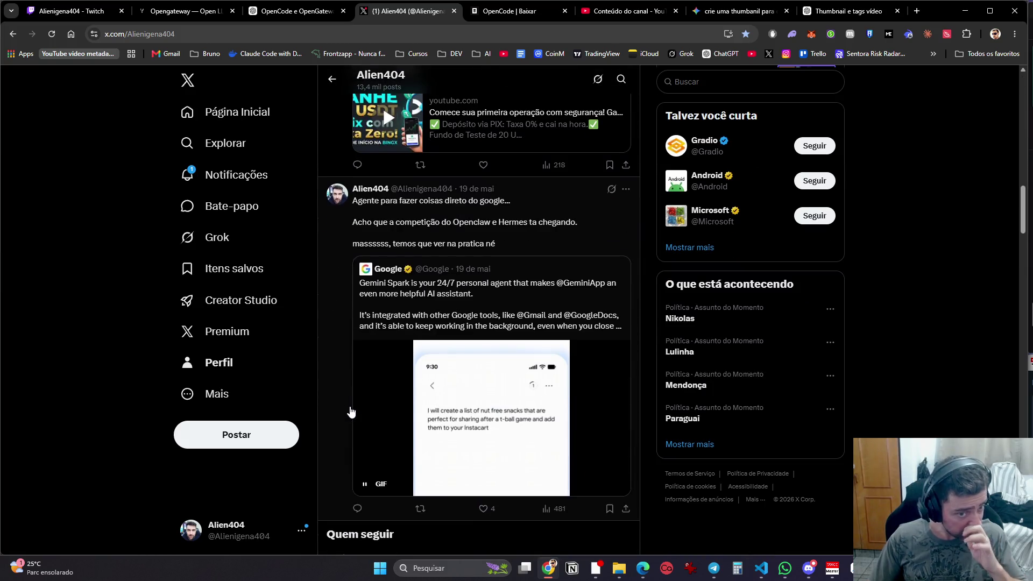
scroll(334, 403, "up", 3)
scroll(335, 404, "up", 4)
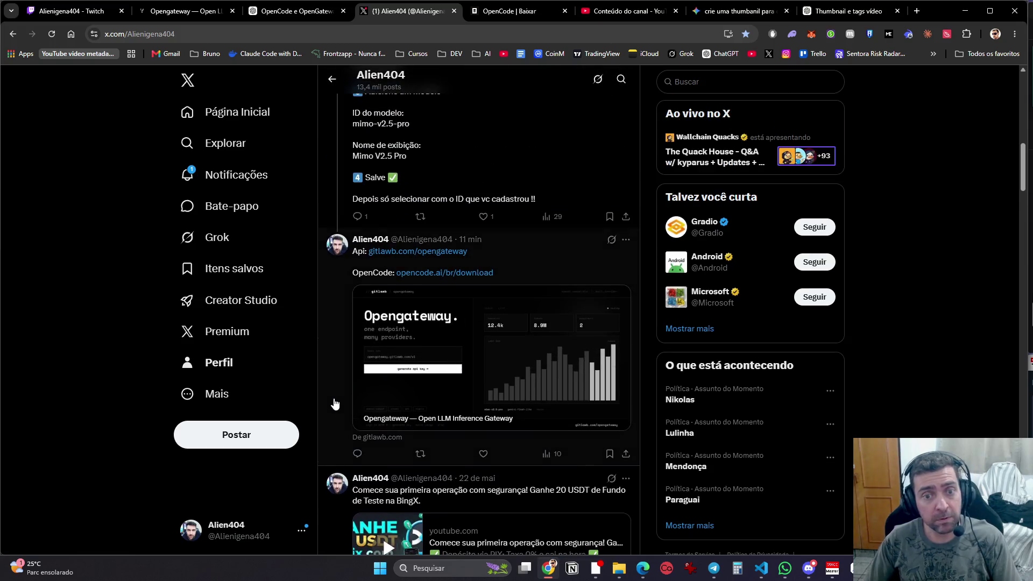
key("F5")
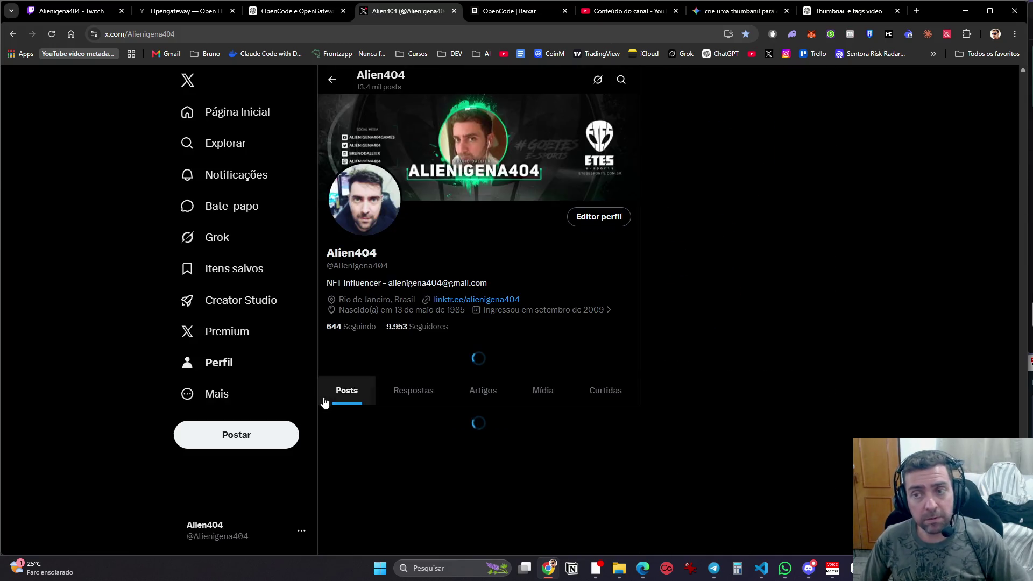
scroll(355, 390, "down", 5)
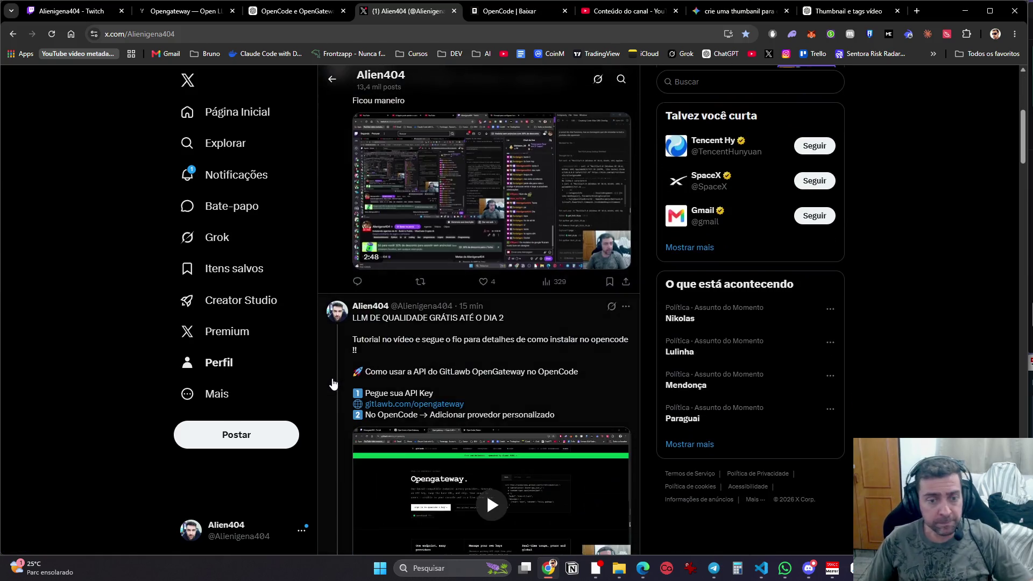
scroll(326, 361, "up", 2)
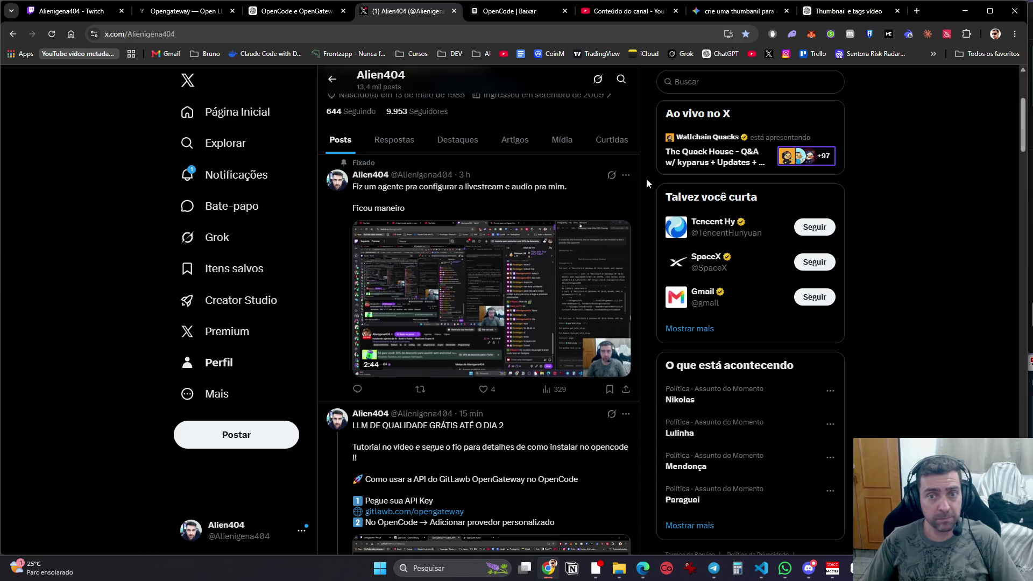
Step: Unpin the livestream post from your profile
left_click(626, 175)
left_click(519, 205)
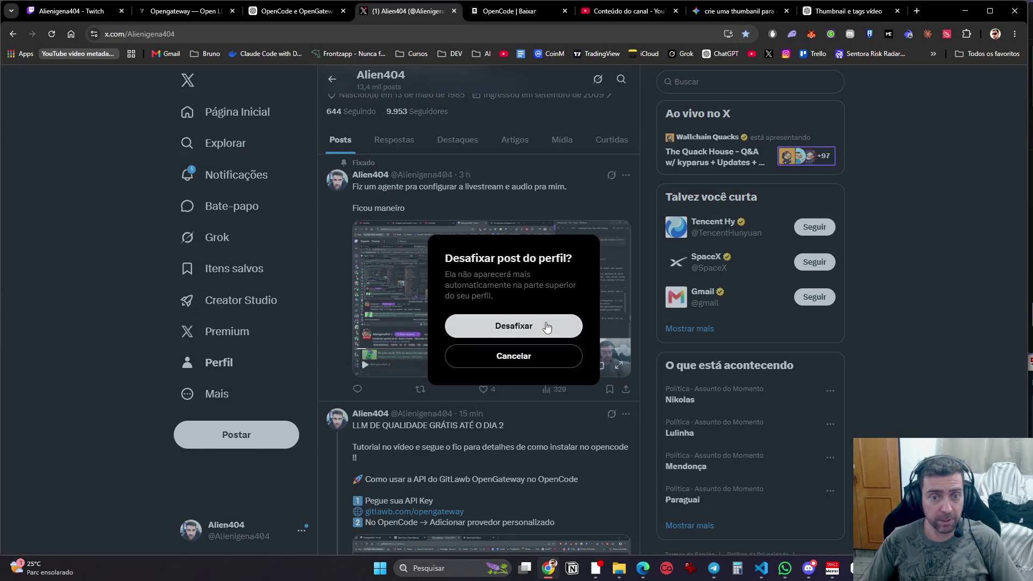
left_click(547, 327)
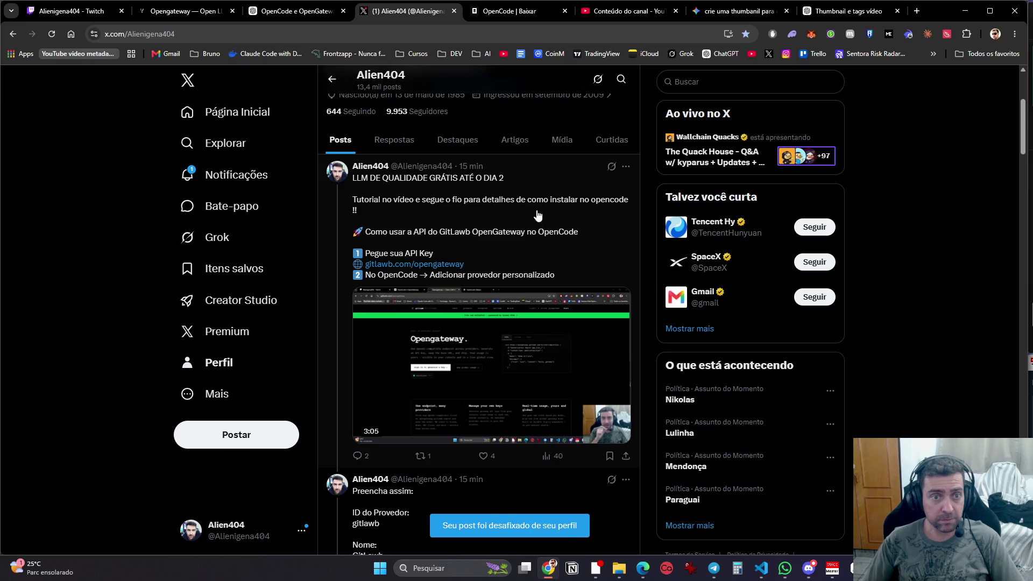
scroll(598, 200, "down", 3)
scroll(553, 306, "up", 5)
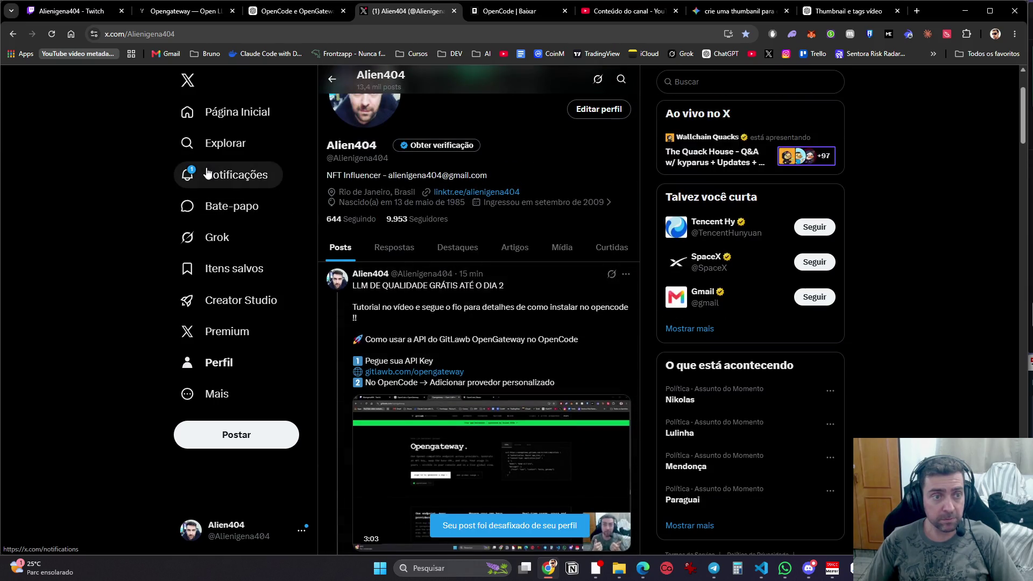
Step: Check X notifications, your profile and the Home timeline before returning to ChatGPT
left_click(208, 172)
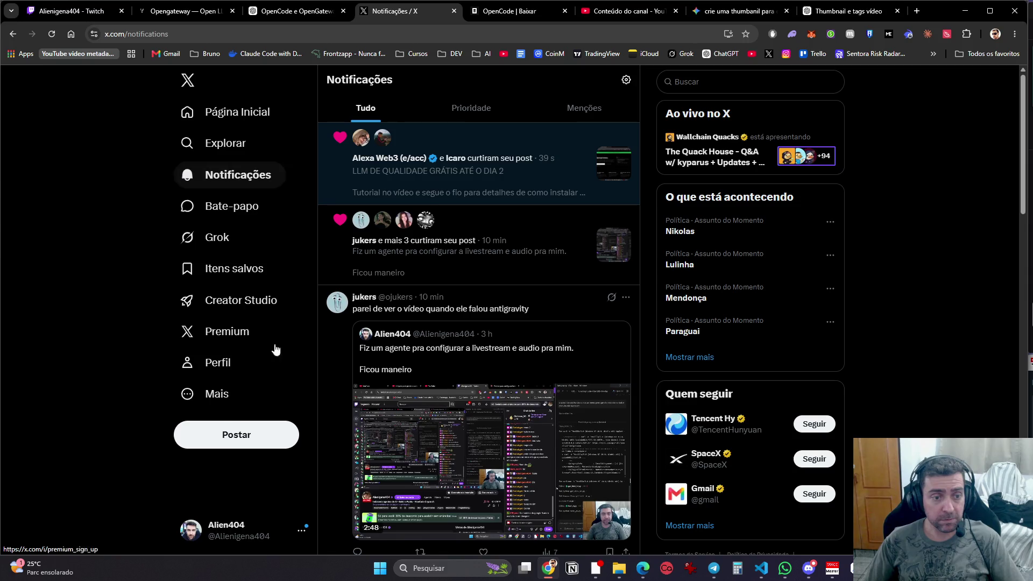
left_click(214, 364)
scroll(276, 389, "down", 5)
scroll(279, 391, "down", 15)
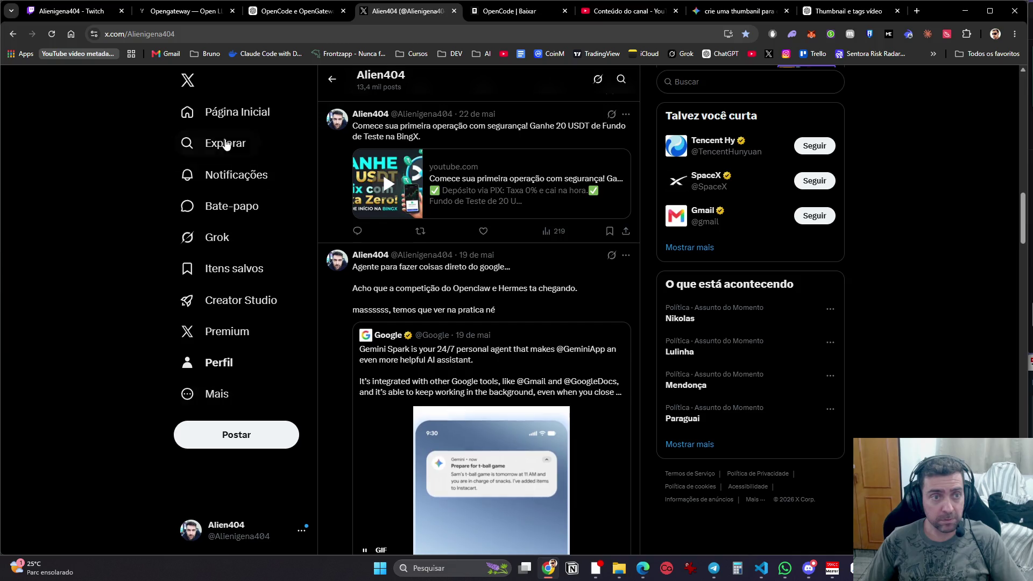
left_click(232, 112)
left_click(840, 11)
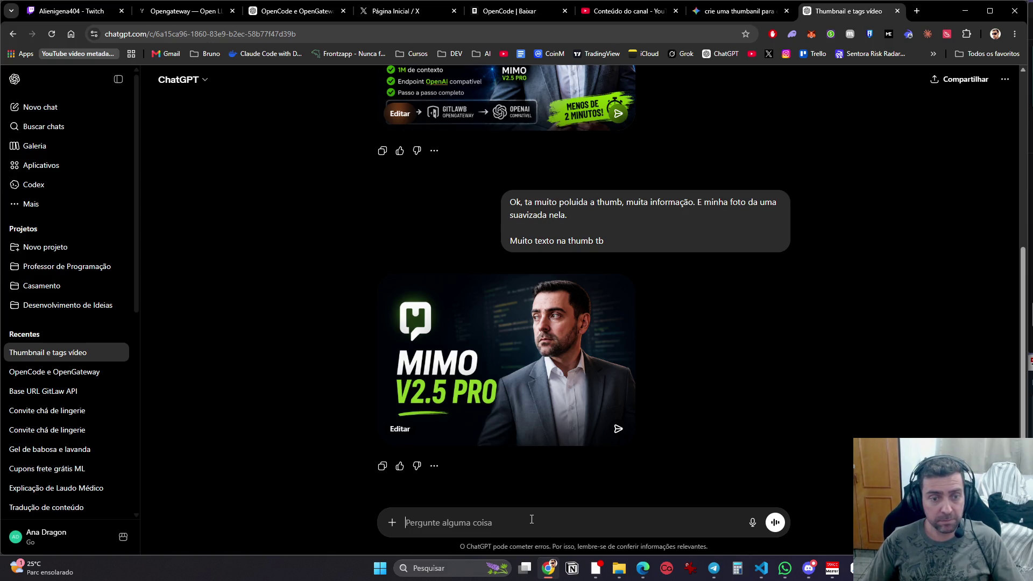
Step: Write feedback that almost all the text was removed, and attach a crop of the earlier thumbnail's title
type("Agora vc foi pro extrem")
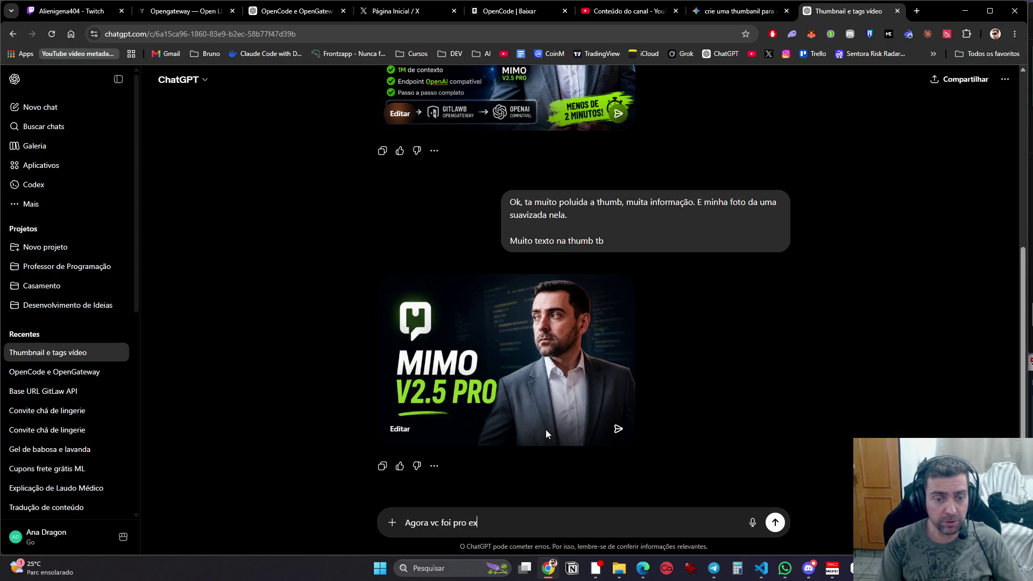
type("o, é legal a parte")
scroll(546, 430, "up", 3)
key("super+shift+s")
left_click_drag(384, 119, 515, 212)
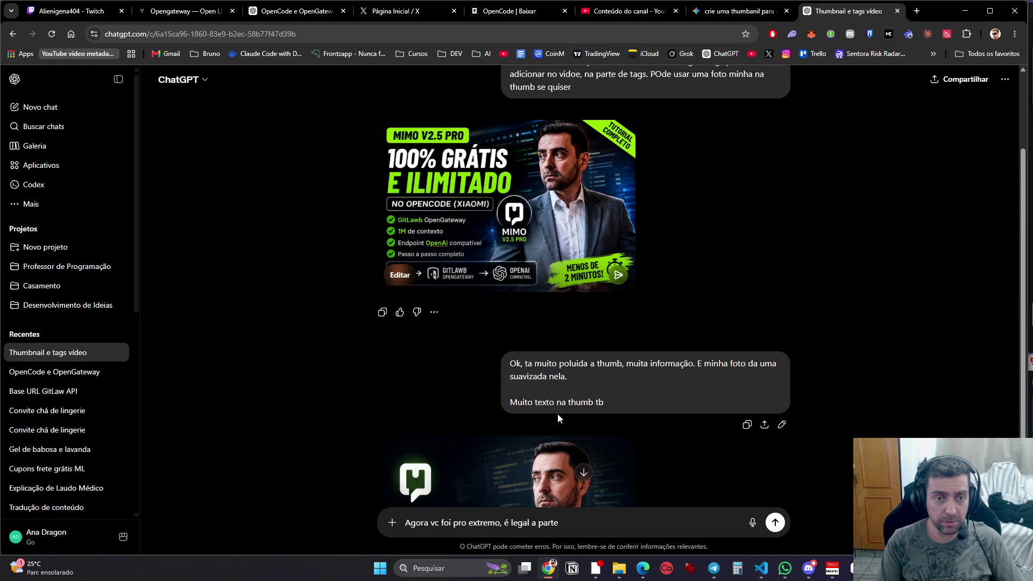
key("BackSpace")
key("BackSpace")
key("BackSpace")
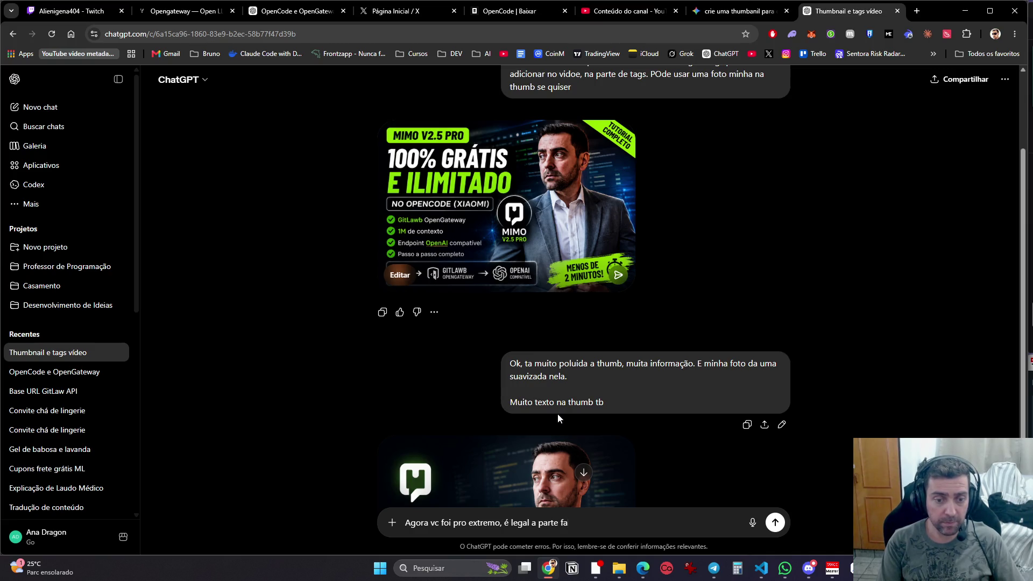
key("BackSpace")
key("BackSpace")
key("BackSpace")
type("tirou quas")
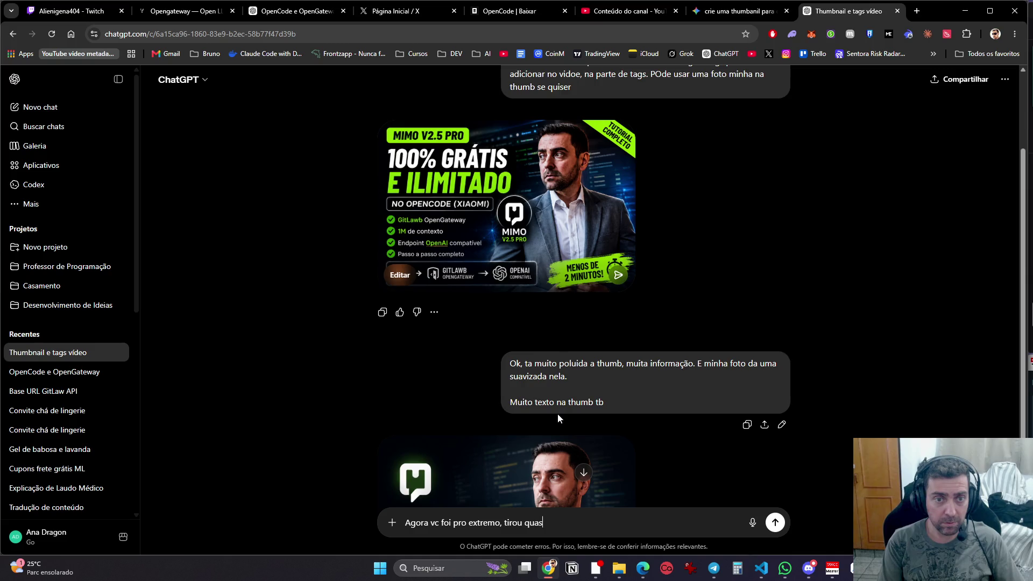
type("se todo o texto.")
key("shift+Return")
key("ctrl+v")
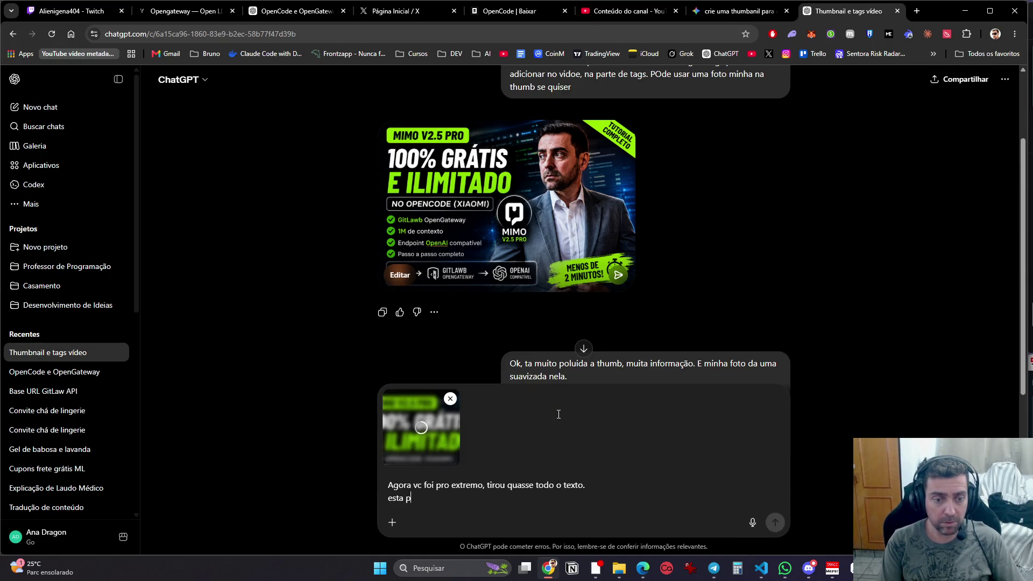
Step: Ask to restore the 'tutorial completo' and 'menos de 3 minutos' callouts, then send the feedback
type("arte ")
type("print tava legal, era")
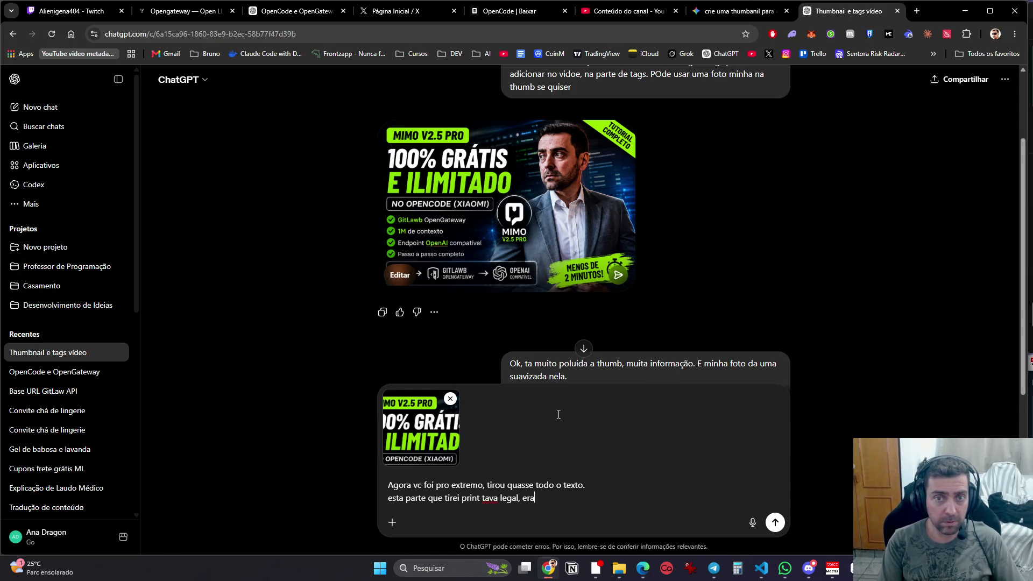
type("tutorial completo tb, e a parte de menos de 2 minutos. S")
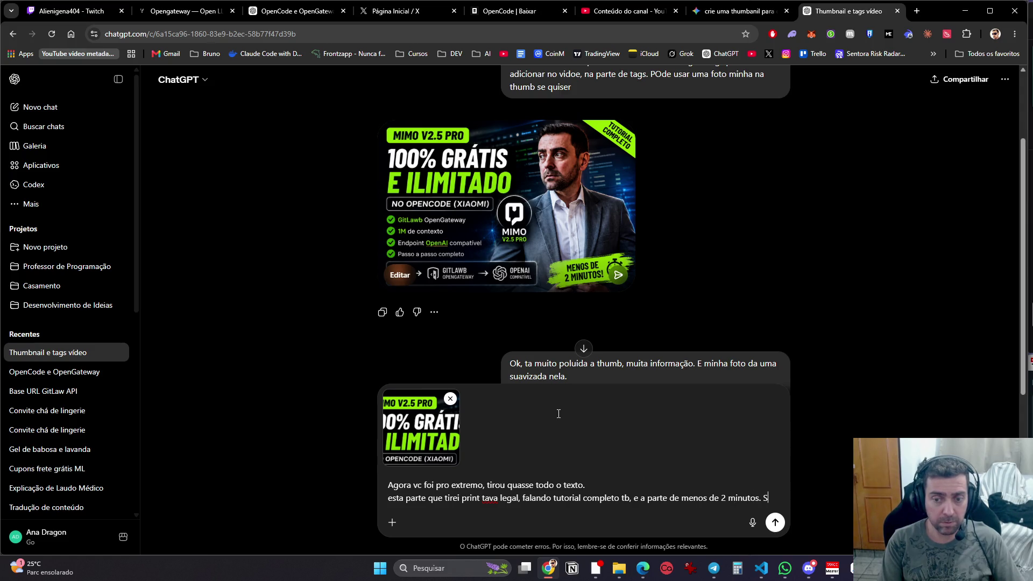
type("ó coloca em menos de")
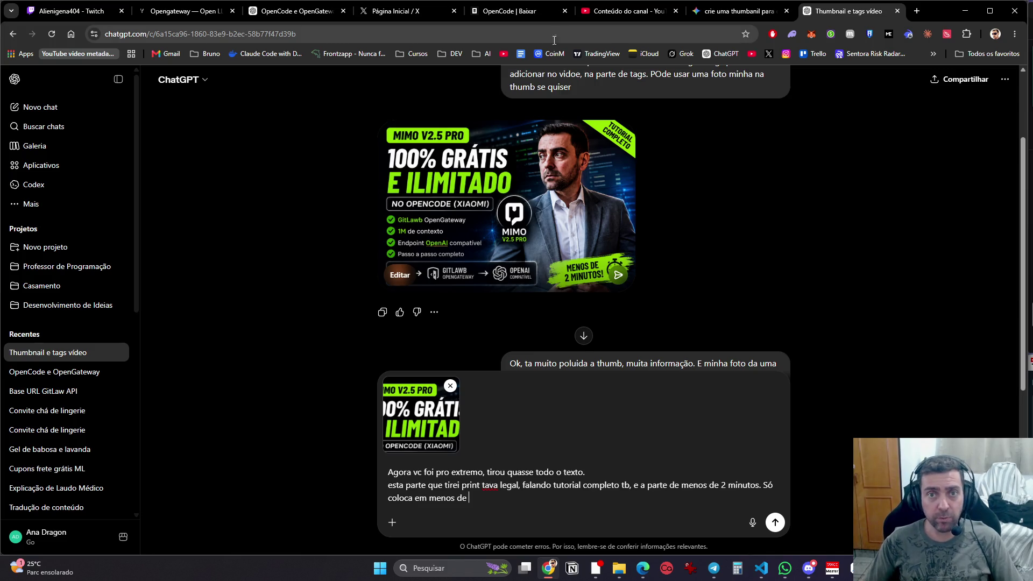
left_click(616, 17)
left_click(822, 13)
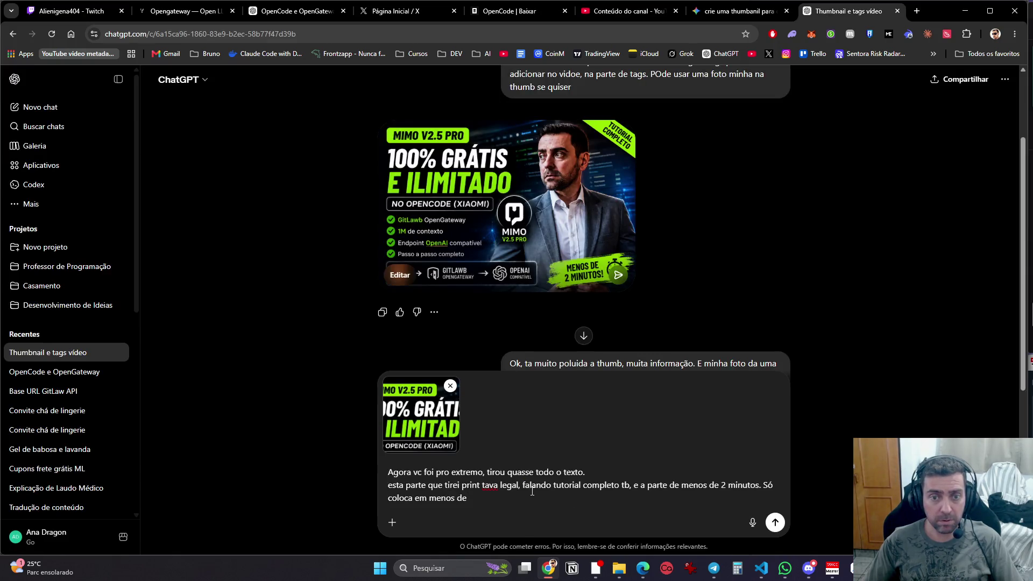
type(" 3 minutos")
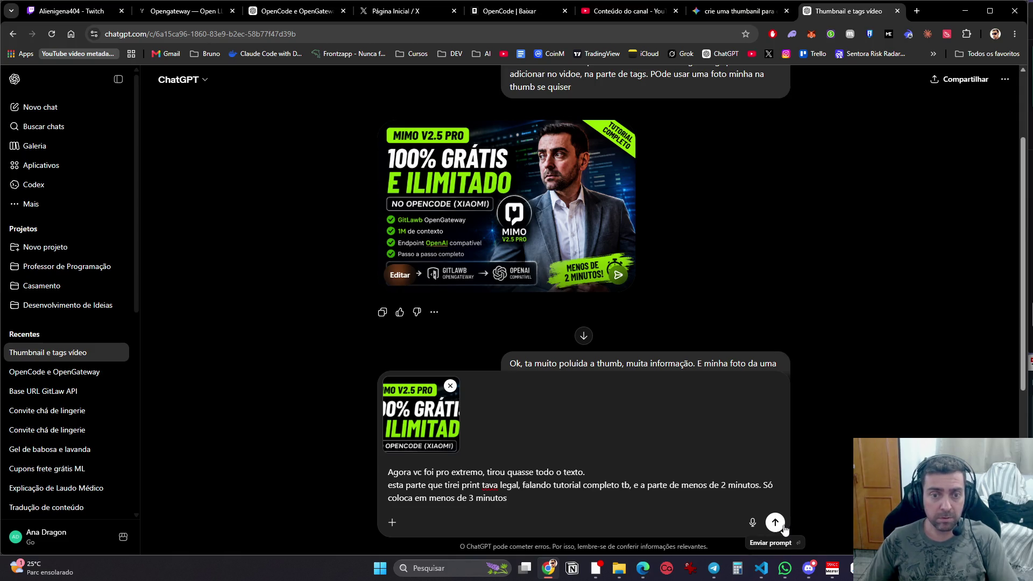
left_click(782, 529)
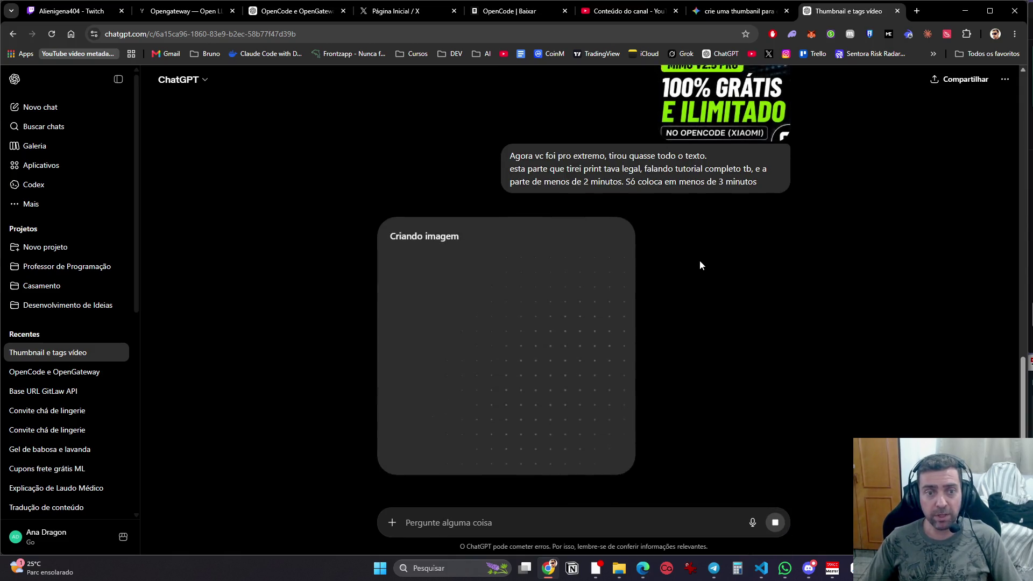
Step: Review the earlier thumbnails and the Gemini chat while ChatGPT generates, then open X notifications
scroll(511, 203, "up", 10)
scroll(467, 322, "down", 5)
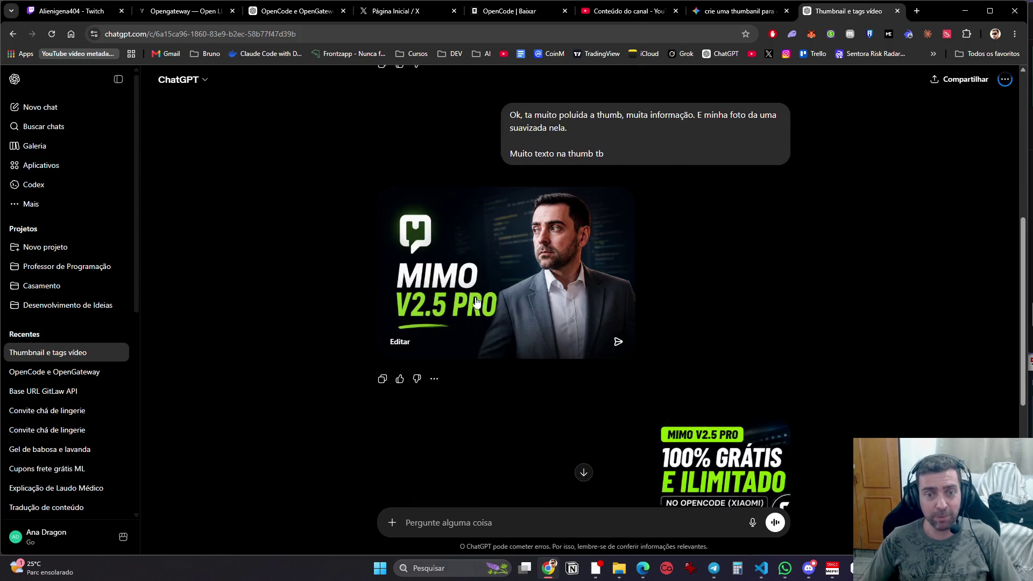
scroll(557, 330, "up", 6)
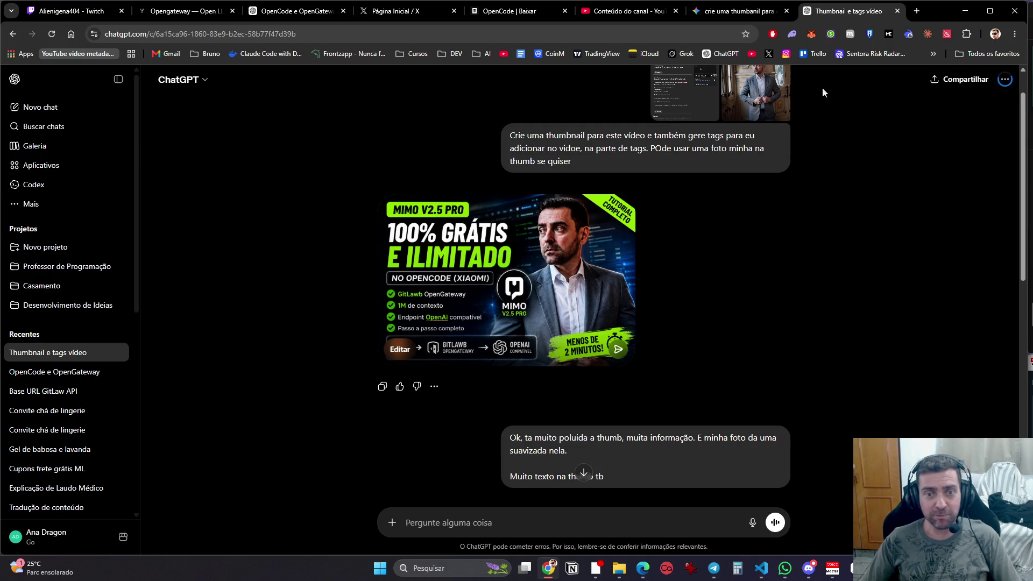
scroll(660, 332, "down", 5)
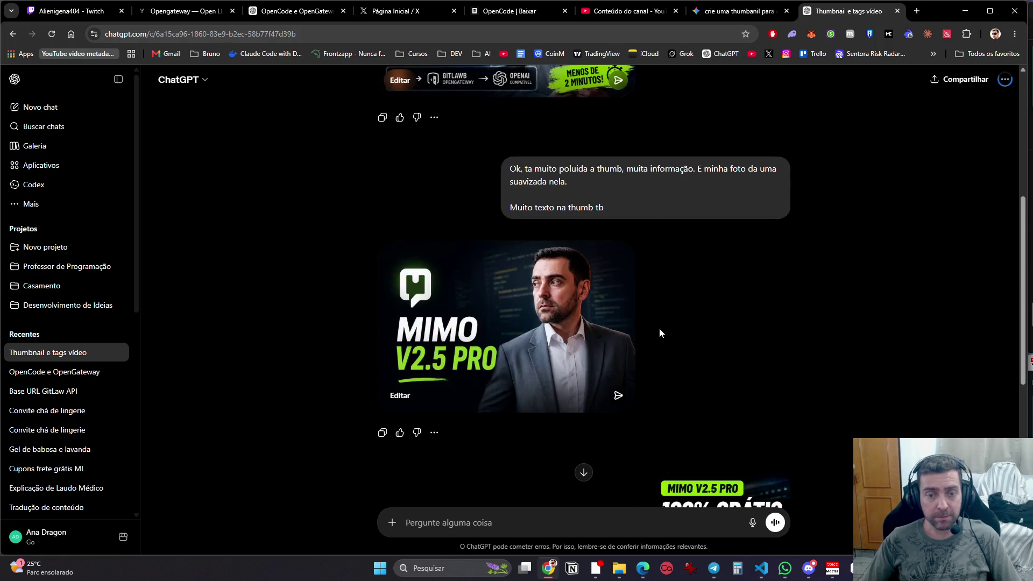
scroll(691, 375, "down", 8)
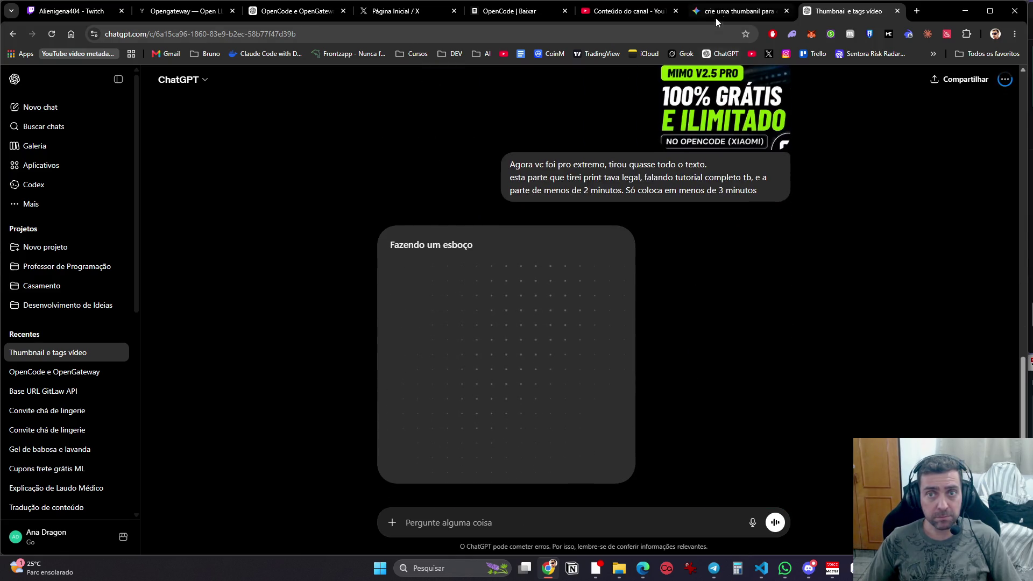
left_click(719, 11)
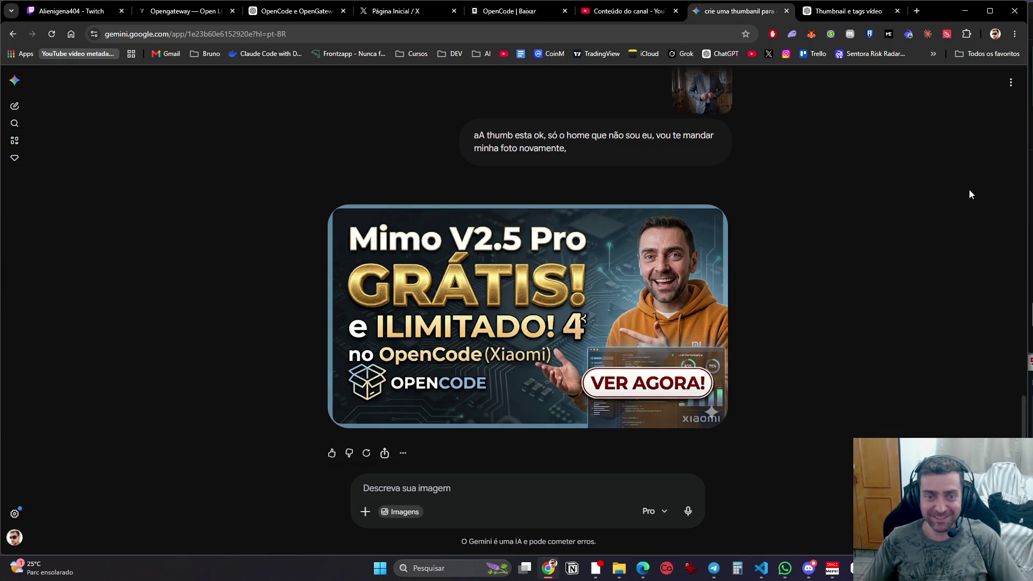
left_click(825, 11)
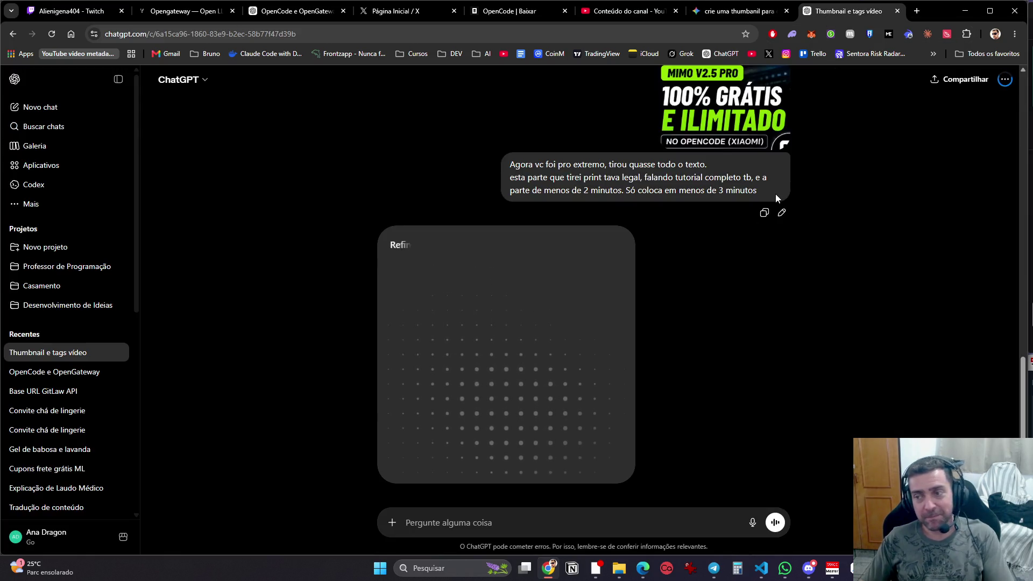
left_click(406, 17)
left_click(235, 171)
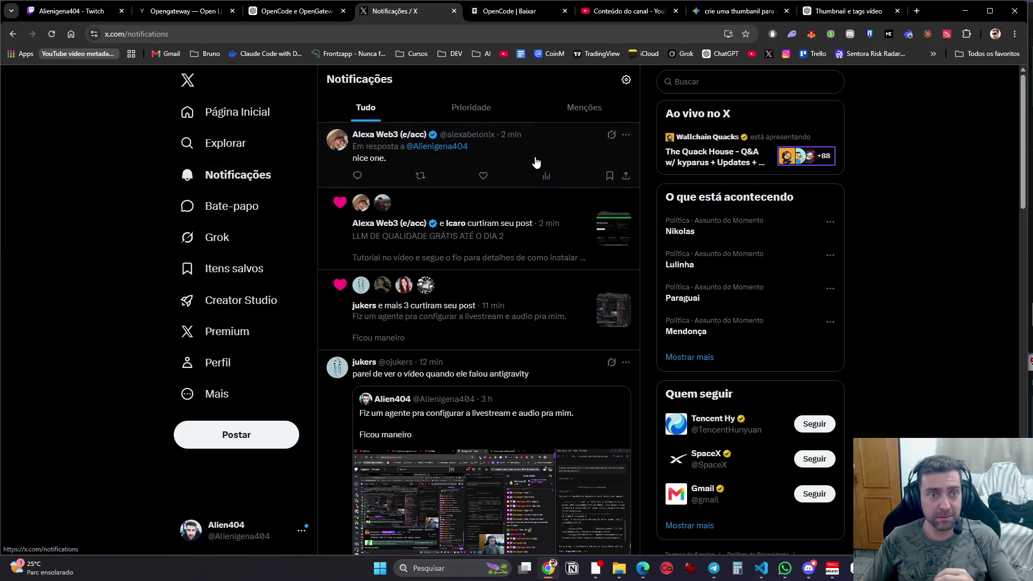
Step: Read the new reply in X notifications, return to the home timeline, then go back to ChatGPT
left_click(519, 155)
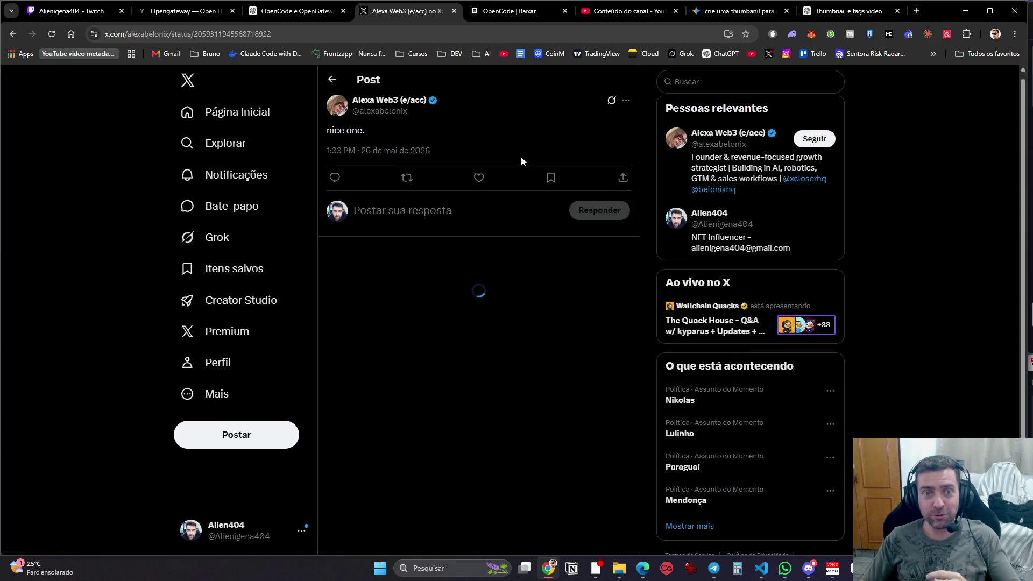
left_click(240, 113)
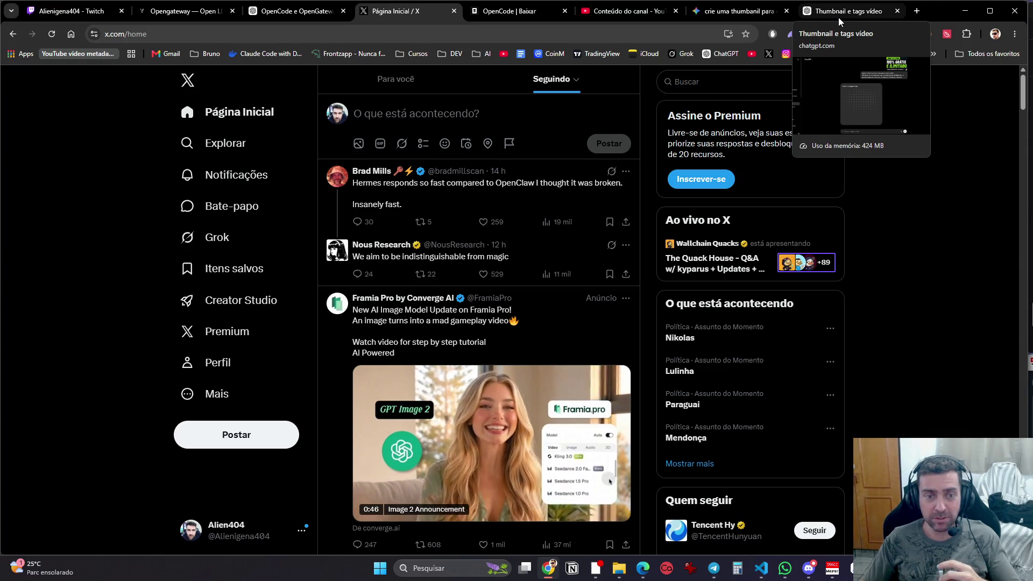
left_click(847, 11)
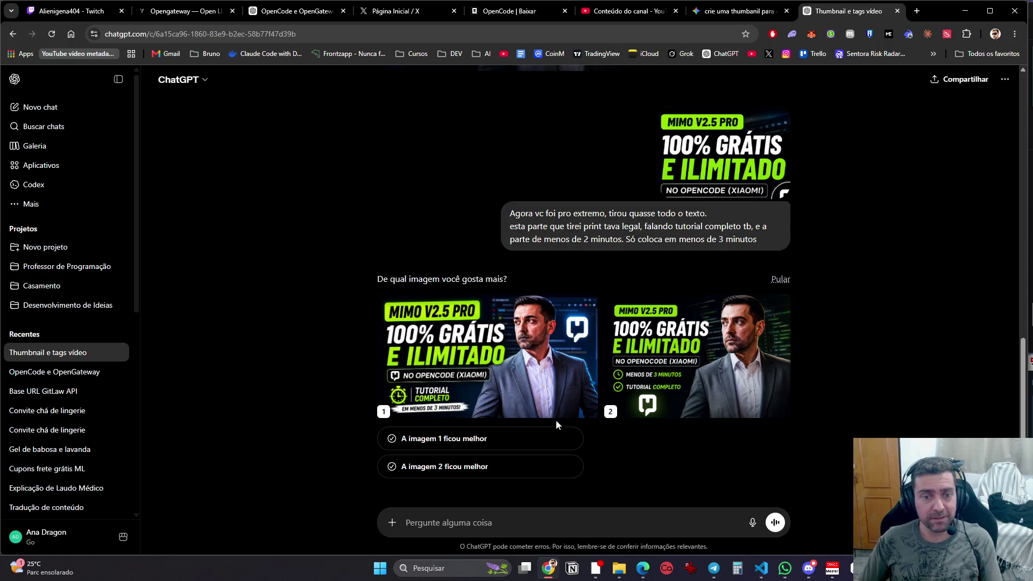
Step: Scroll up to compare the two new 'MIMO V2.5 PRO 100% GRÁTIS E ILIMITADO' thumbnail variants
scroll(553, 394, "up", 10)
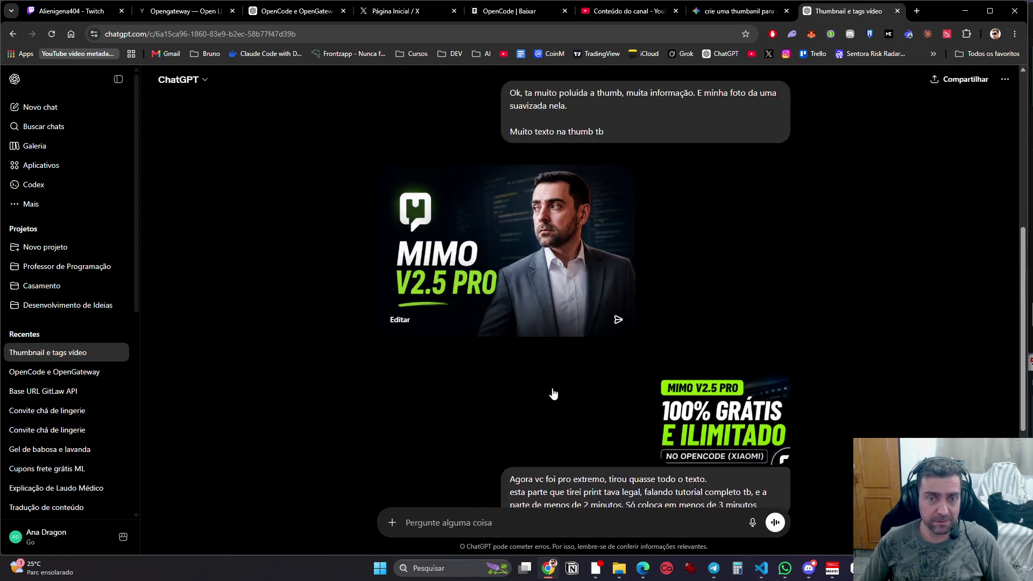
Step: Request a softer man's photo, removal of the snipped checklist text, and better-organised remaining text
left_click(554, 317)
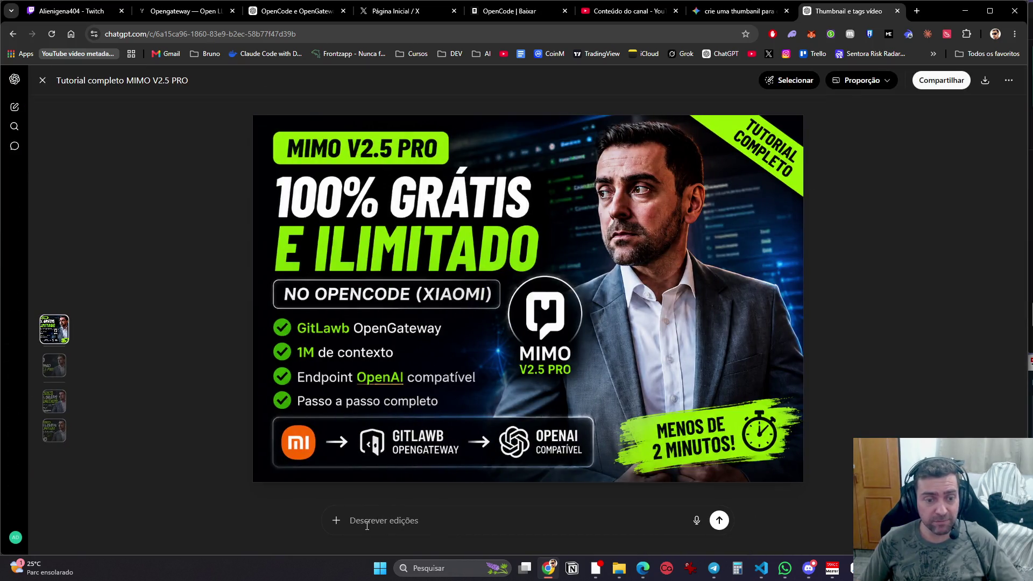
type("Suavize a ")
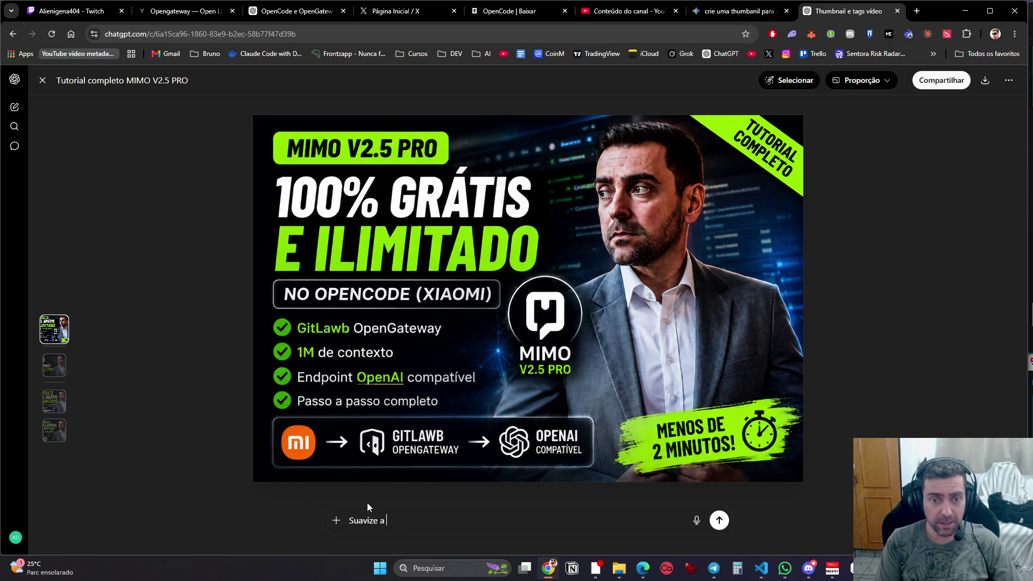
type("ima")
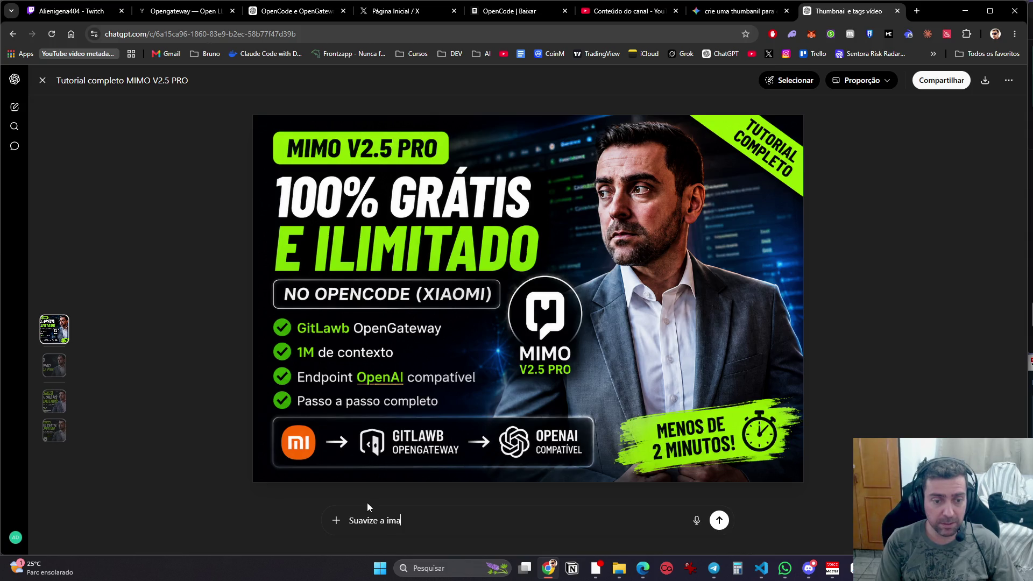
type("gem do homem.")
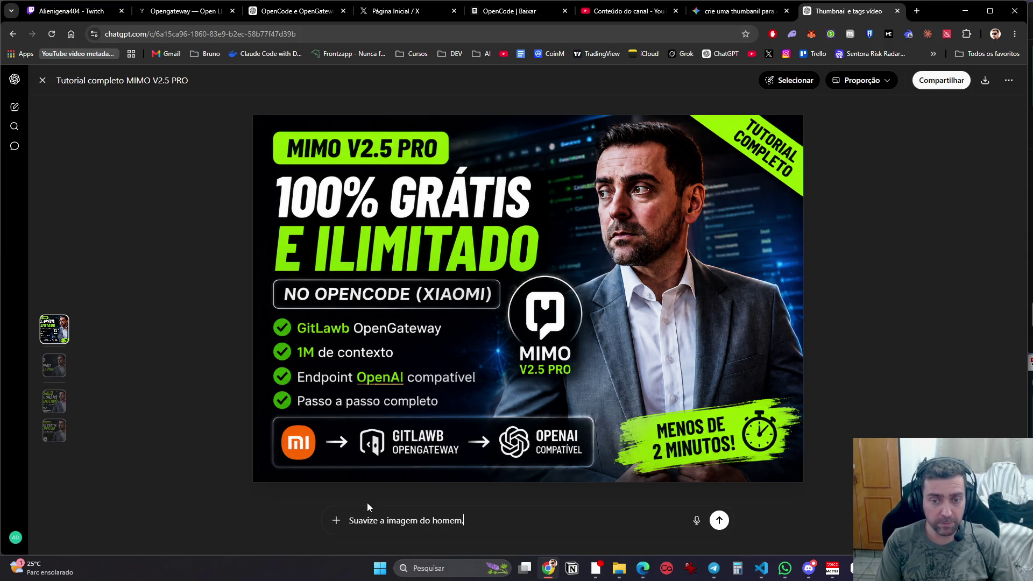
key("shift+Return")
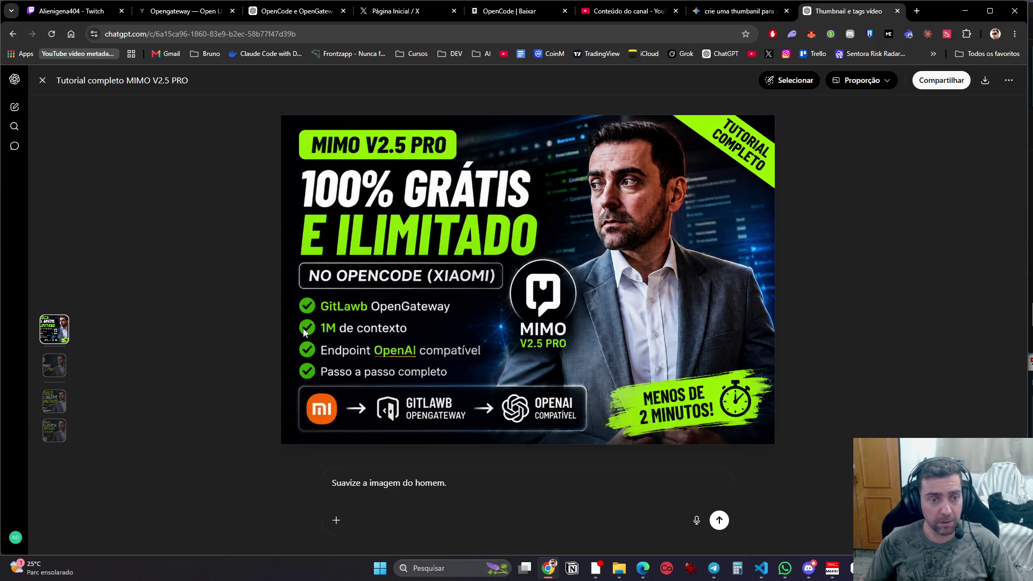
key("super+shift+s")
mouse_move(291, 293)
left_mouse_down()
mouse_move(398, 310)
mouse_move(493, 380)
left_mouse_up()
left_click(441, 496)
type("retire o texto que enviei em")
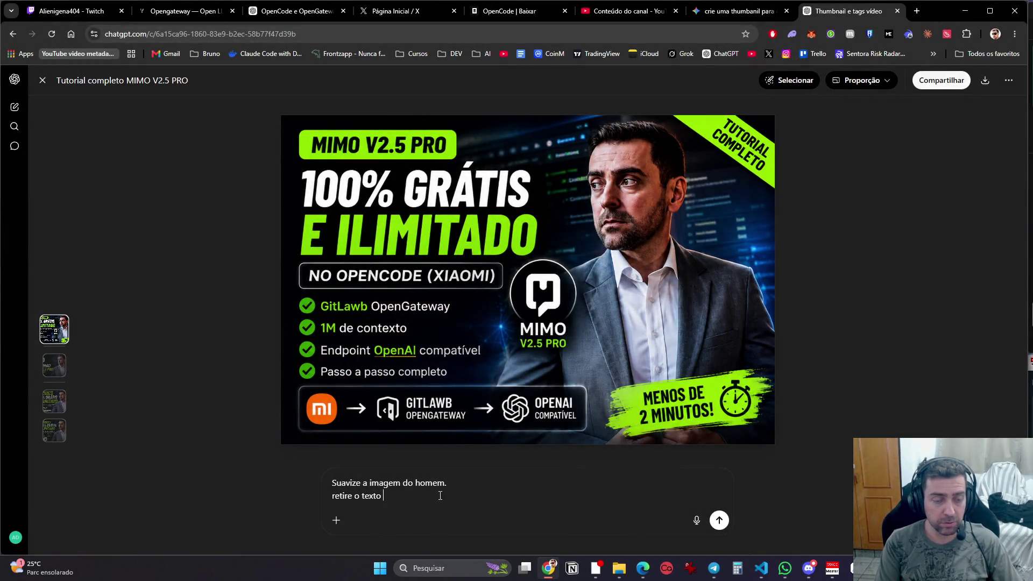
type(" print")
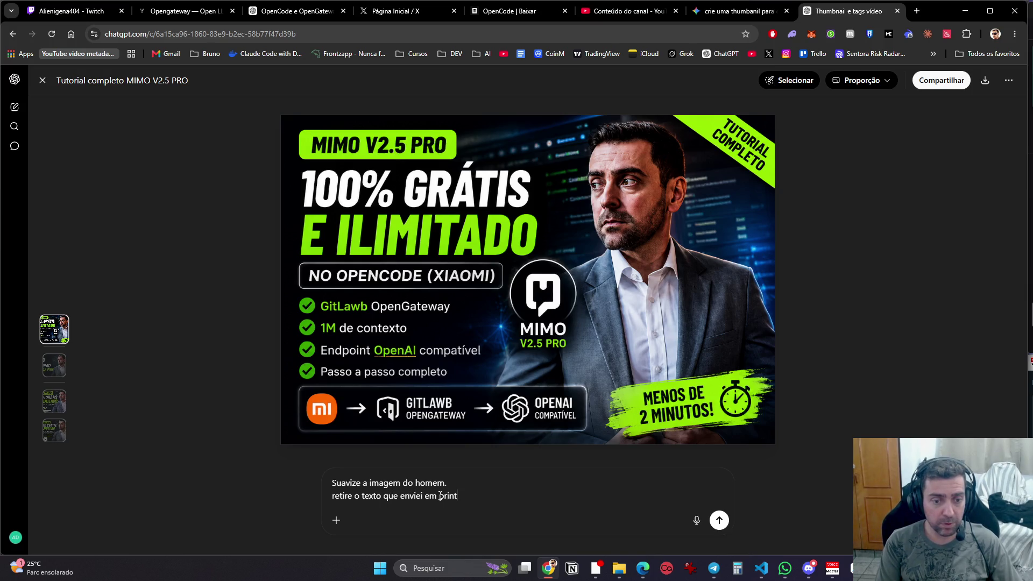
key("ctrl+v")
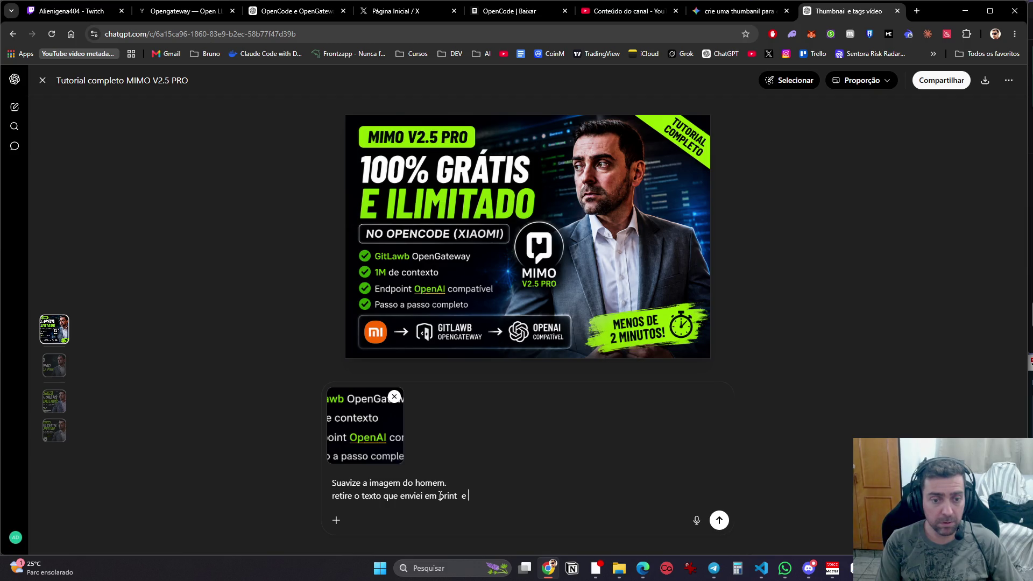
type("organize melhor os ")
type("textos restantes")
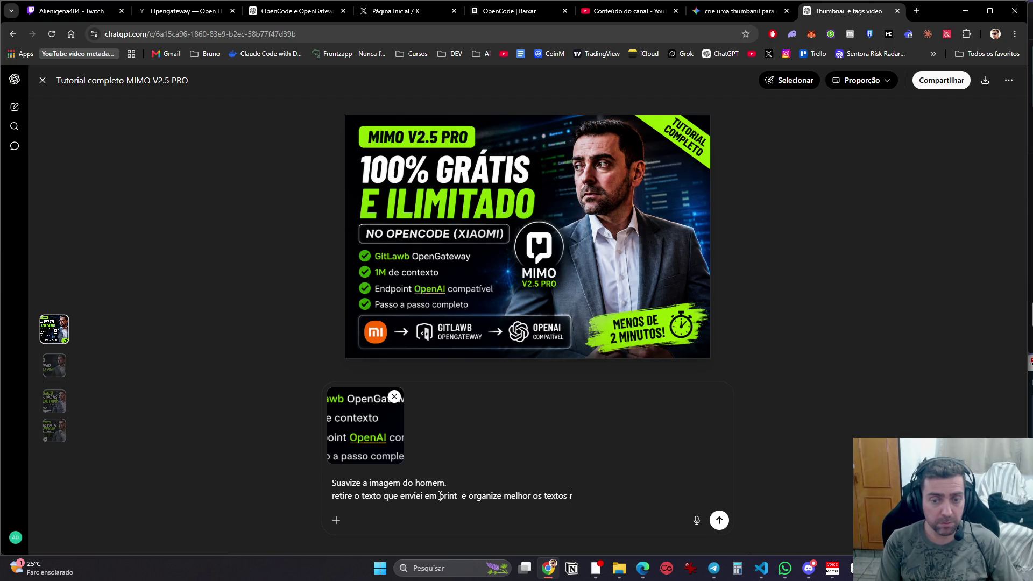
key("Return")
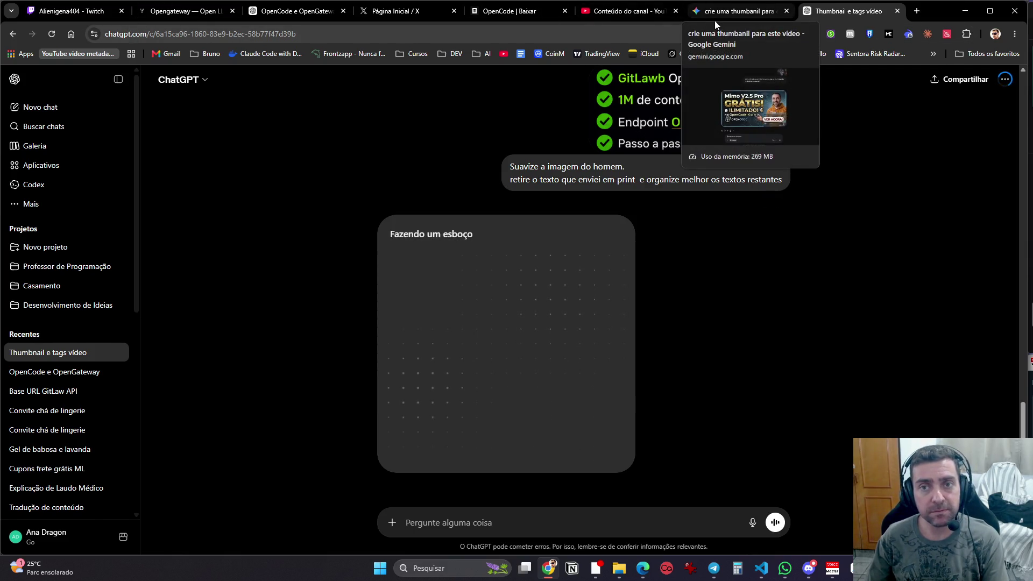
left_click(851, 568)
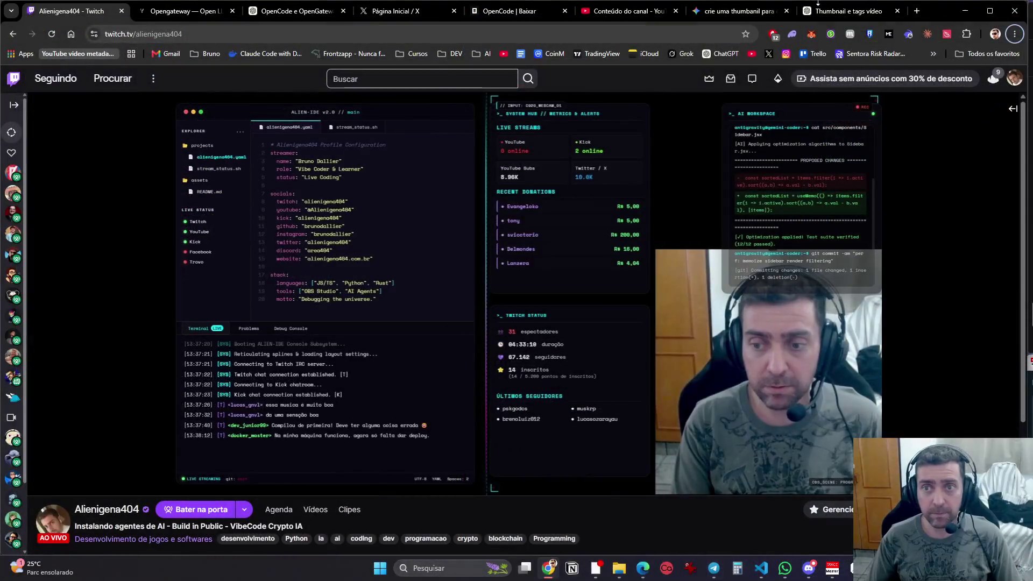
Step: Leave the Twitch stream for the Gemini thumbnail chat
left_click(754, 11)
Step: Switch to the ChatGPT 'Thumbnail e tags vídeo' chat to see the revised thumbnail
left_click(818, 12)
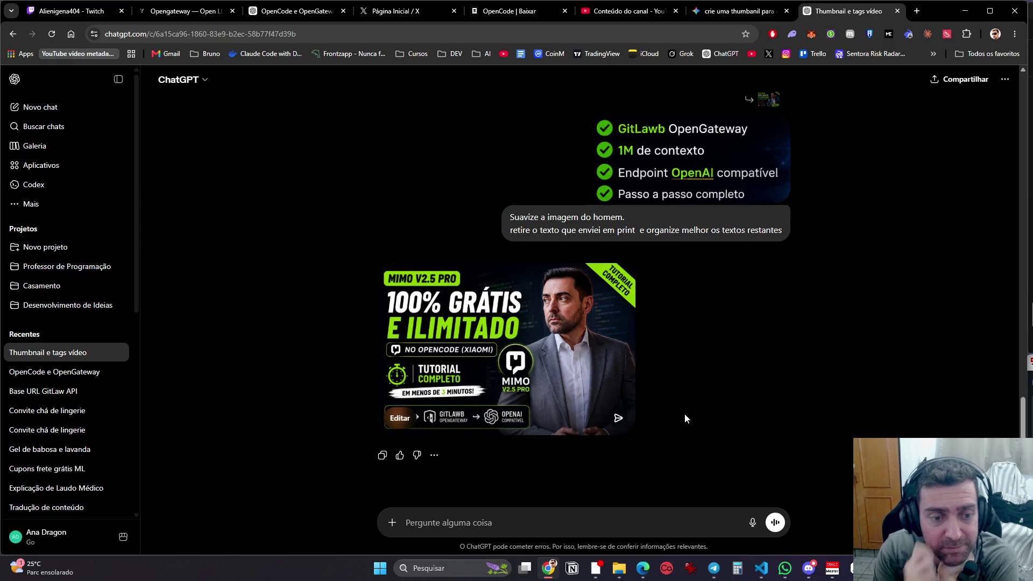
Step: Ask ChatGPT to replace the man with the photo copied from WhatsApp, made brighter and softer
left_click(406, 422)
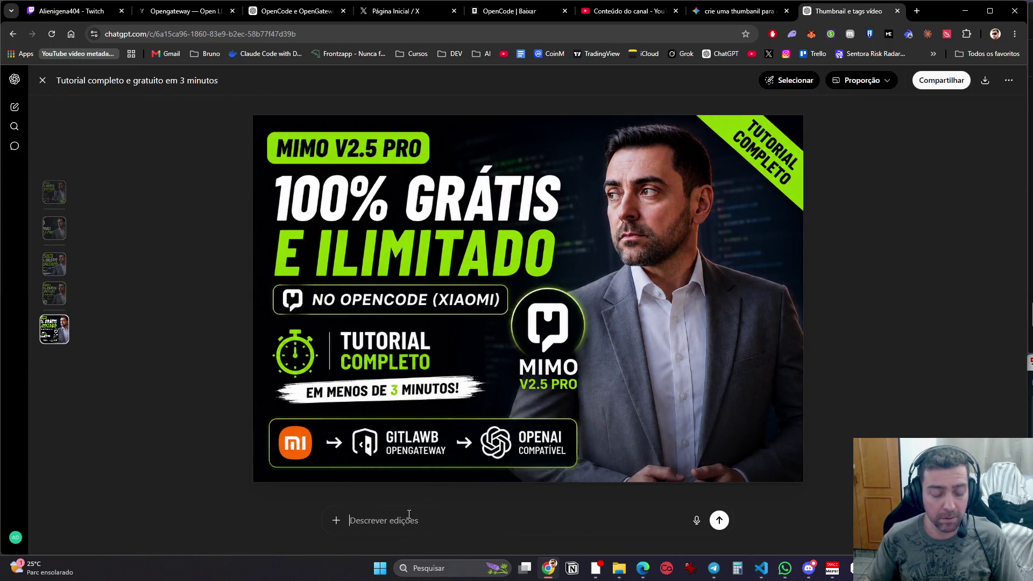
type("ok, só troca este home p")
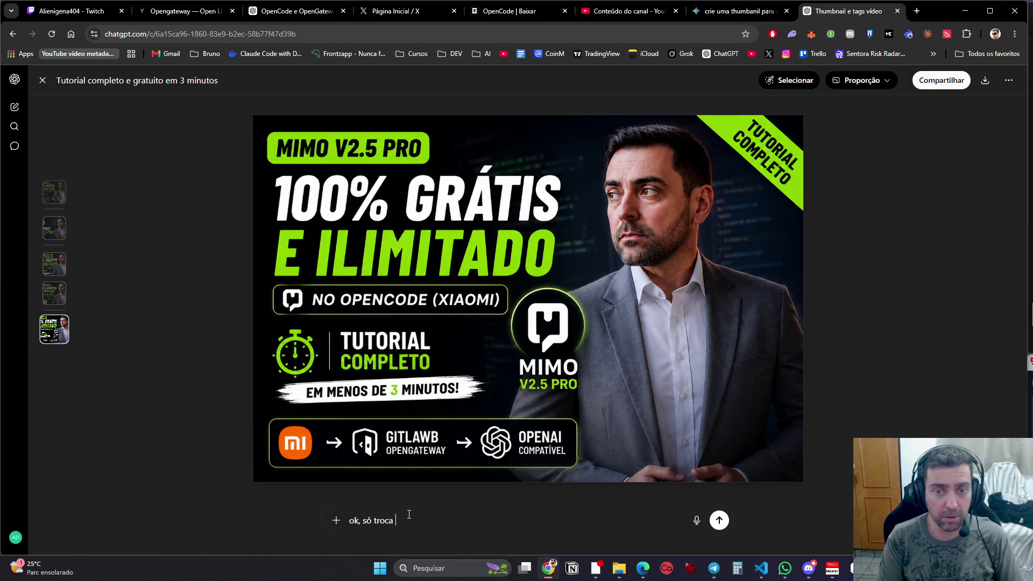
type("ela foto por esta foto e ")
type("deixa ela mais clara e suavizada")
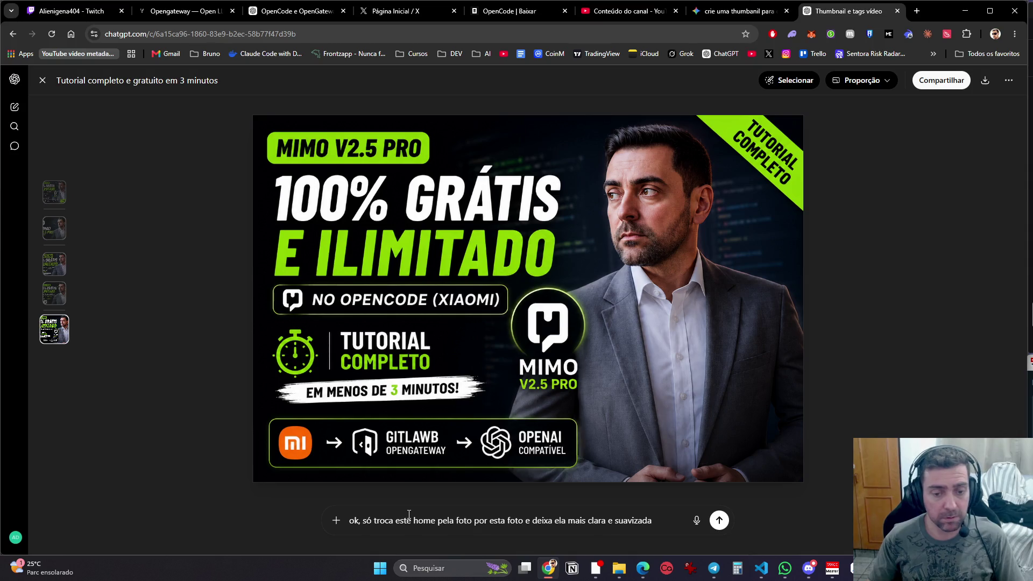
key("alt+Tab")
left_click(482, 538)
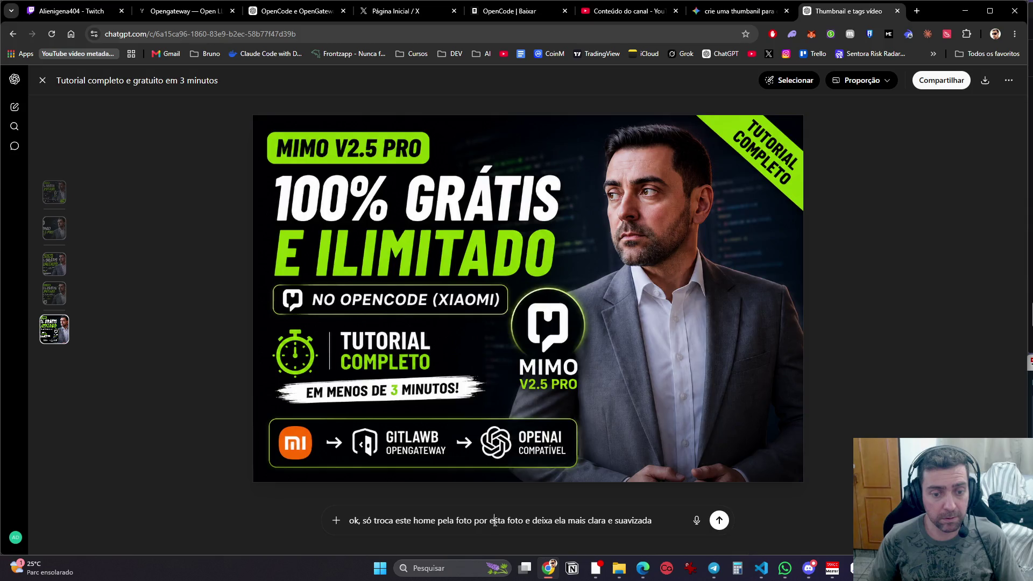
key("ctrl+v")
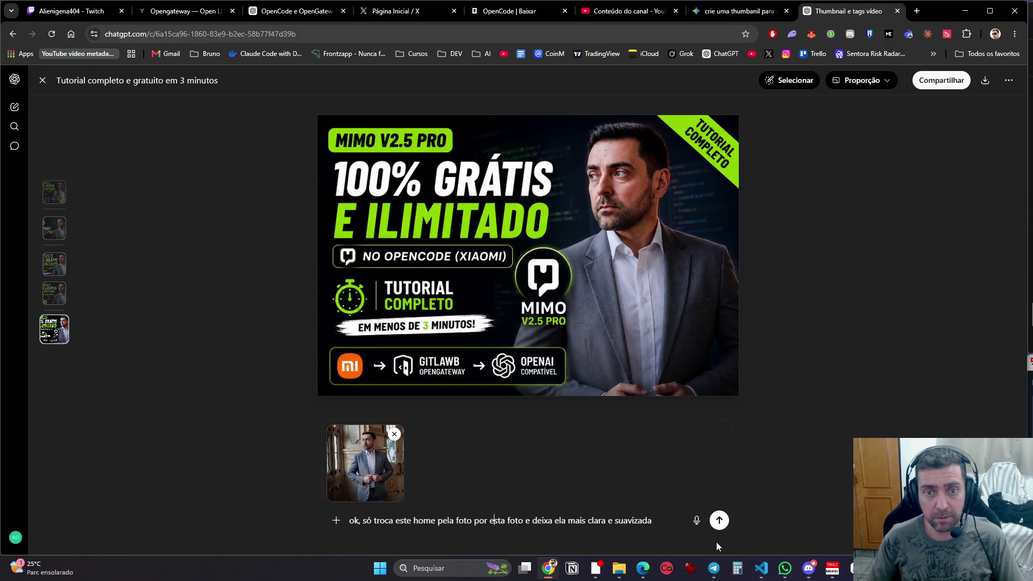
left_click(720, 520)
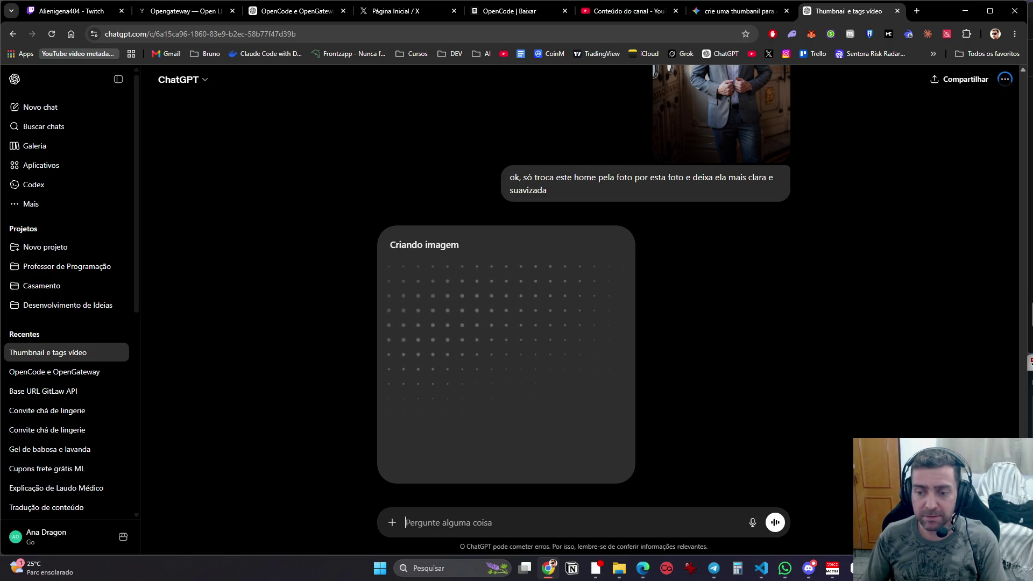
Step: Check the Antigravity agent's progress, then bring the hermes-video-maker VS Code window forward
key("alt+Tab")
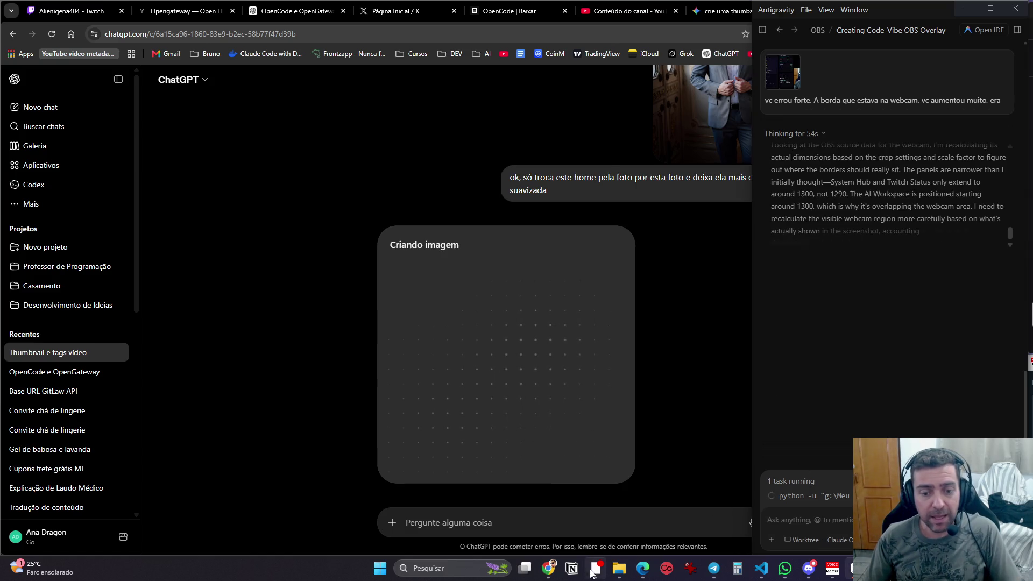
mouse_move(742, 574)
left_click(689, 522)
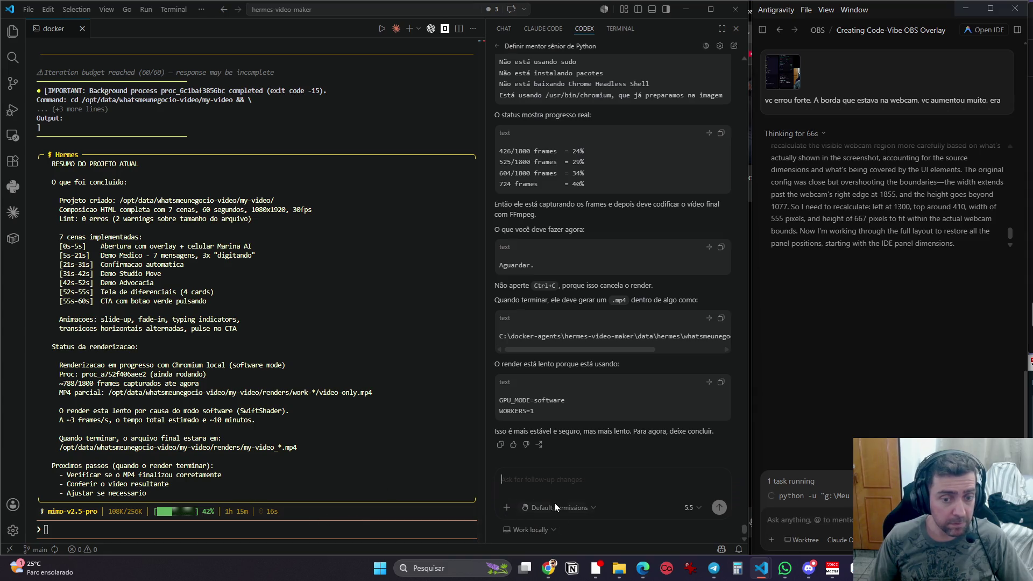
Step: Ask Codex 'ficou pronto, onde ele salvou?' with a terminal screenshot attached, then return to ChatGPT
key("super+shift+s")
mouse_move(24, 129)
left_mouse_down()
mouse_move(247, 232)
mouse_move(457, 539)
mouse_move(499, 542)
left_mouse_up()
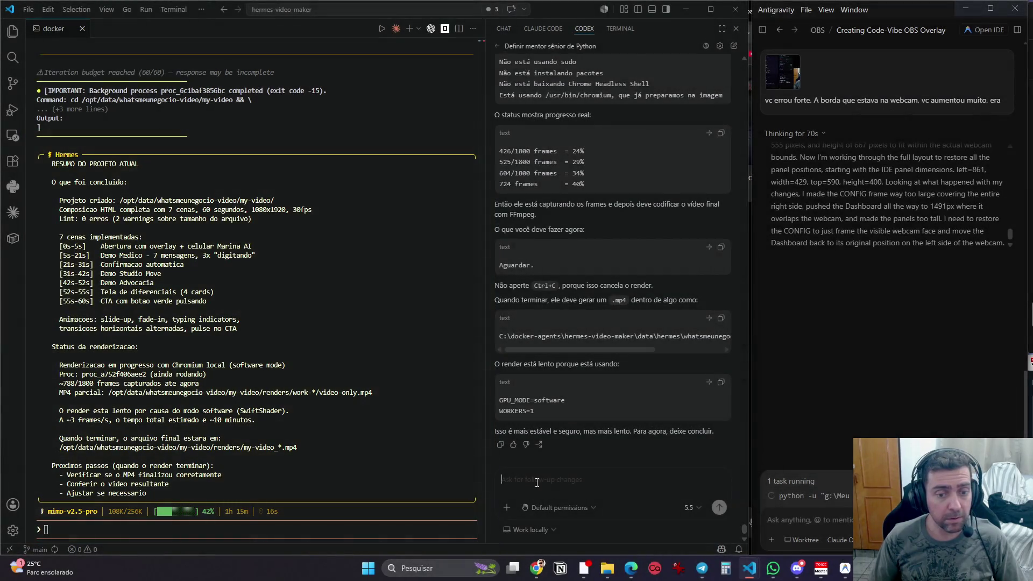
key("ctrl+v")
type("ficou pronto, o")
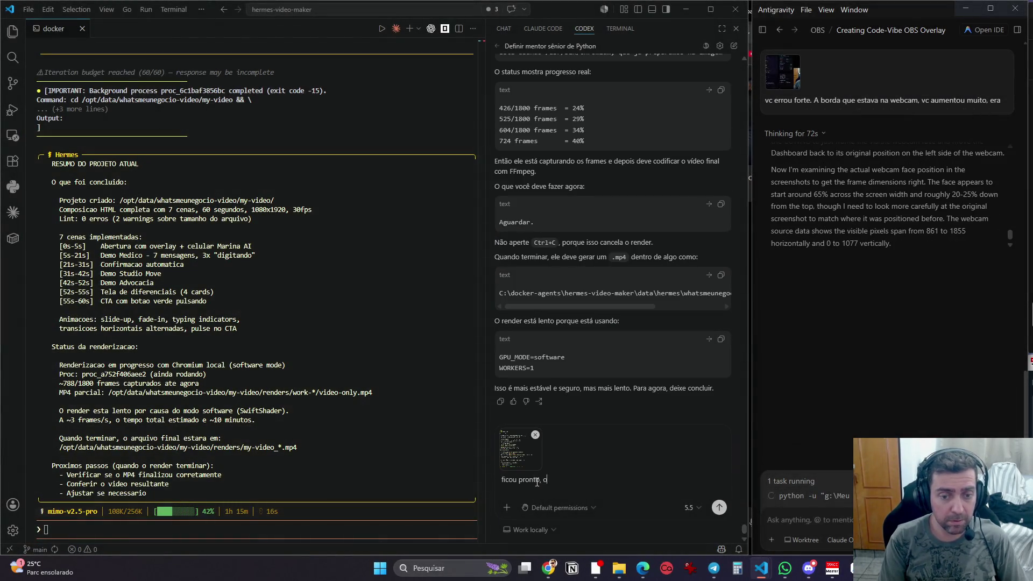
type("nde ele salvou?")
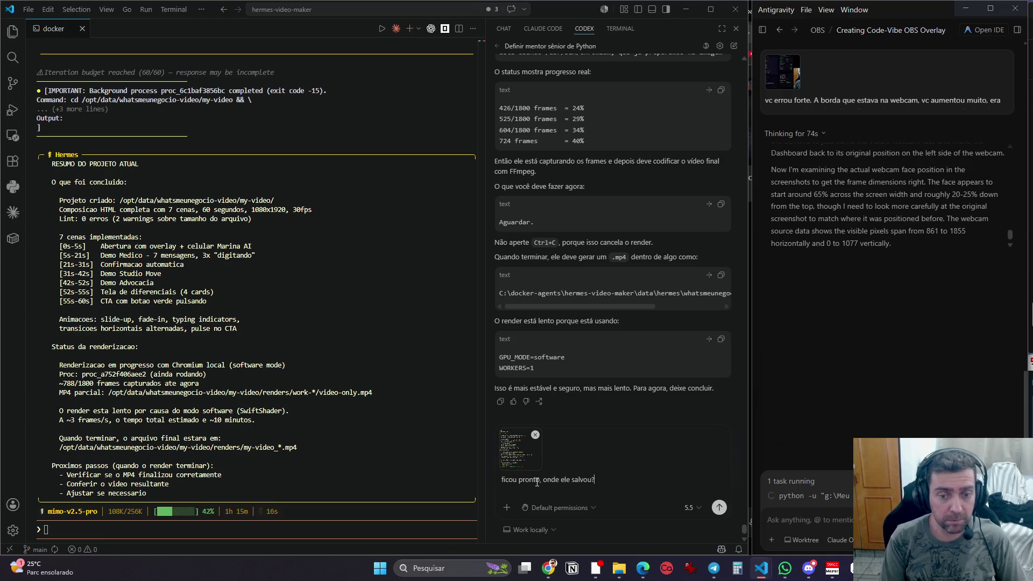
key("Return")
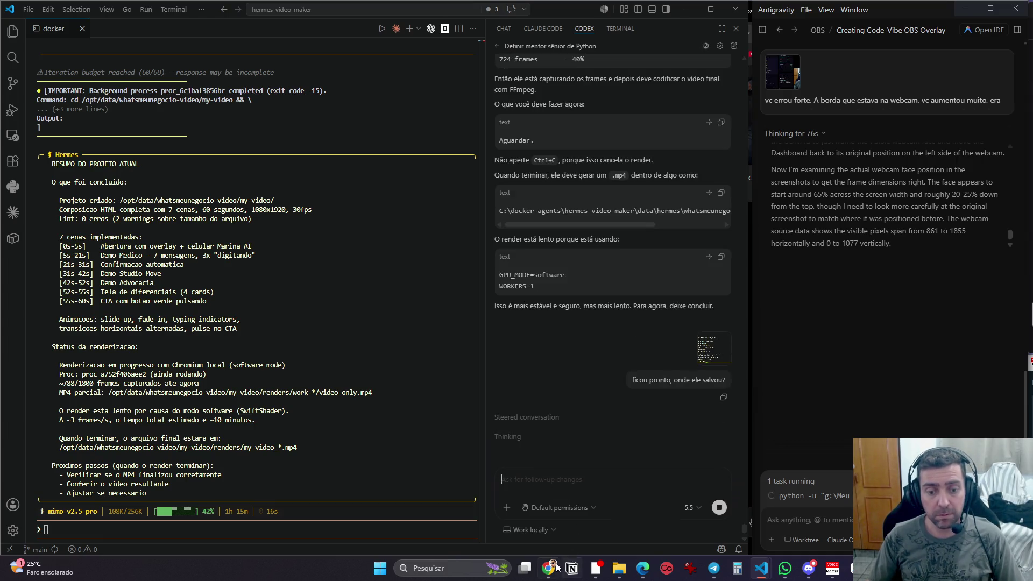
mouse_move(554, 570)
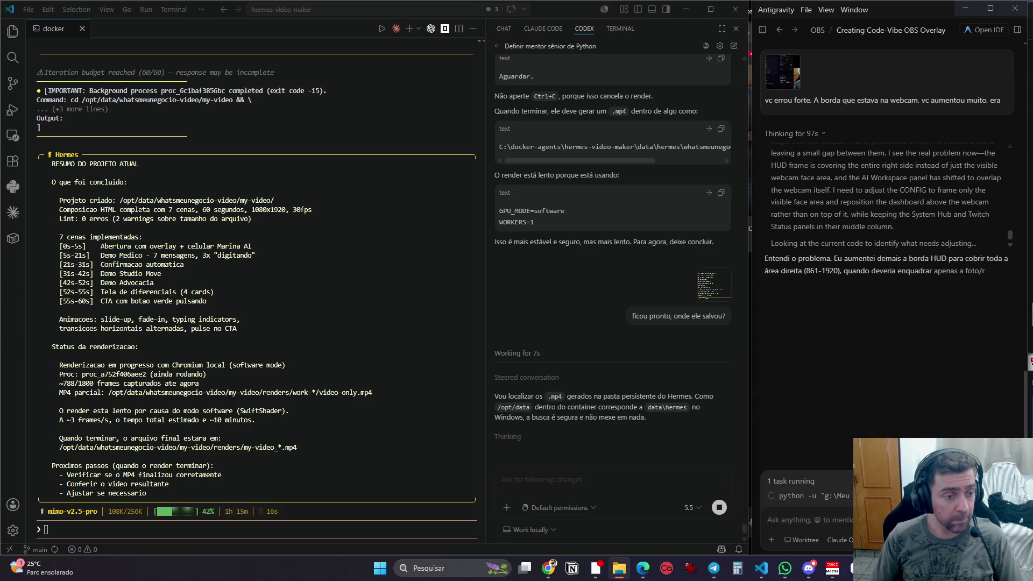
left_click(548, 574)
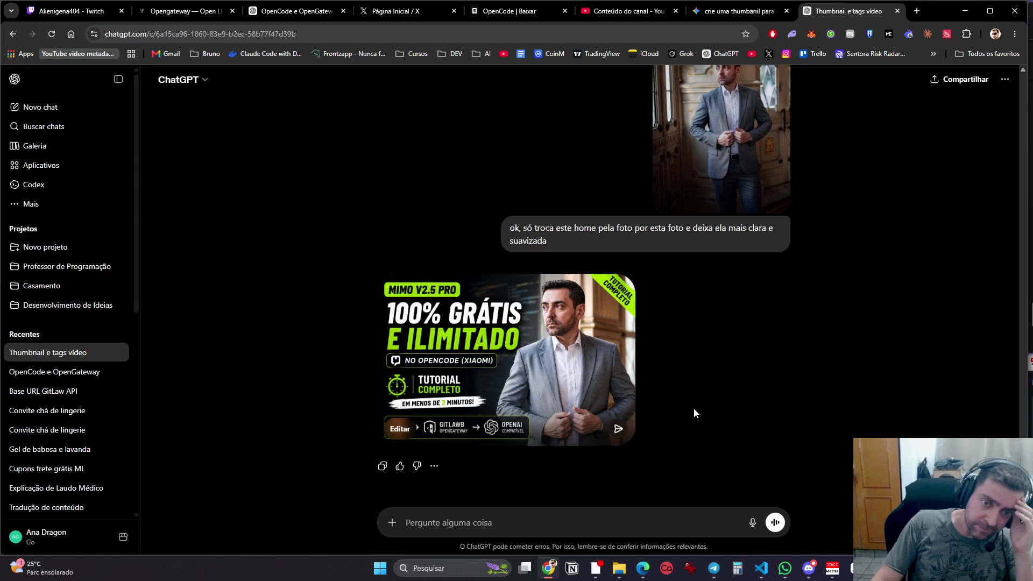
Step: Preview the first thumbnail in the chat at full size, then close it
scroll(670, 371, "up", 10)
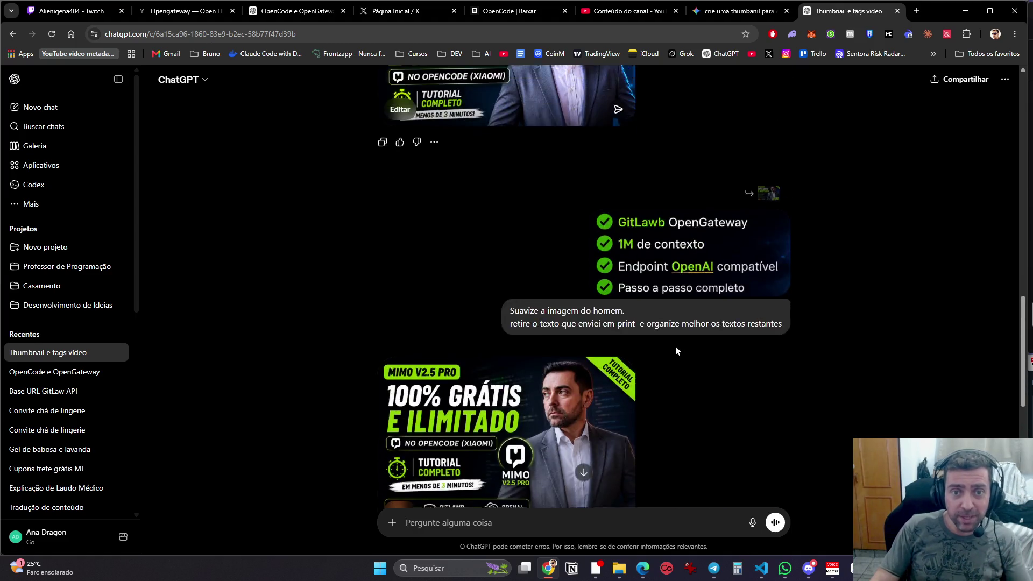
scroll(676, 350, "up", 10)
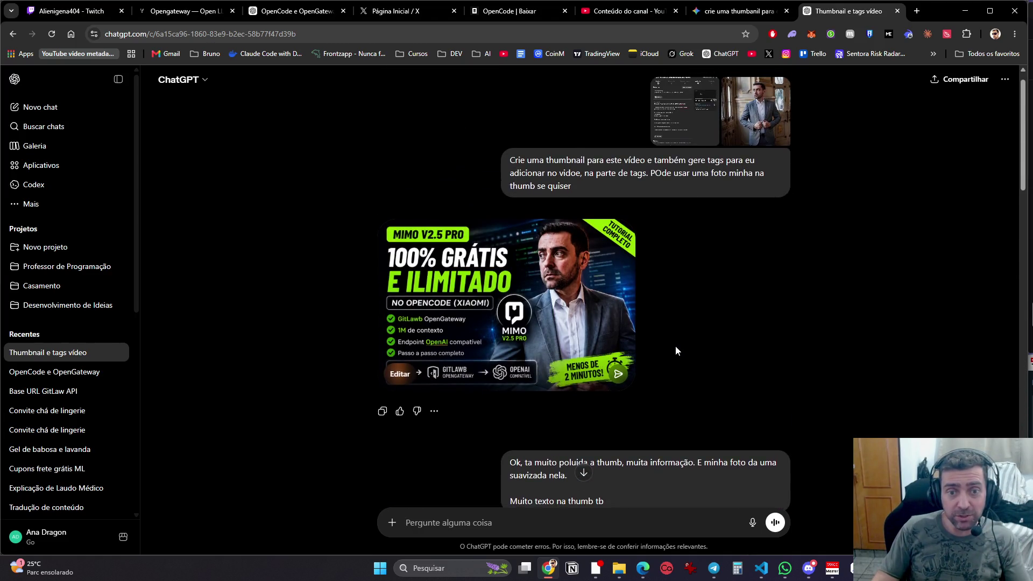
scroll(677, 351, "down", 3)
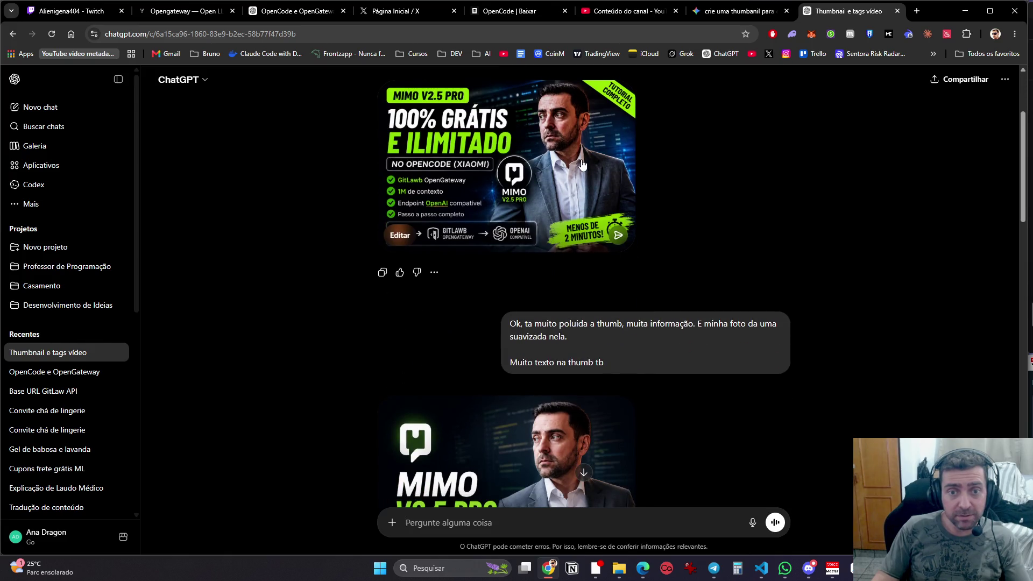
left_click(582, 165)
left_click(850, 345)
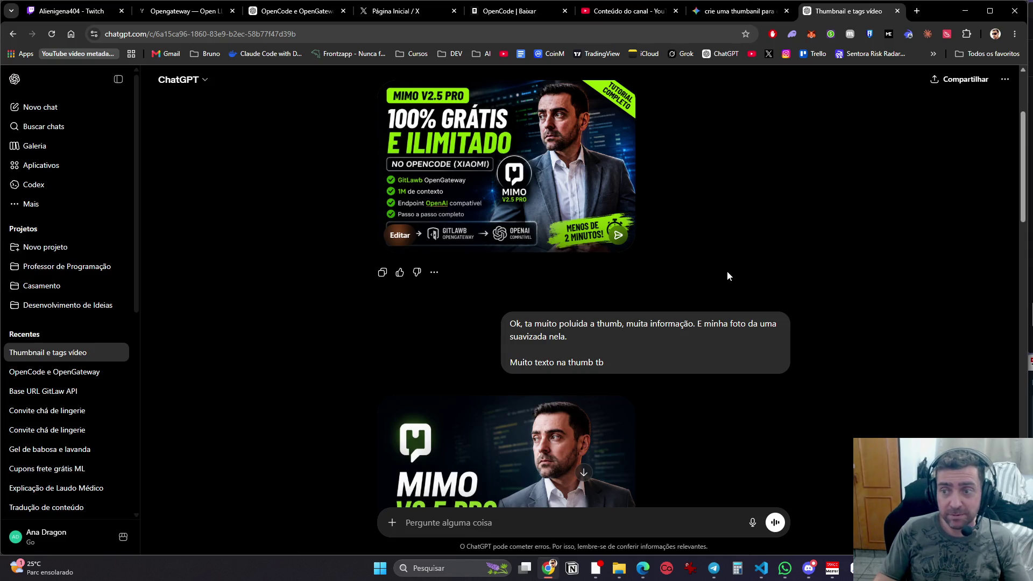
Step: Open the latest 'Tutorial completo em 3 minutos' thumbnail at the end of the chat at full size
scroll(713, 351, "down", 15)
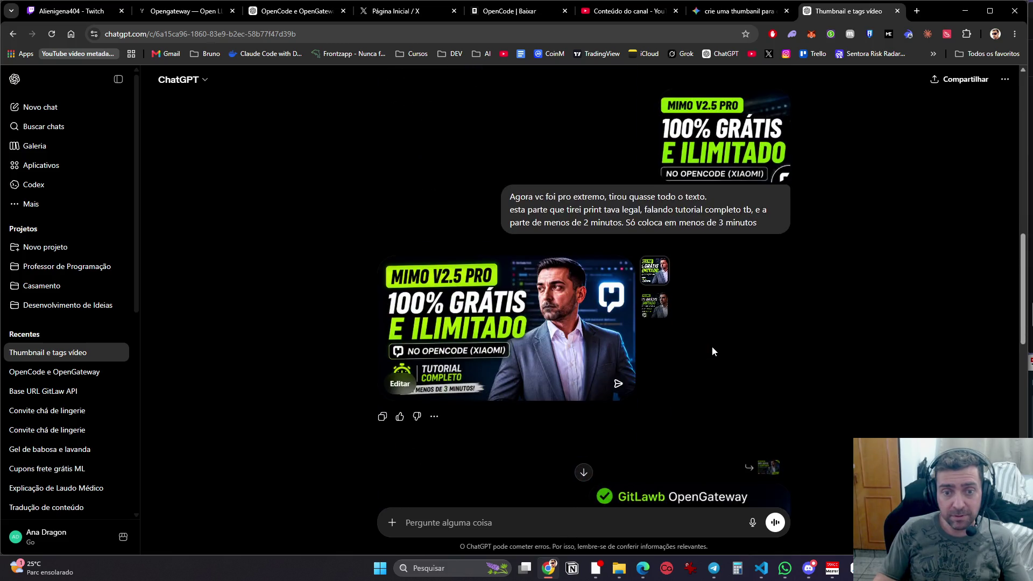
scroll(712, 351, "down", 10)
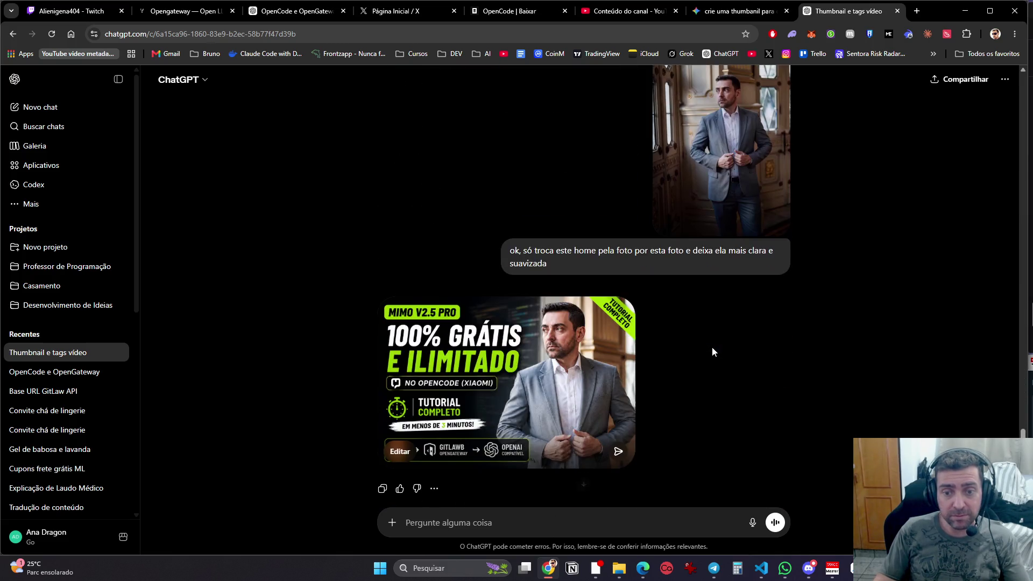
scroll(712, 351, "down", 1)
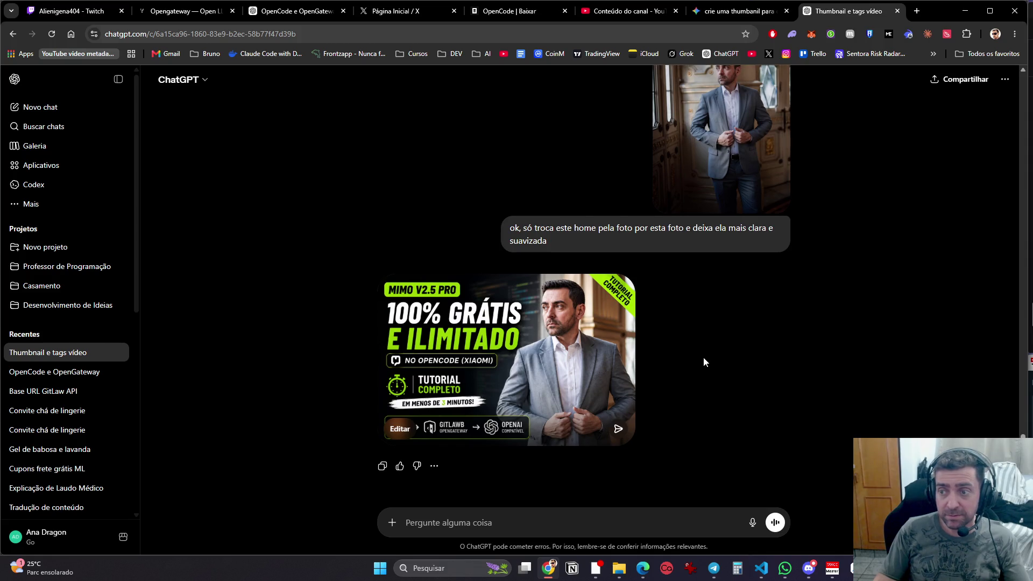
left_click(552, 353)
Step: Check the latest thumbnail's options and other versions, then close the viewer and scroll back up
right_click(551, 352)
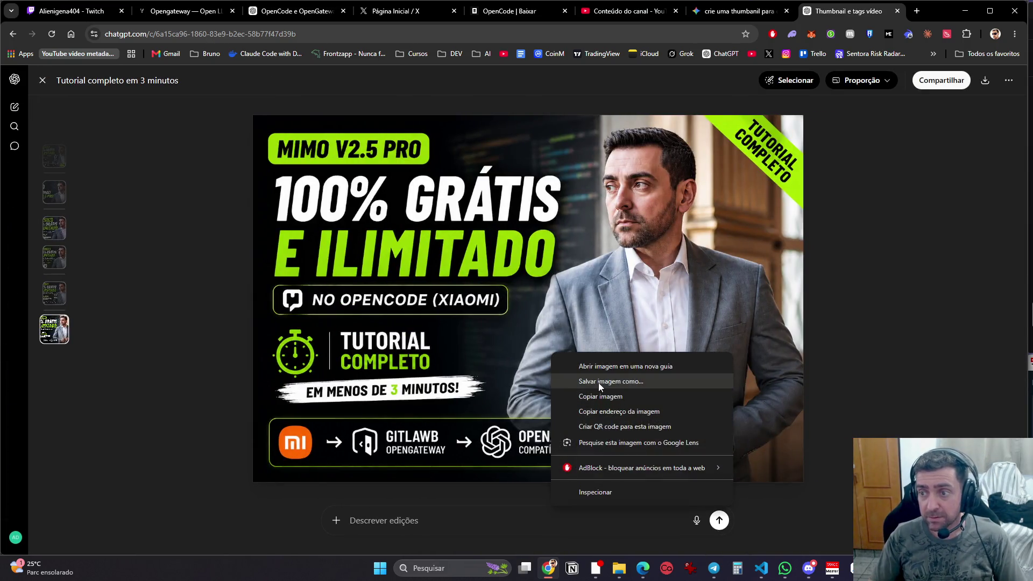
key("Escape")
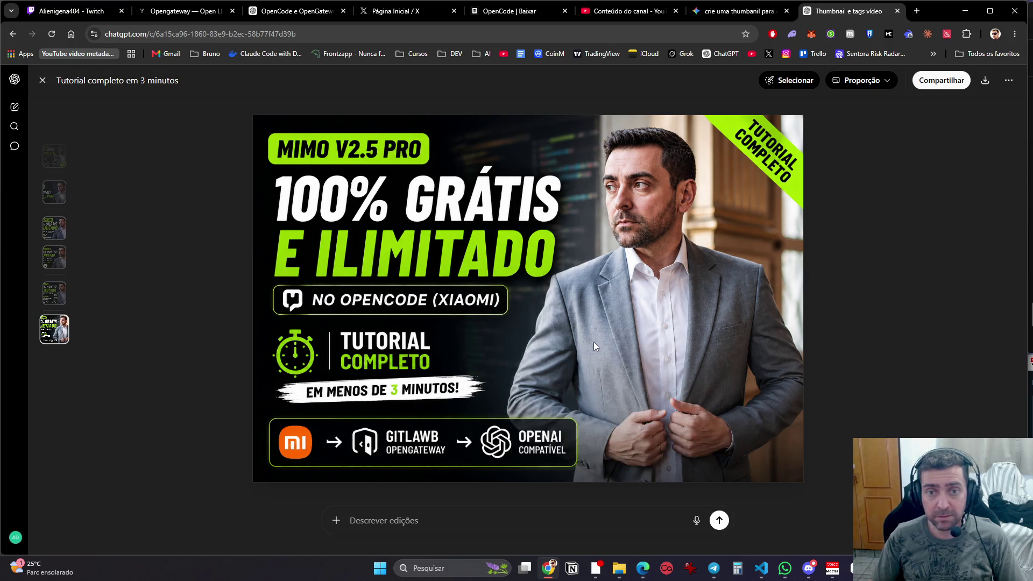
key("Left")
key("Escape")
scroll(646, 389, "up", 15)
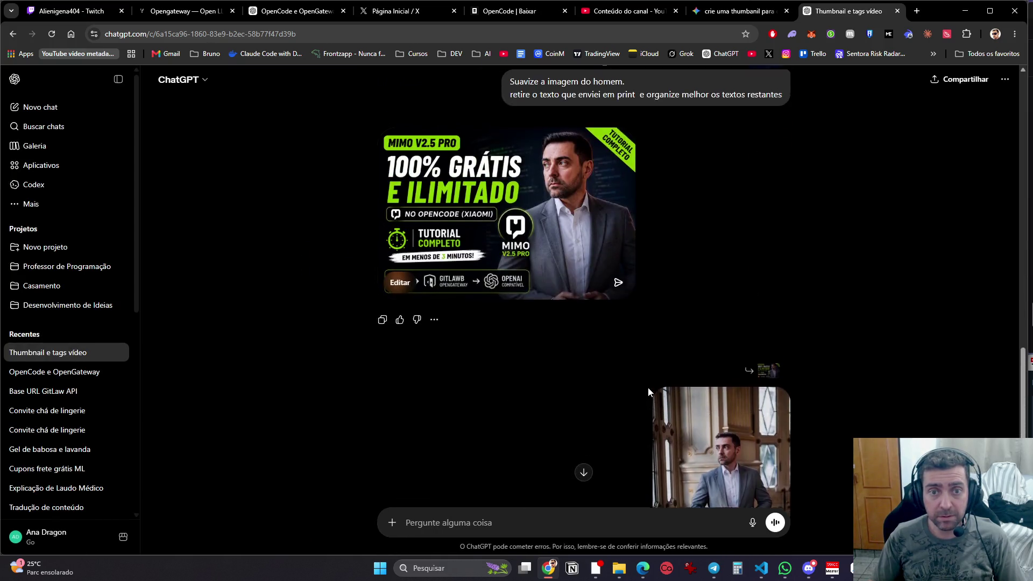
scroll(644, 391, "up", 9)
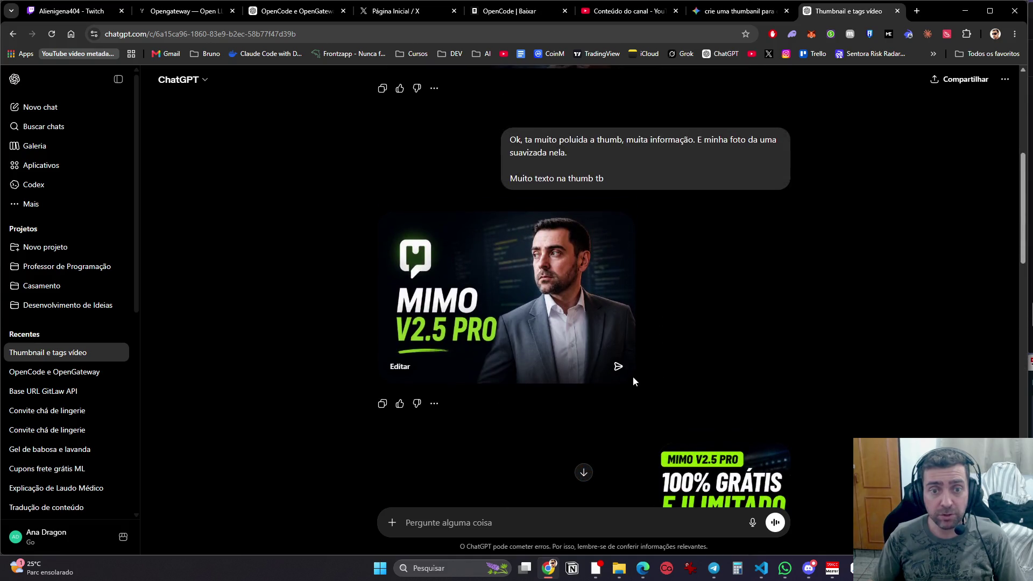
Step: Copy the minimal MIMO V2.5 PRO thumbnail and paste it into the message box as an attachment
right_click(592, 285)
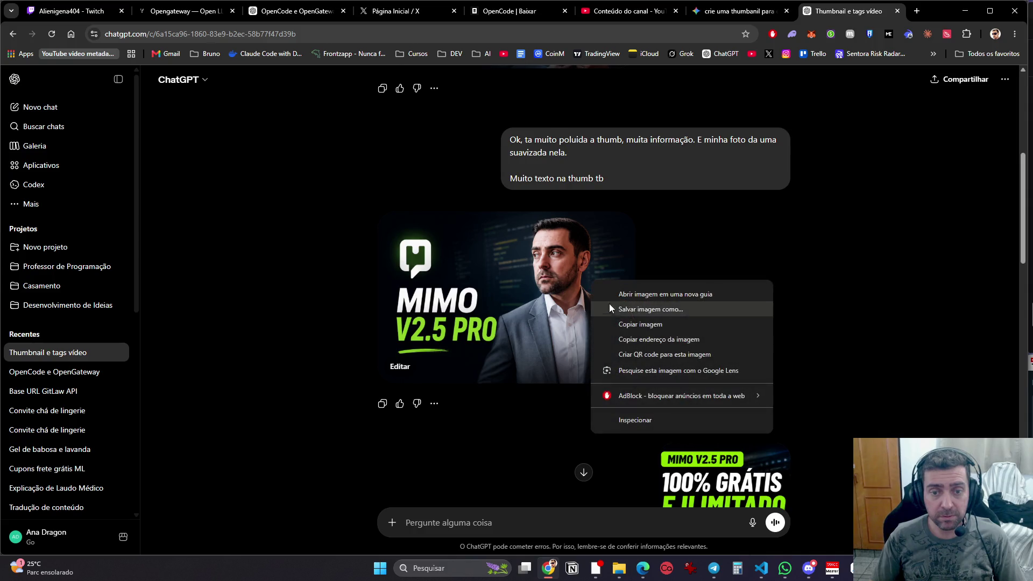
left_click(625, 324)
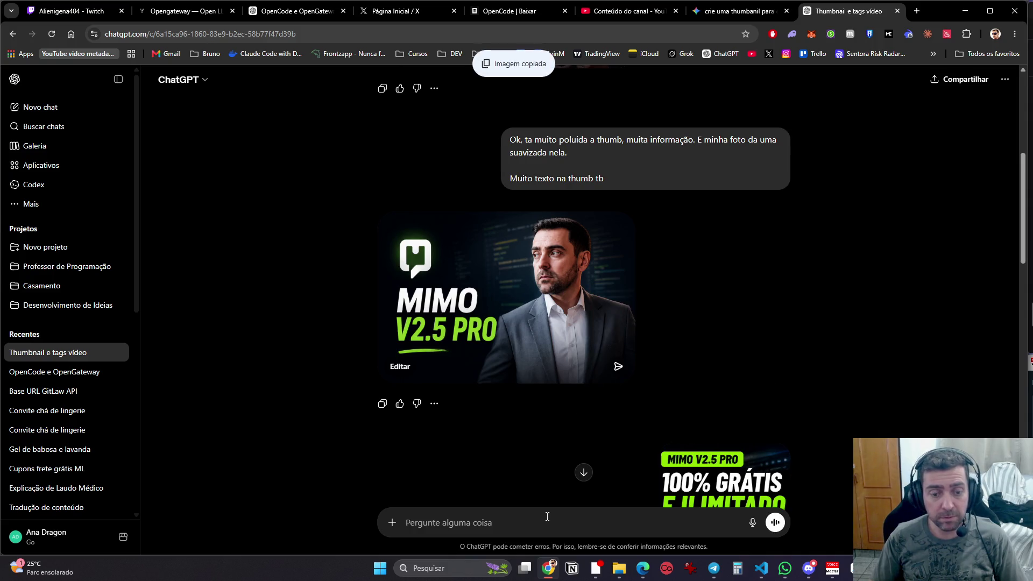
left_click(547, 515)
key("ctrl+v")
scroll(790, 363, "down", 15)
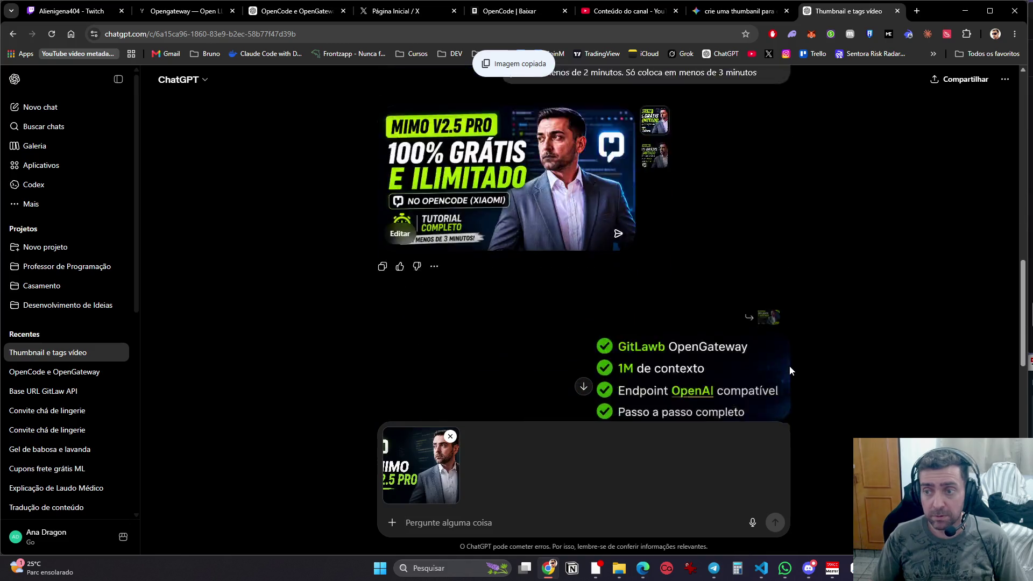
right_click(568, 272)
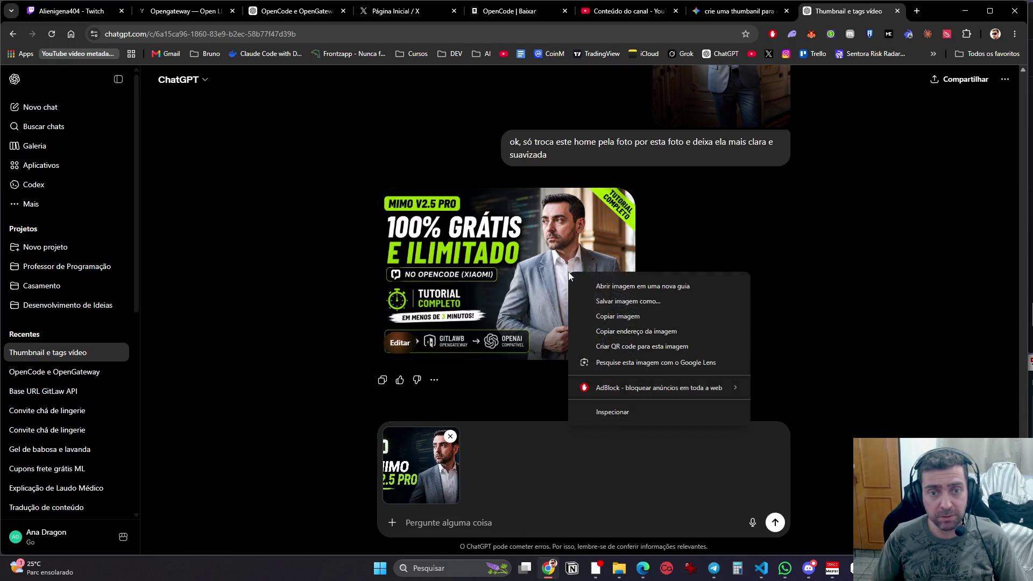
Step: Attach the newest thumbnail too and send 'Junta estas duas thumbs', keeping the first image's man unchanged
left_click(596, 320)
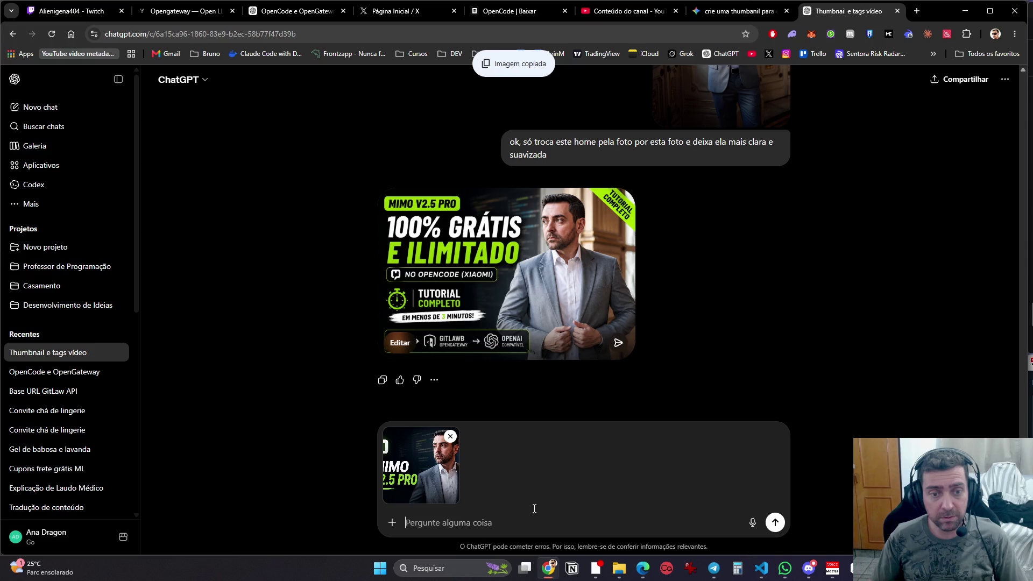
key("ctrl+v")
type("Ju")
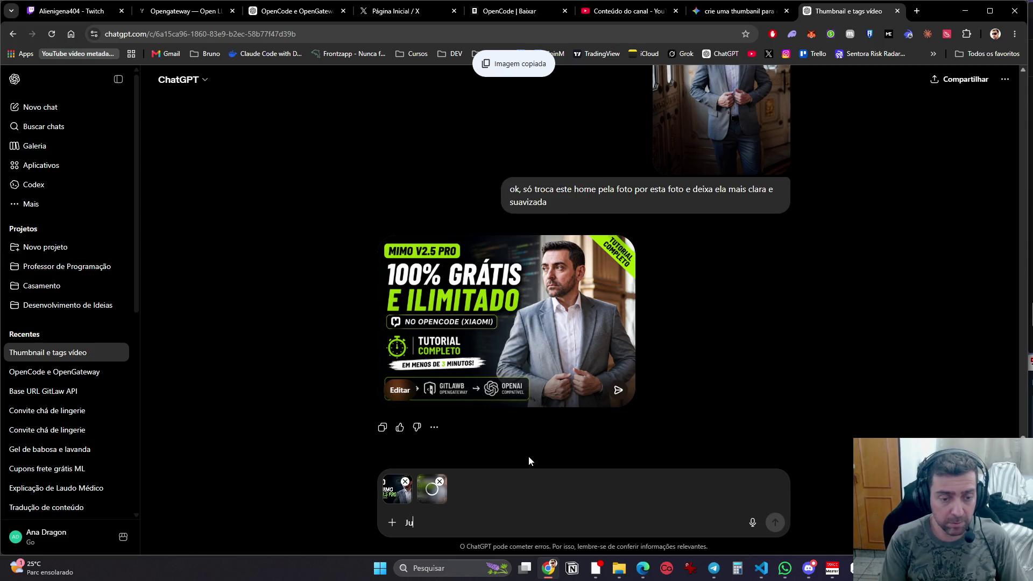
type("nta estas duas ")
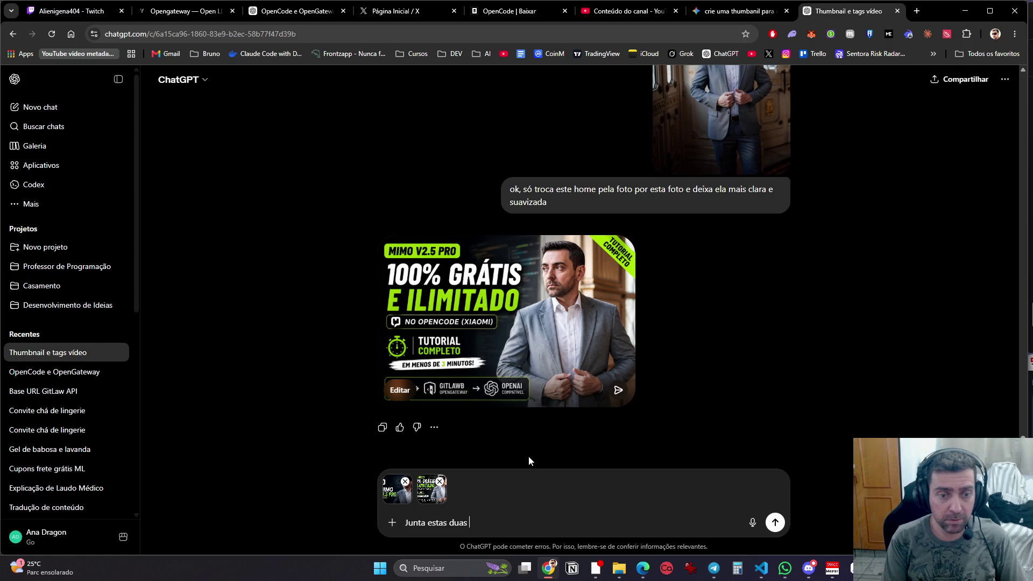
type("thumbs. A pri")
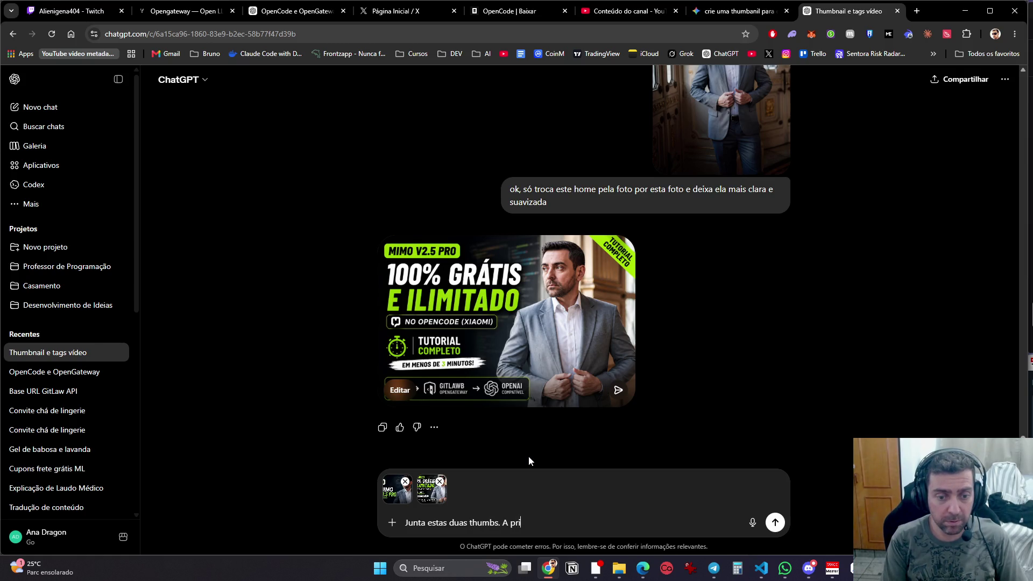
type("meira é a imagem d")
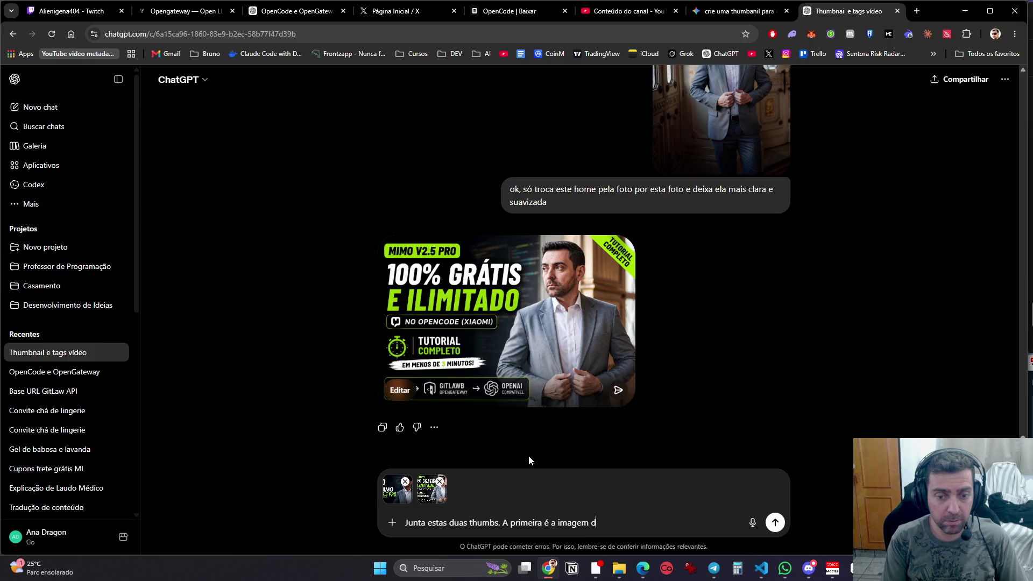
type("o homem correta, não deve ser al")
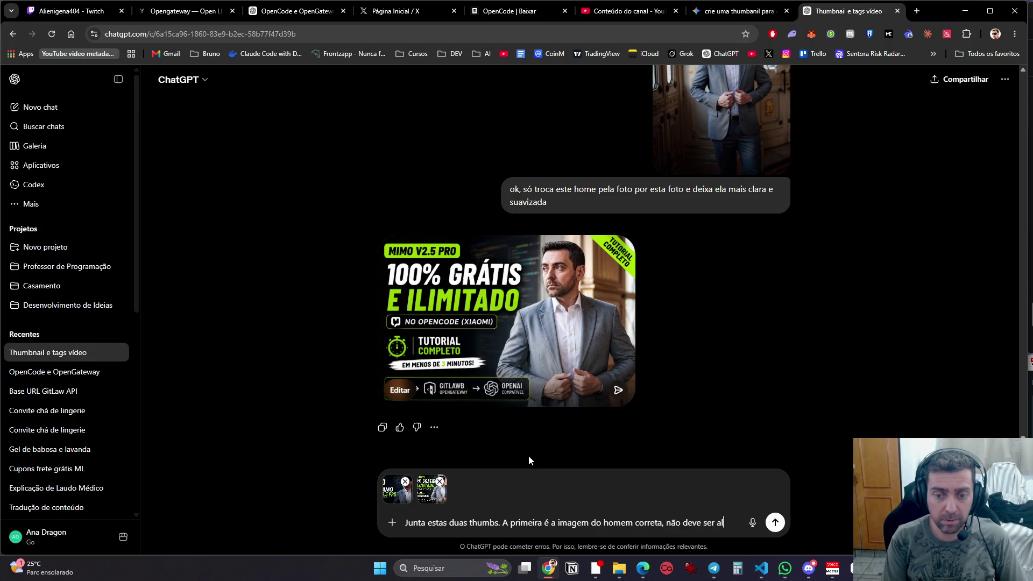
type("terada em nada")
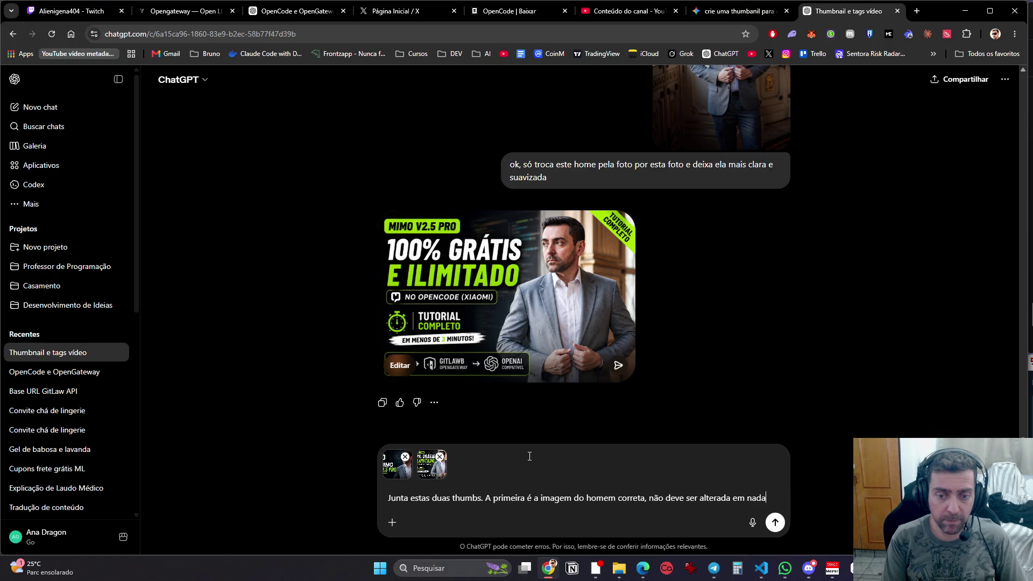
key("Return")
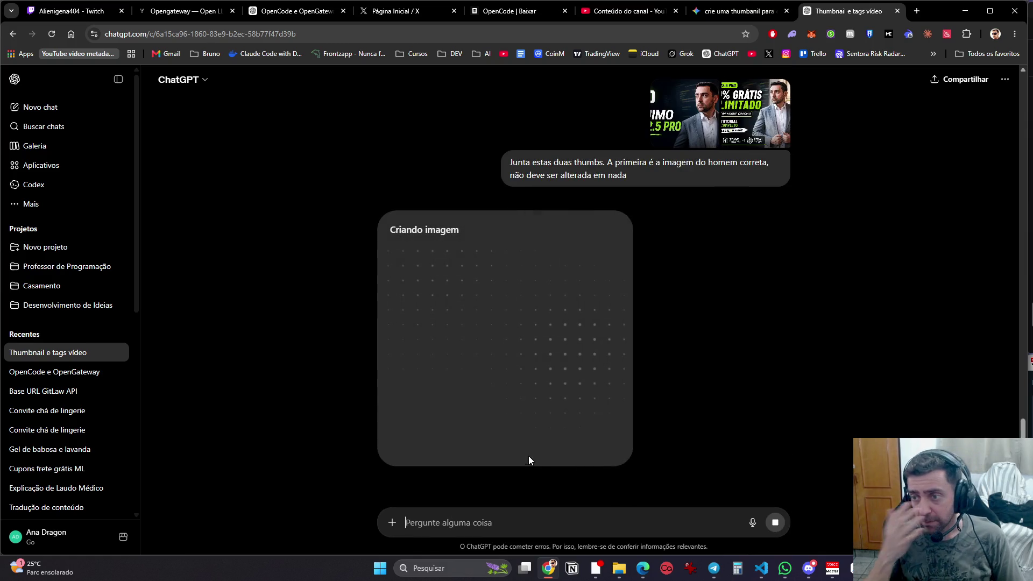
scroll(620, 336, "up", 5)
Step: Save the newest thumbnail to Área de Trabalho as 1.png
right_click(573, 238)
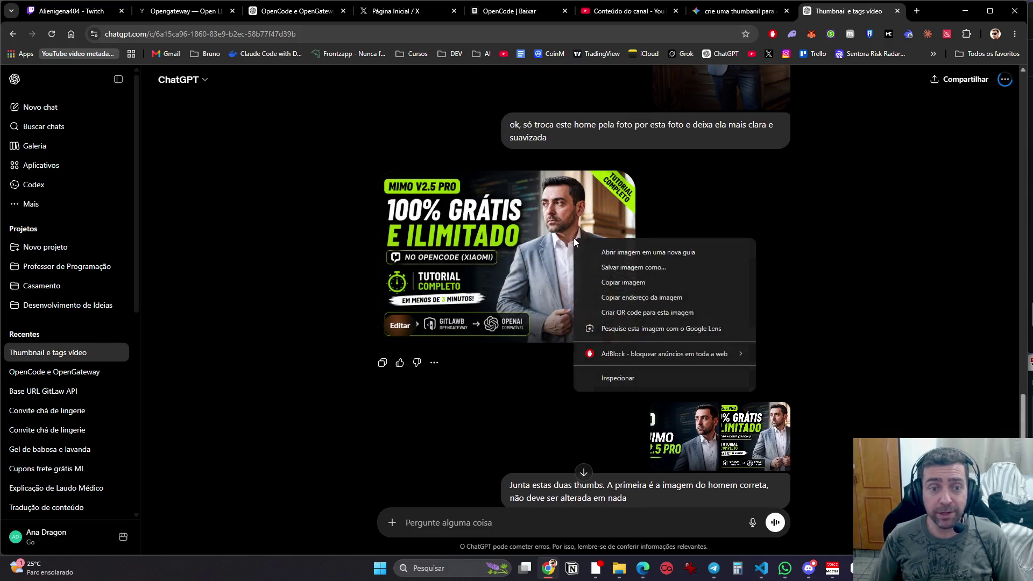
left_click(654, 267)
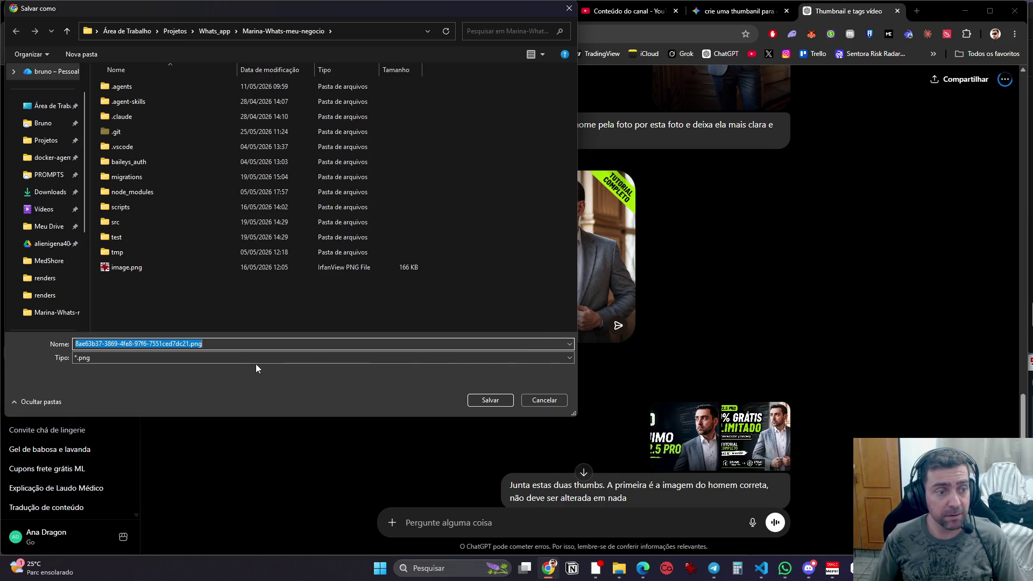
type("1")
left_click(48, 106)
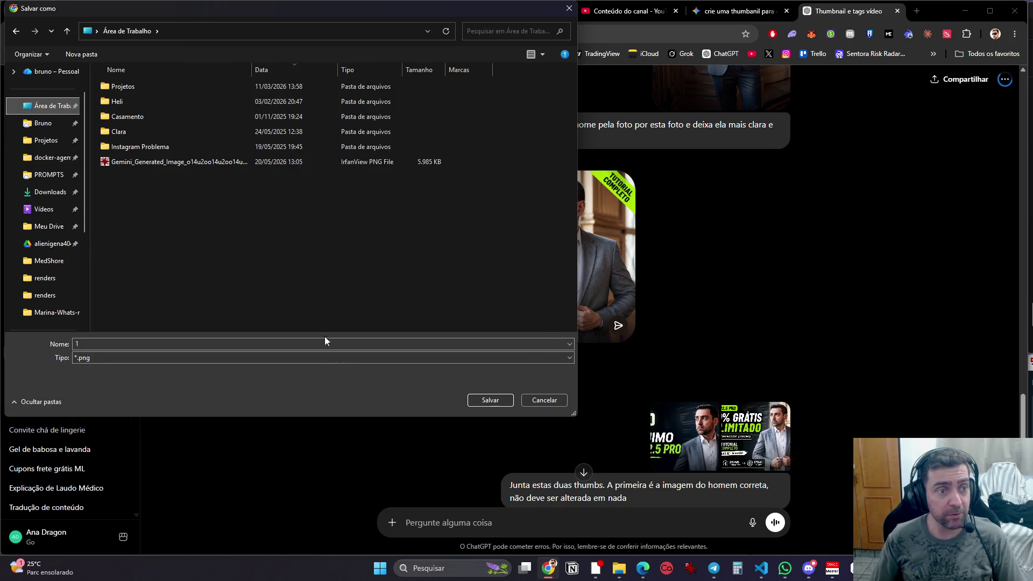
left_click(486, 401)
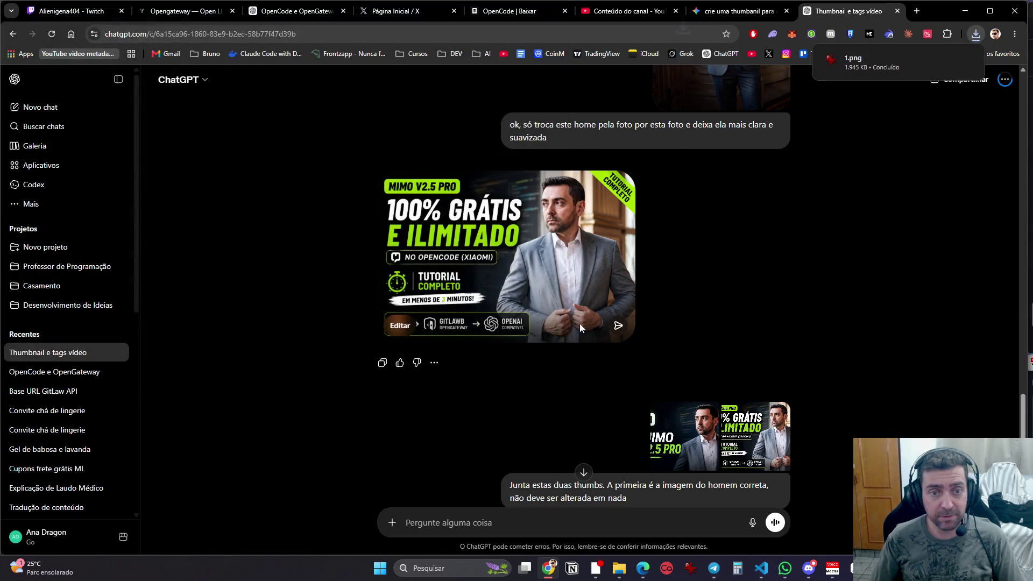
Step: Save the MIMO V2.5 PRO thumbnail to the Desktop as image 2
scroll(761, 352, "up", 5)
scroll(567, 328, "up", 12)
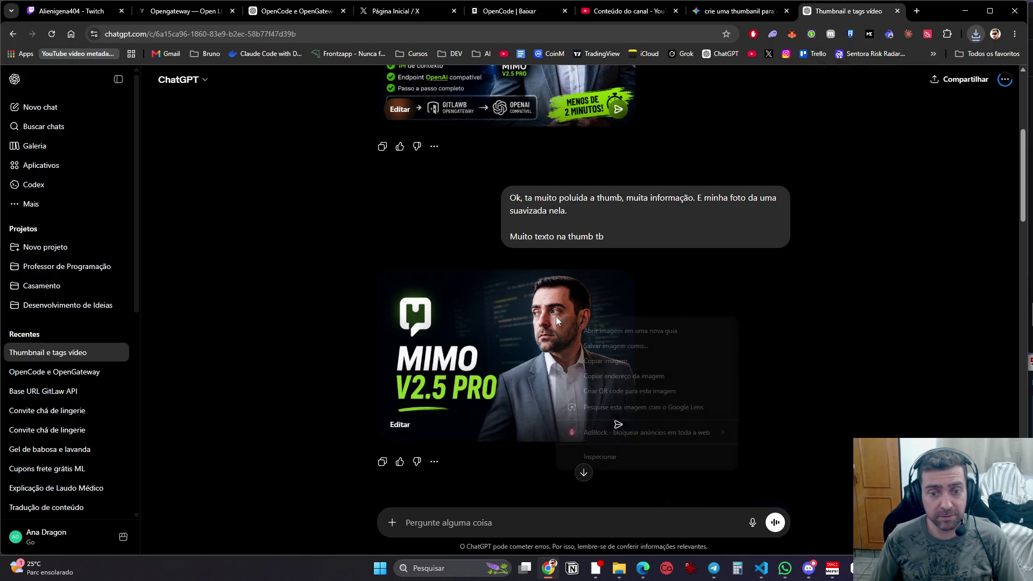
left_click(508, 301)
right_click(501, 270)
left_click(525, 293)
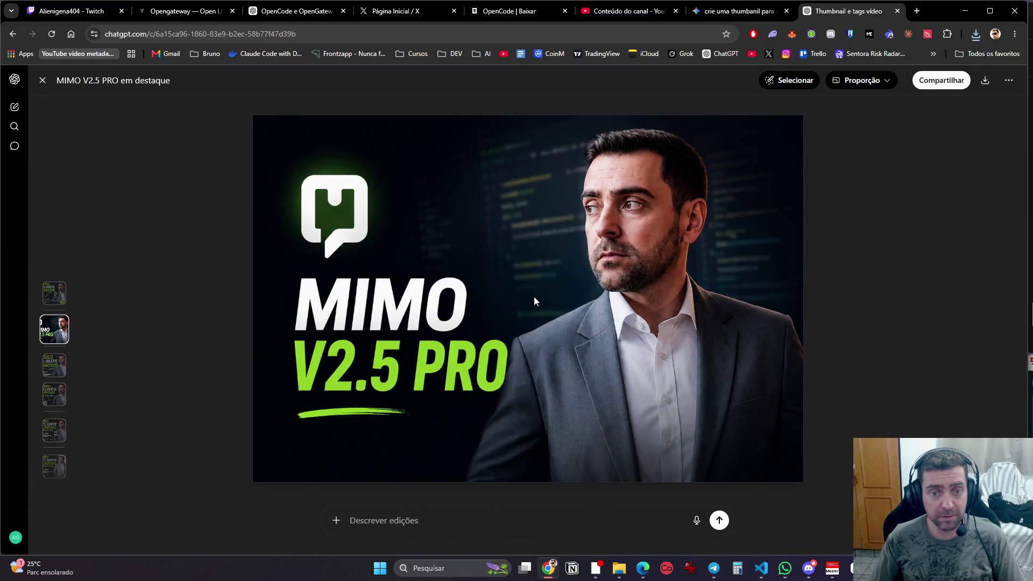
type("2")
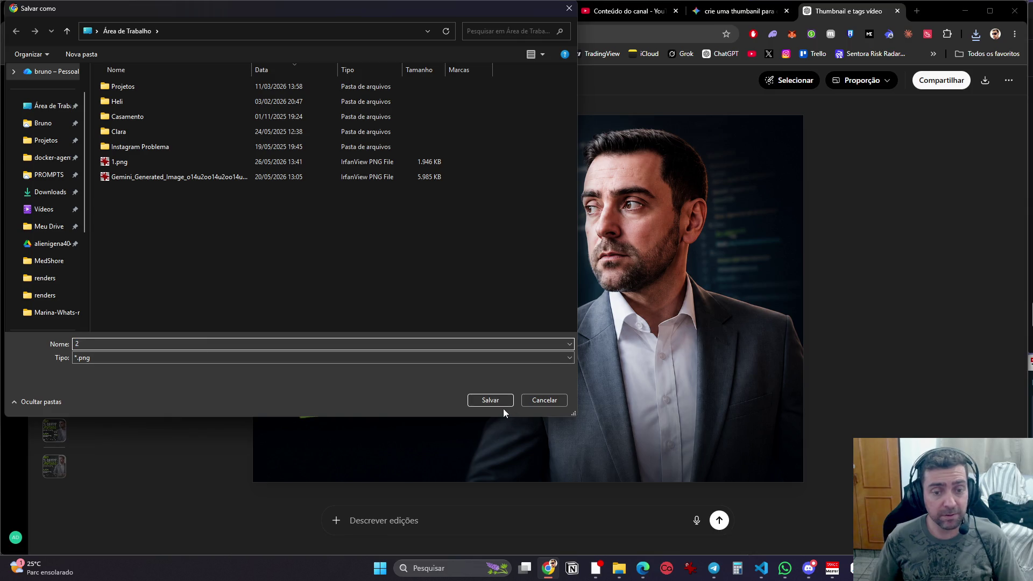
left_click(503, 403)
Step: Search the web for 'imgur' and open the Imgur website
left_click(548, 33)
type("i")
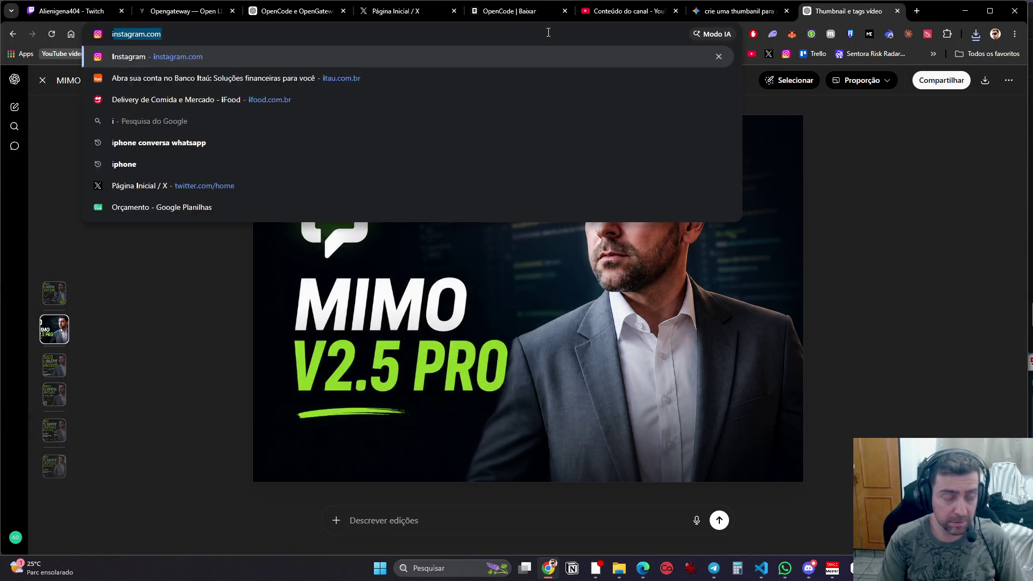
type("mgur")
key("Return")
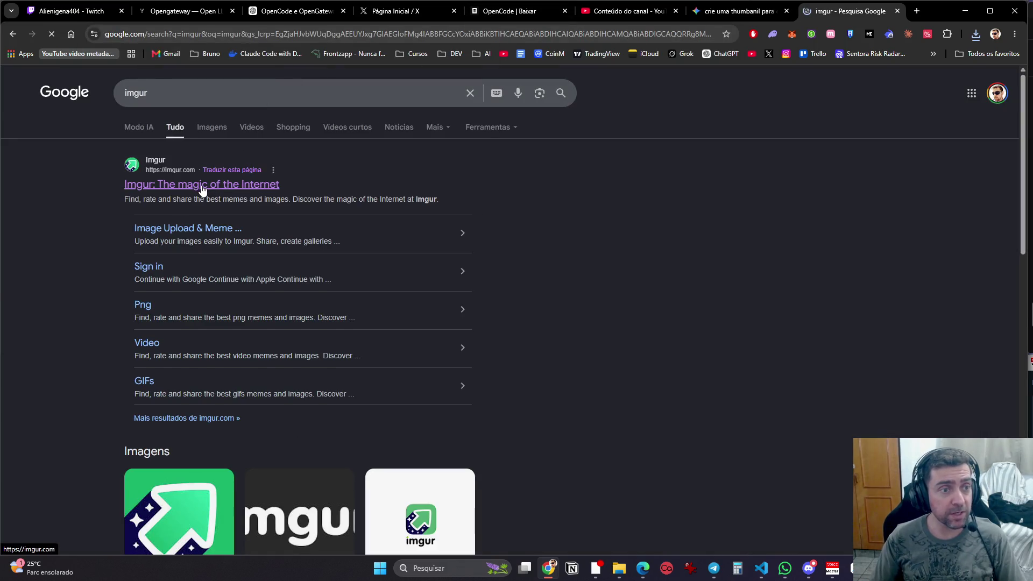
left_click(231, 185)
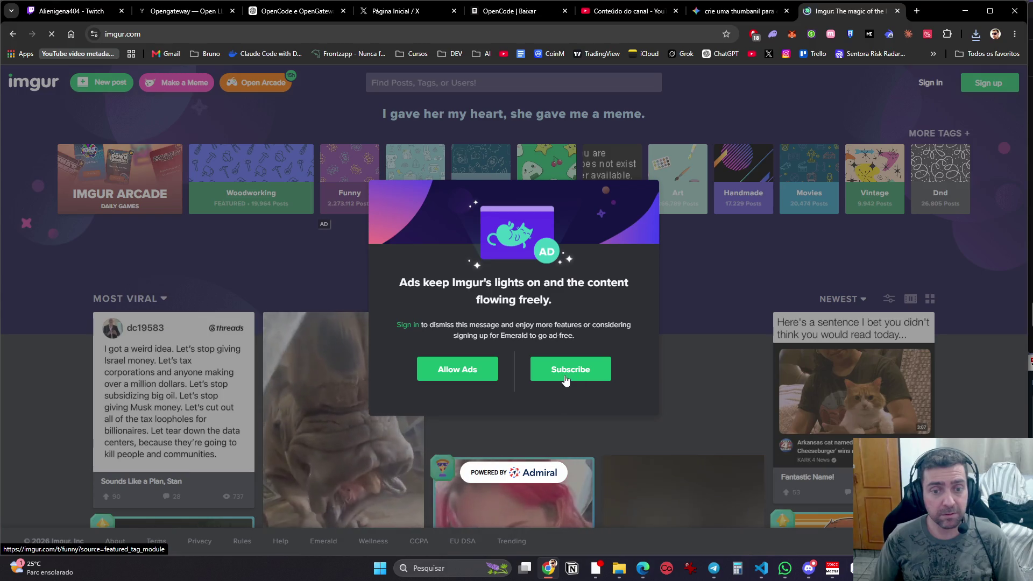
Step: Pause the ad blocker on imgur.com and go to Imgur's upload page
left_click(754, 36)
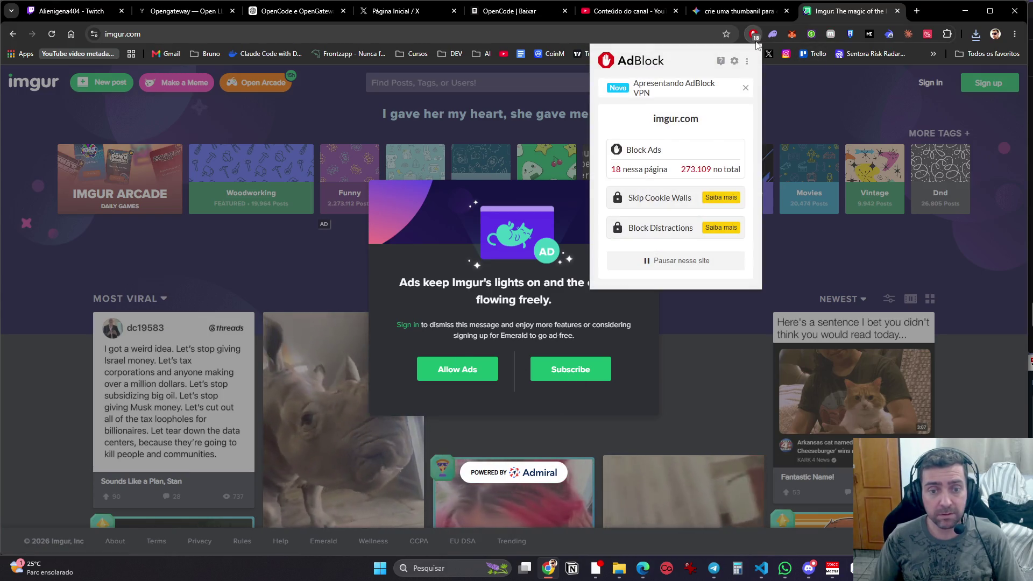
left_click(667, 261)
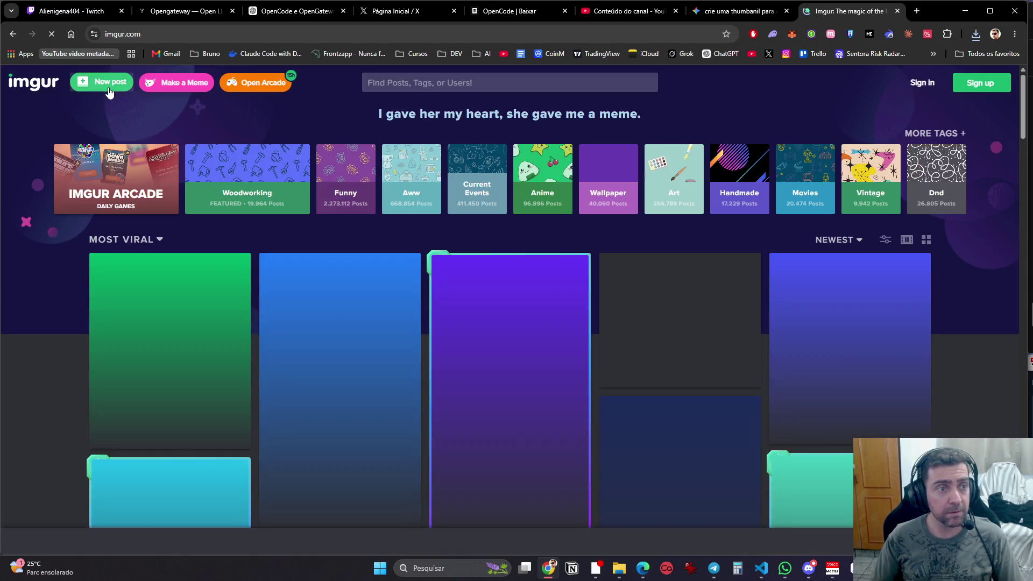
left_click(102, 83)
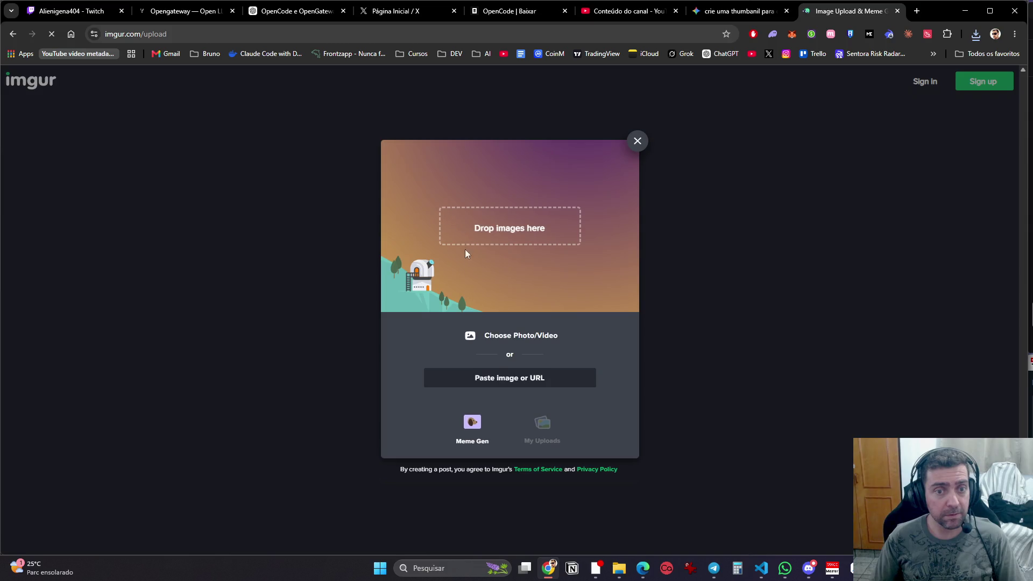
Step: Upload the two thumbnail images as a new Imgur post and copy its share link
left_click(535, 381)
left_click(518, 228)
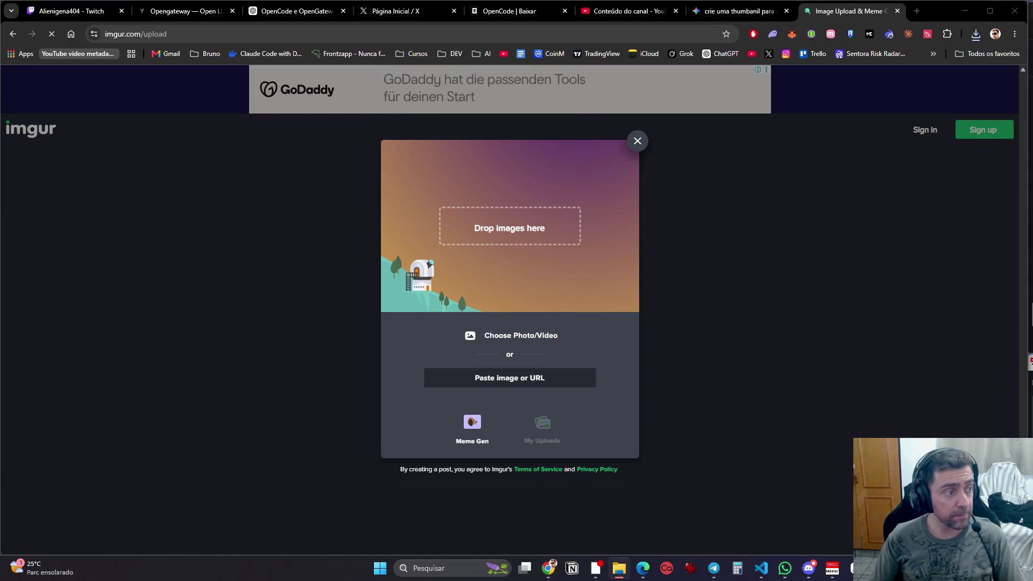
left_click_drag(279, 135, 489, 253)
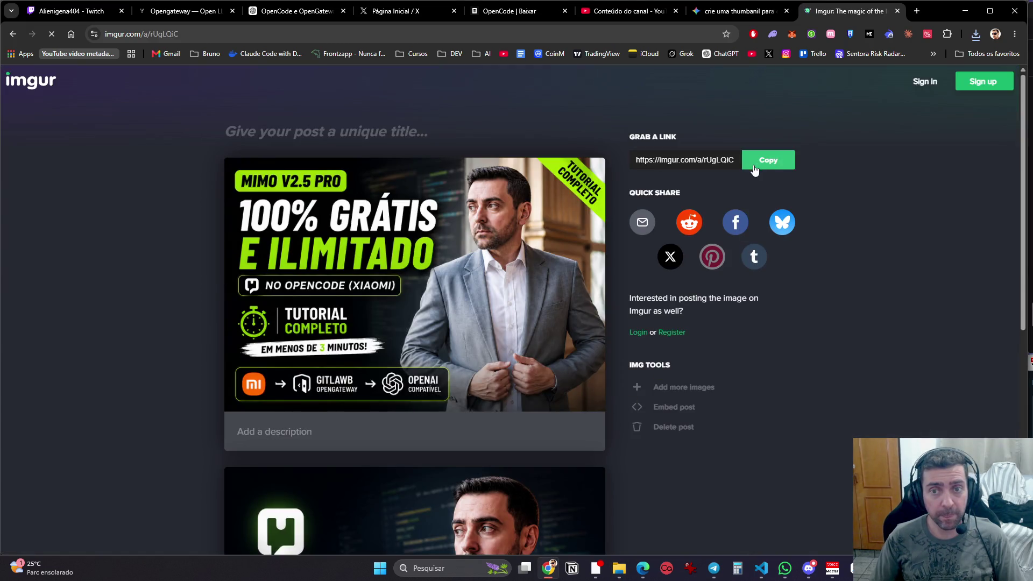
left_click(751, 172)
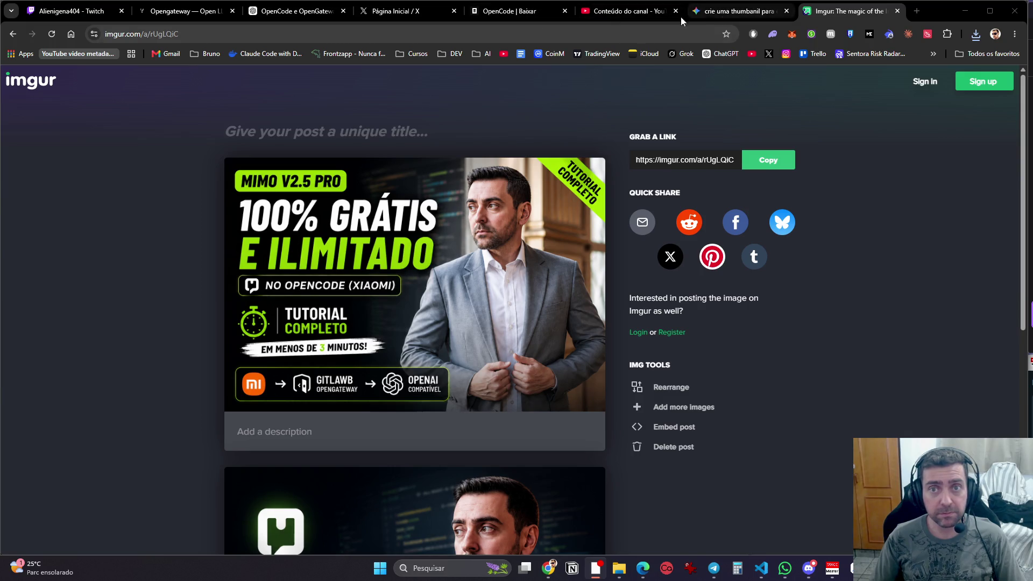
left_click(300, 16)
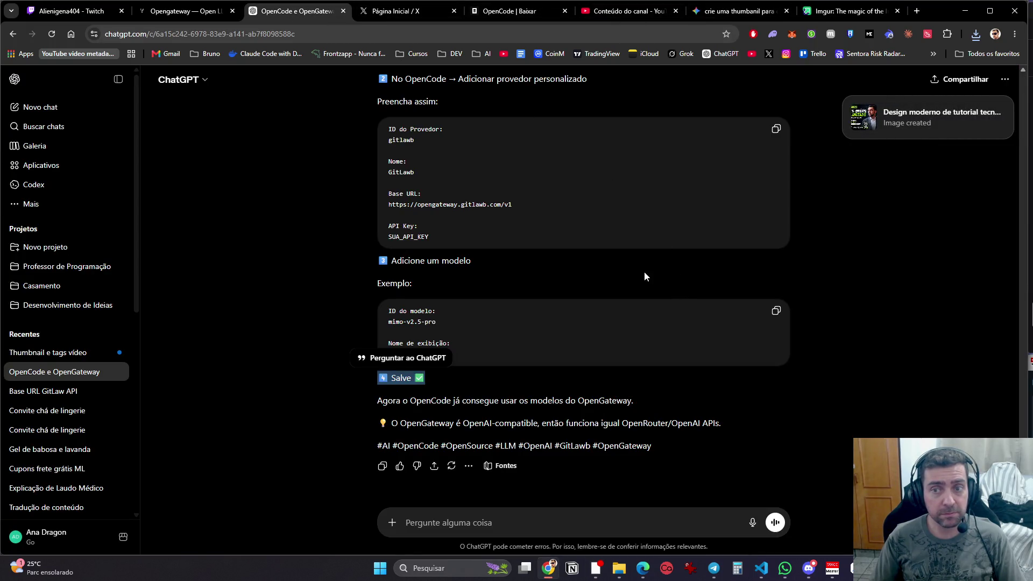
Step: Open the 'Thumbnail e tags vídeo' chat with the merged thumbnail, then bring VS Code forward
scroll(871, 290, "up", 10)
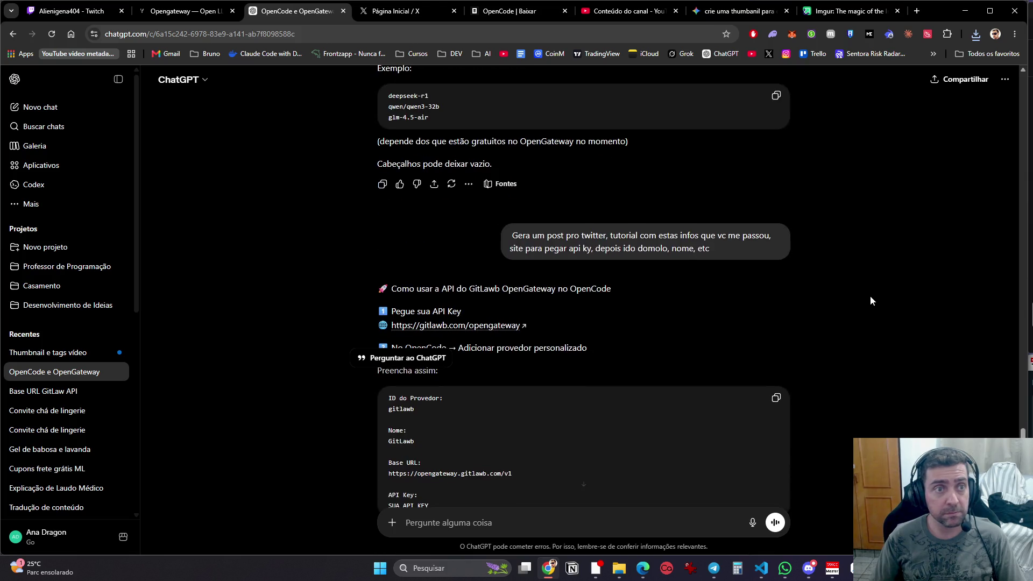
scroll(715, 220, "down", 5)
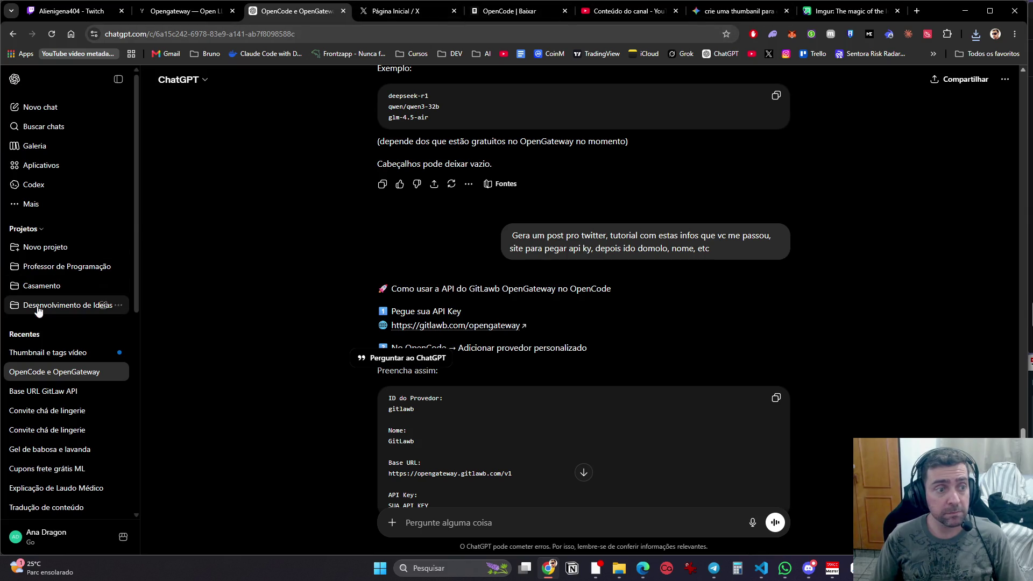
left_click(51, 352)
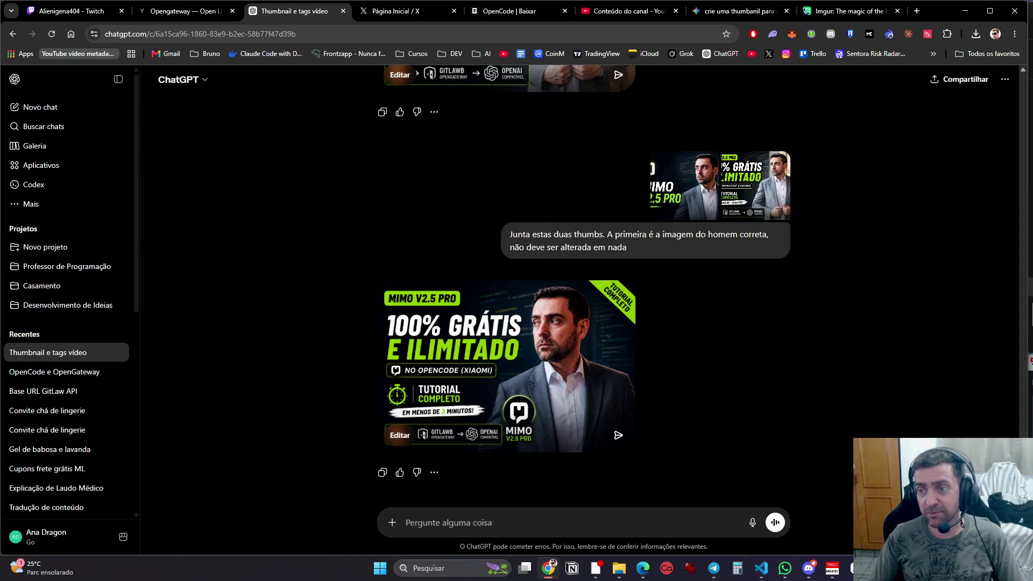
mouse_move(620, 569)
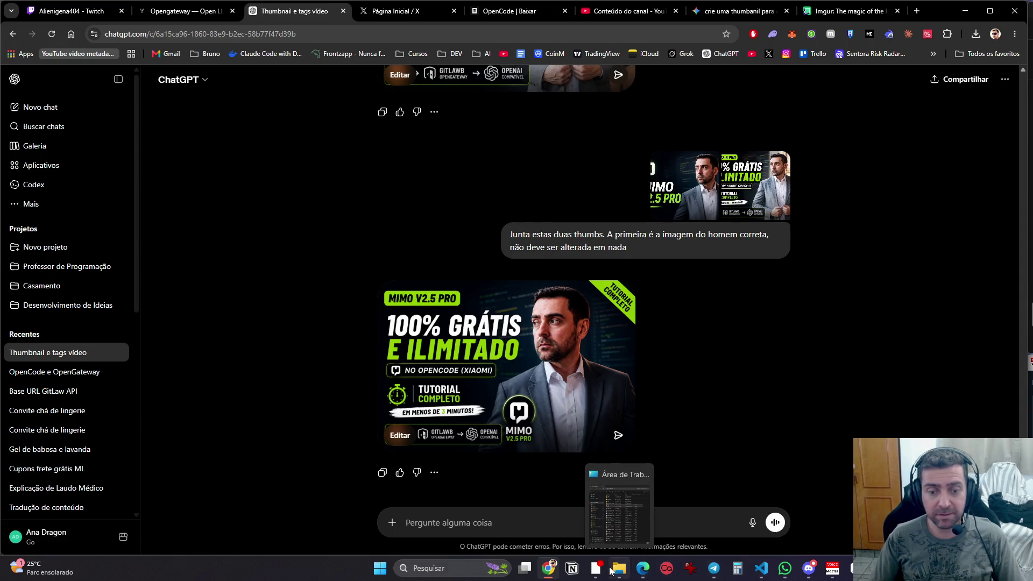
mouse_move(761, 568)
left_click(807, 511)
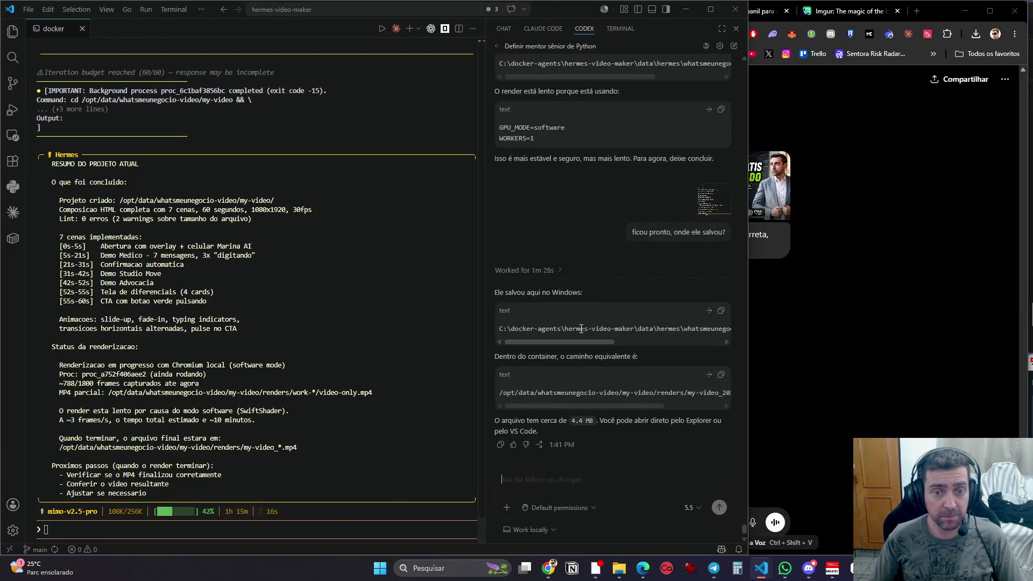
Step: Play my-video_2026-05-26_15-49-47.mp4 in VLC docked on the left from the start, then close it
left_click(720, 311)
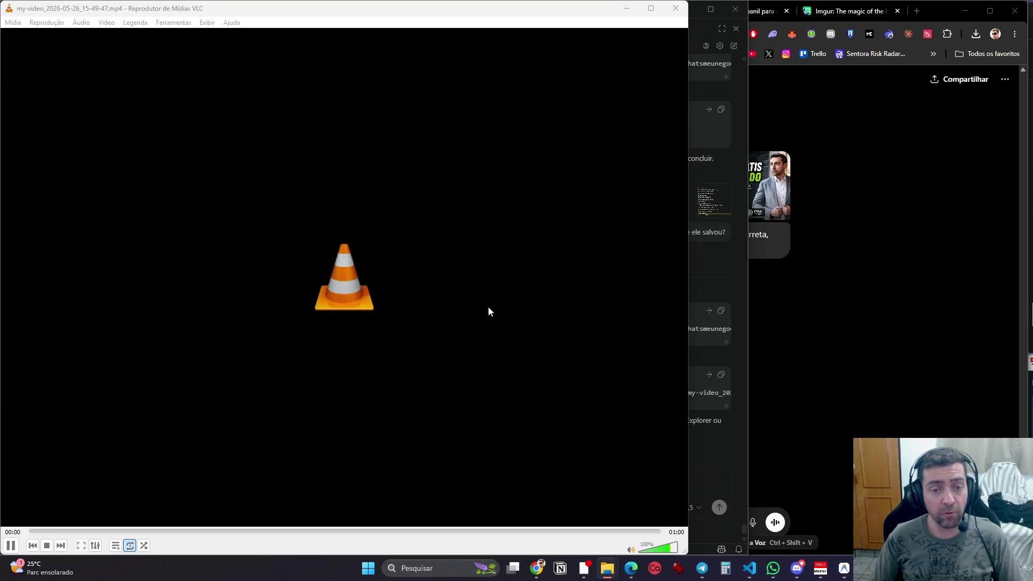
mouse_move(624, 4)
left_mouse_down()
mouse_move(555, 20)
mouse_move(586, 28)
left_mouse_up()
left_click(505, 283)
left_click(51, 532)
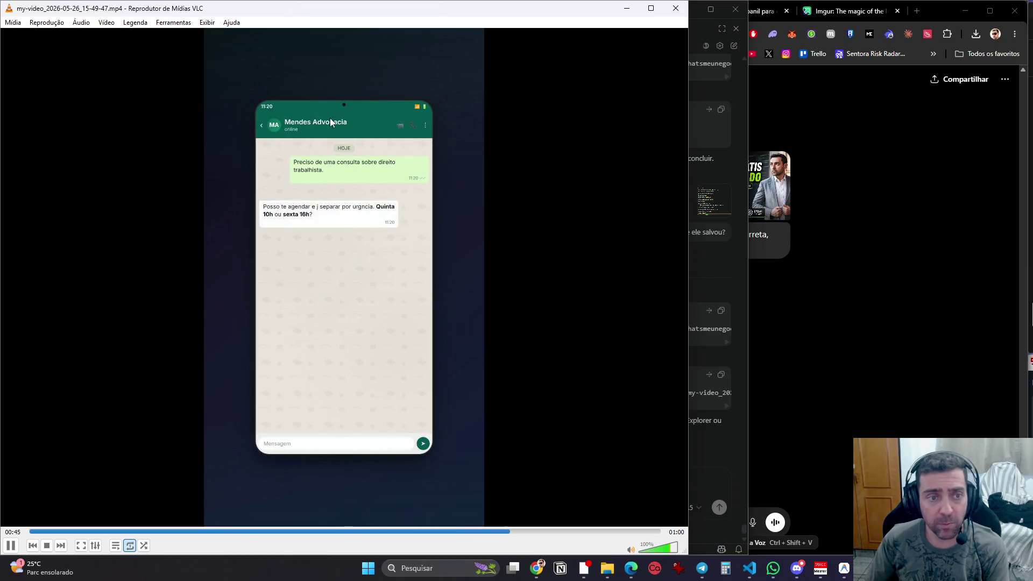
left_click(683, 13)
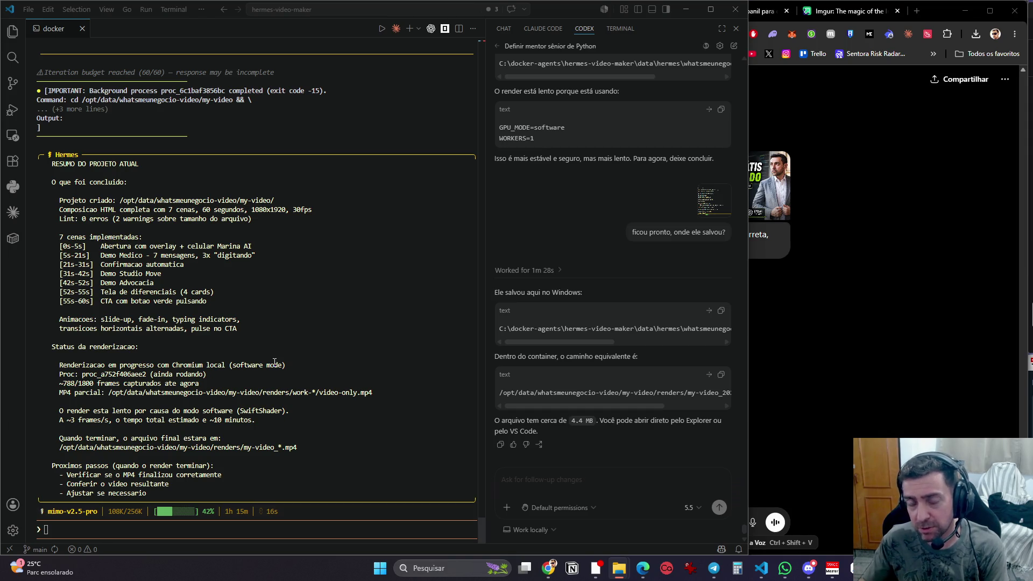
Step: Minimize VS Code and switch to the X home feed
left_click(691, 9)
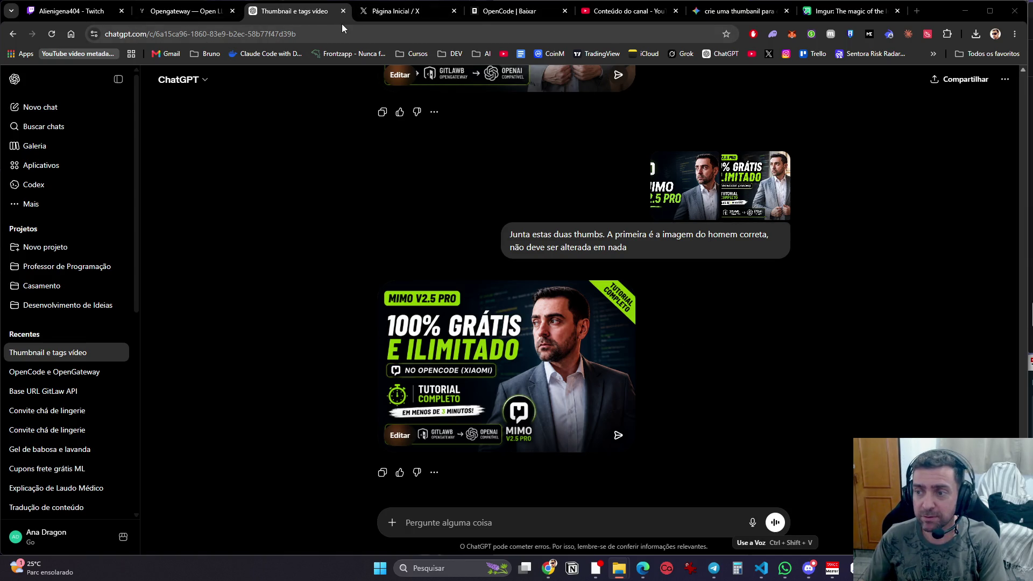
left_click(375, 16)
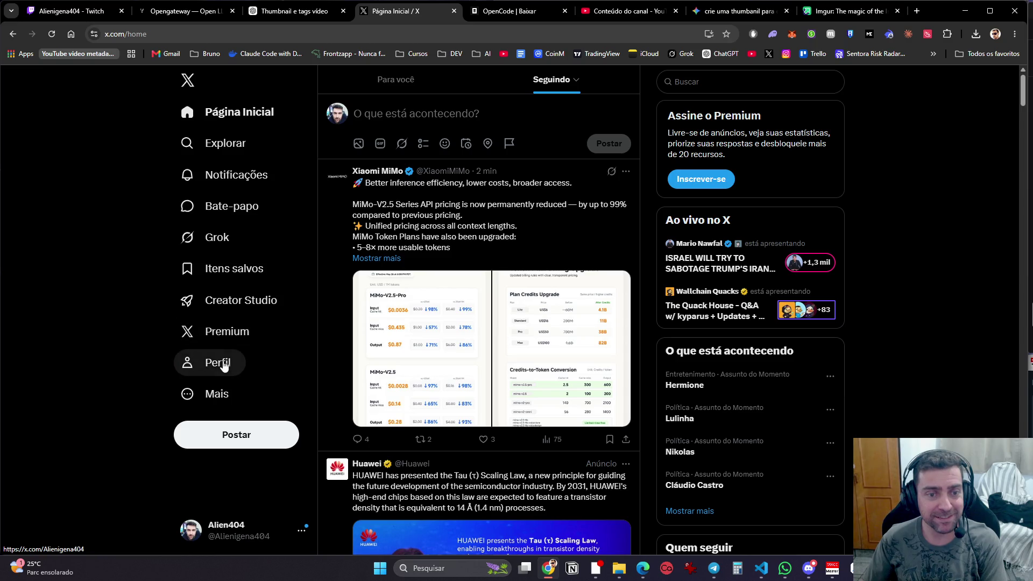
Step: Delete the OpenGateway link post from the X profile
left_click(224, 363)
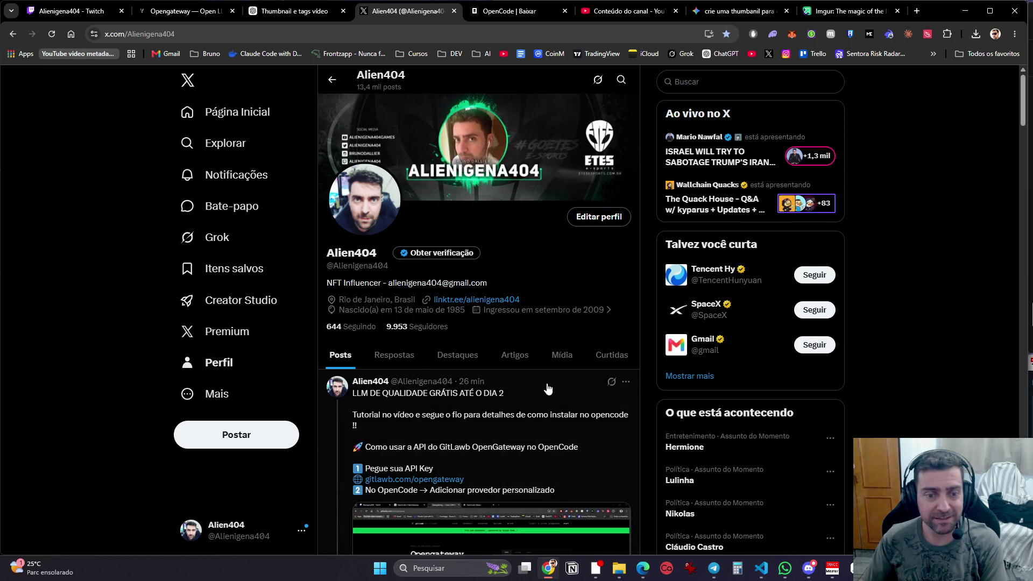
scroll(549, 382, "down", 5)
scroll(571, 464, "down", 10)
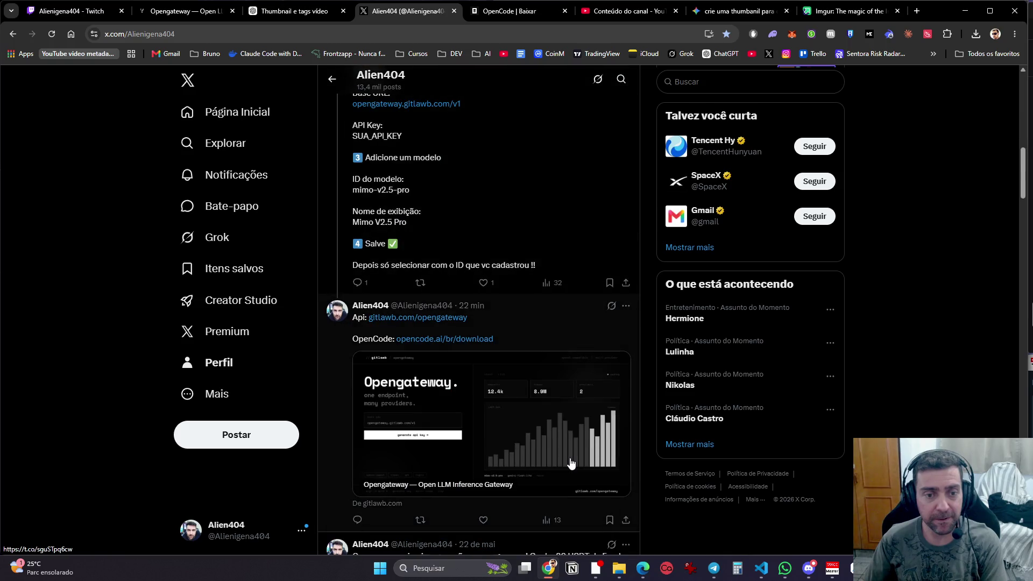
scroll(563, 410, "up", 15)
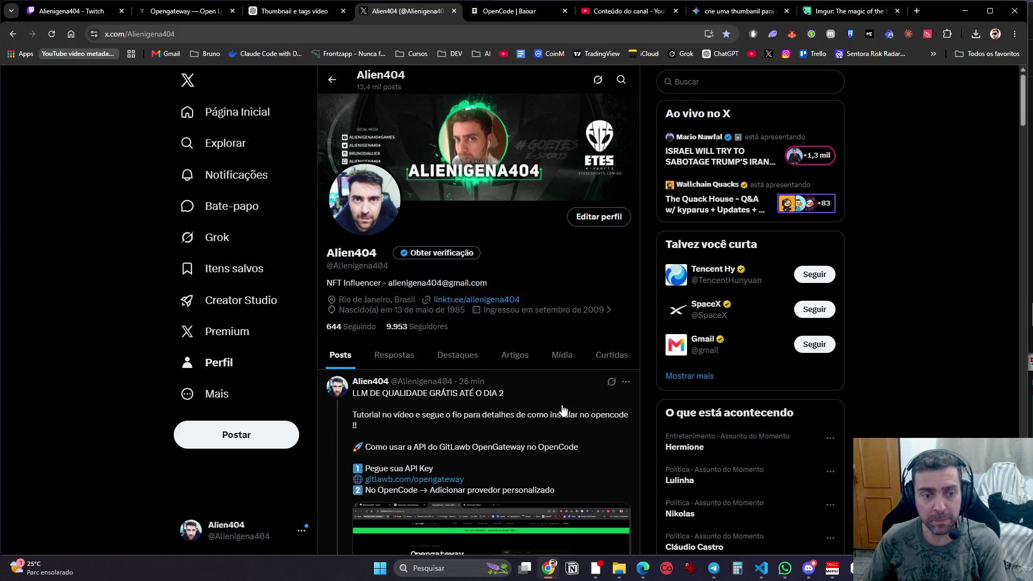
scroll(563, 411, "down", 4)
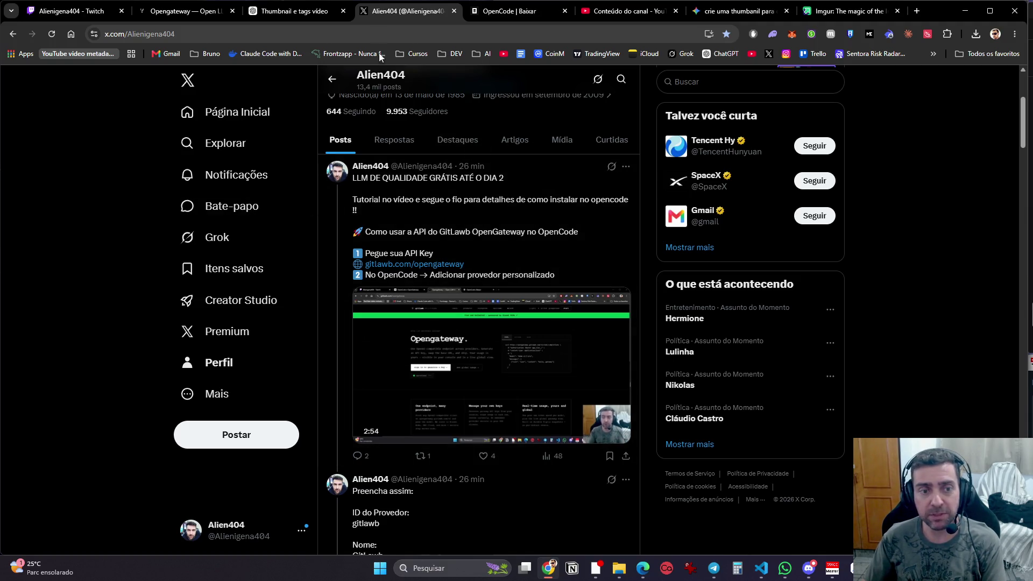
scroll(468, 285, "down", 2)
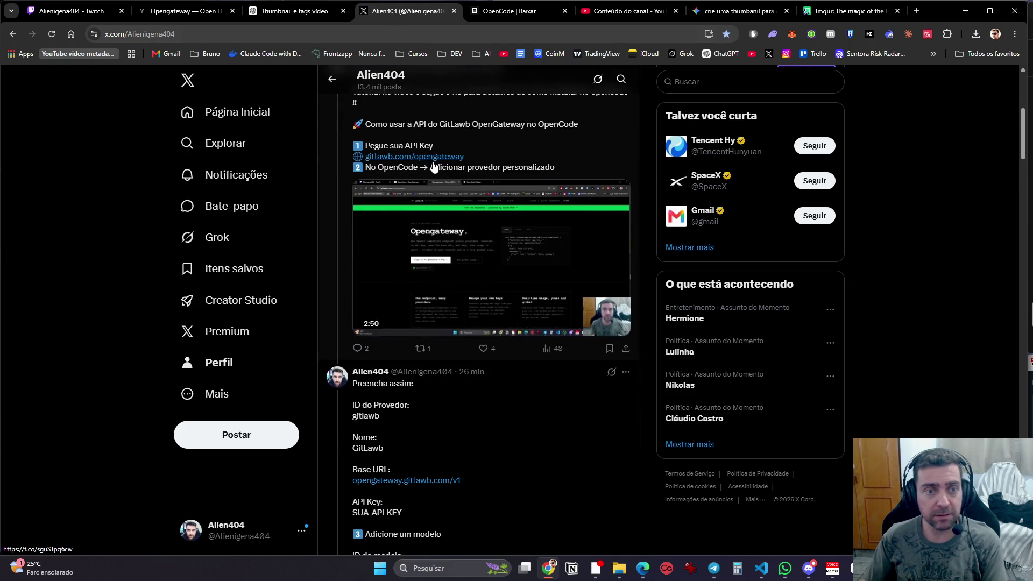
scroll(482, 371, "down", 4)
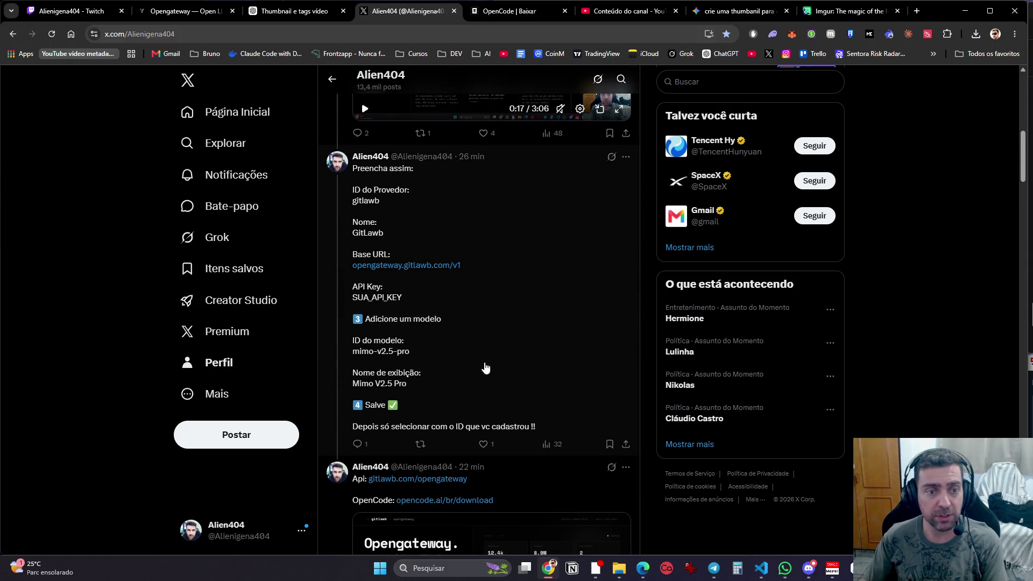
scroll(494, 324, "down", 5)
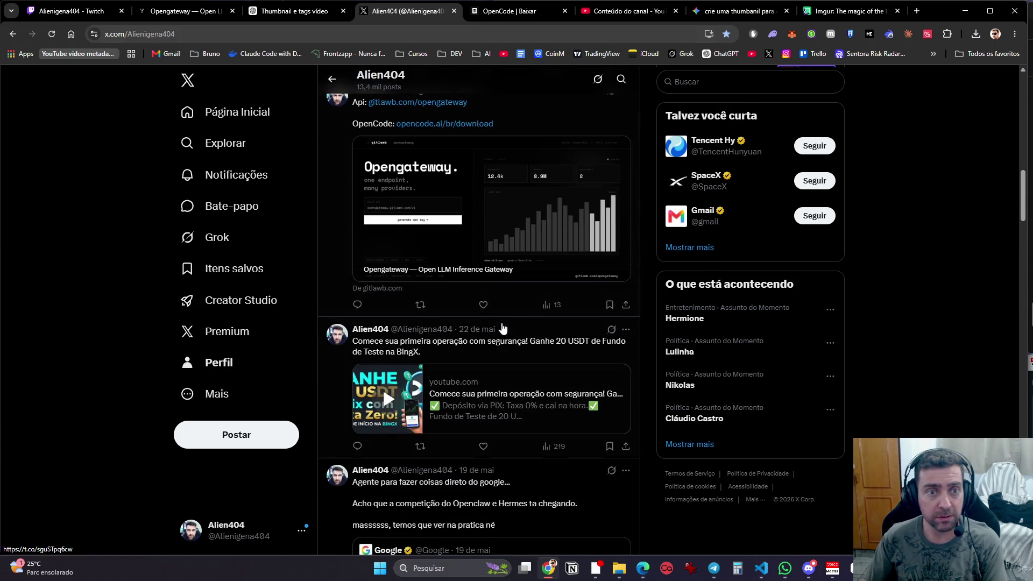
left_click(626, 198)
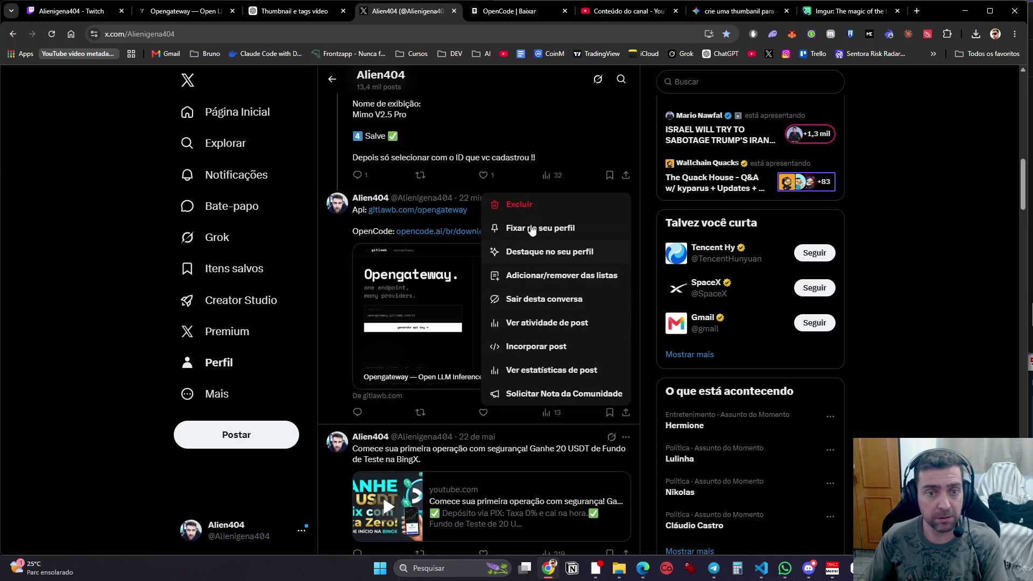
left_click(530, 211)
left_click(520, 338)
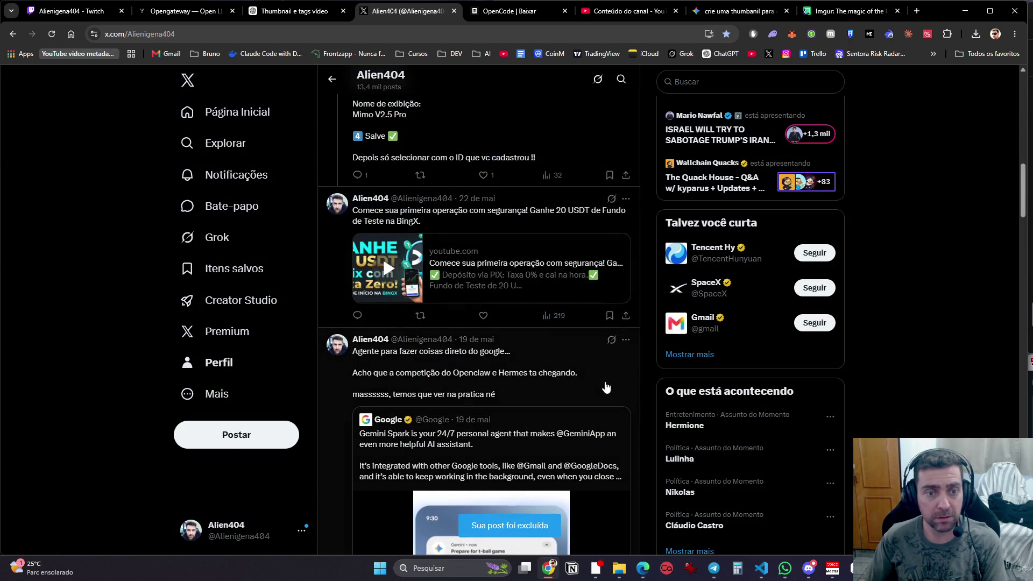
Step: Return to the top of the profile and bring the Area 404 Discord chat forward
scroll(607, 387, "up", 1)
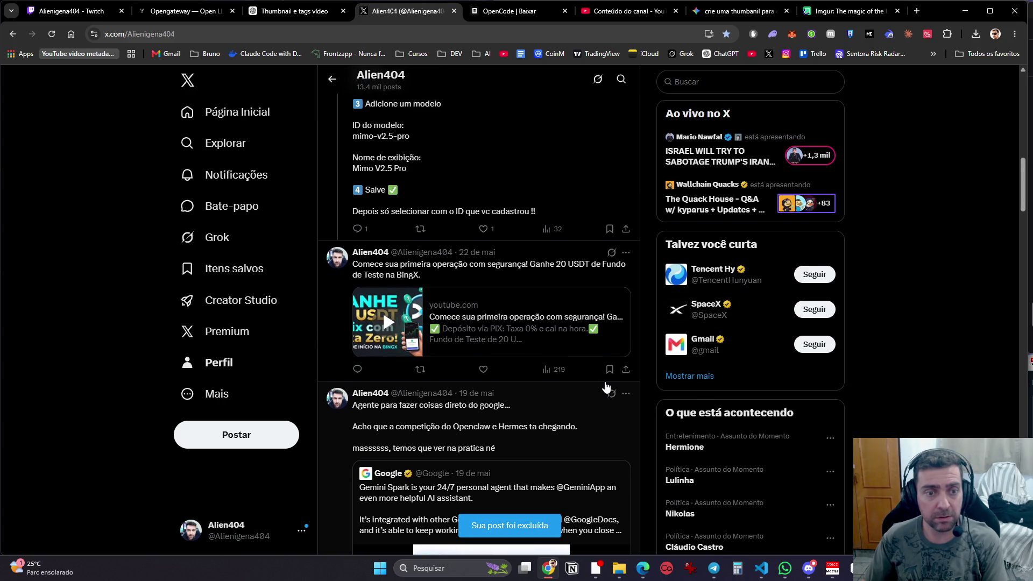
scroll(606, 388, "up", 10)
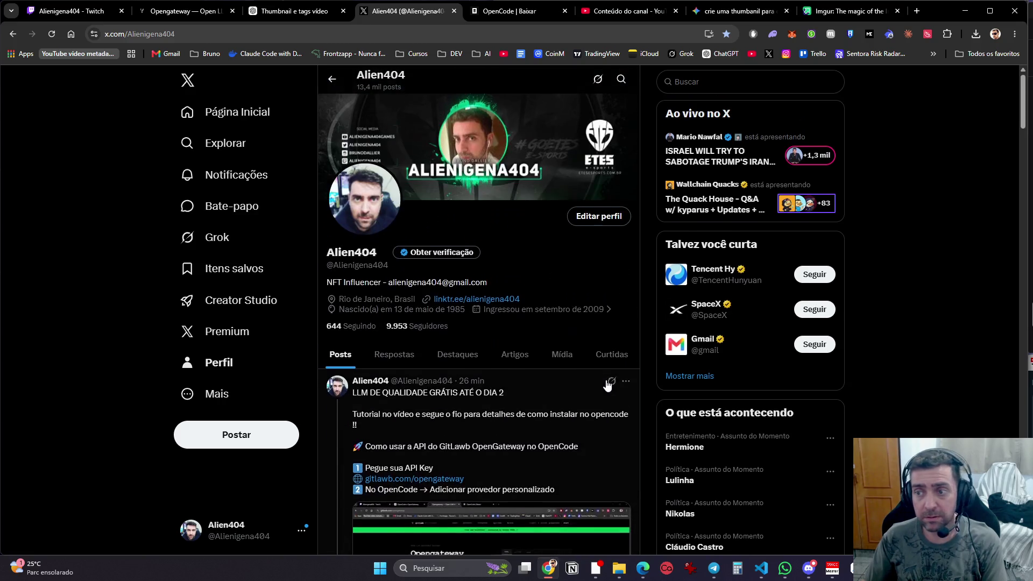
left_click(809, 573)
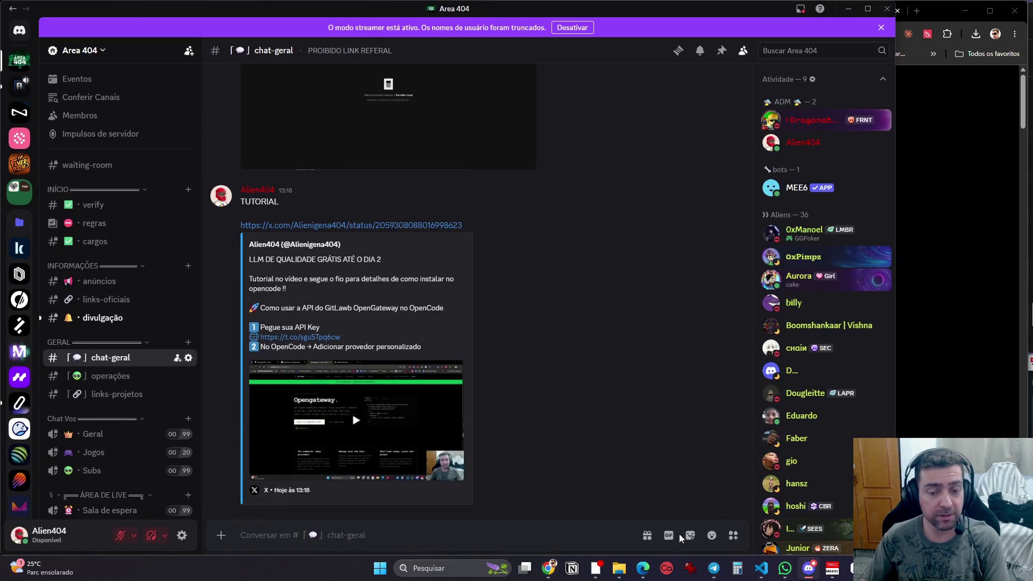
Step: Bring the Antigravity editor window to the front
left_click(852, 570)
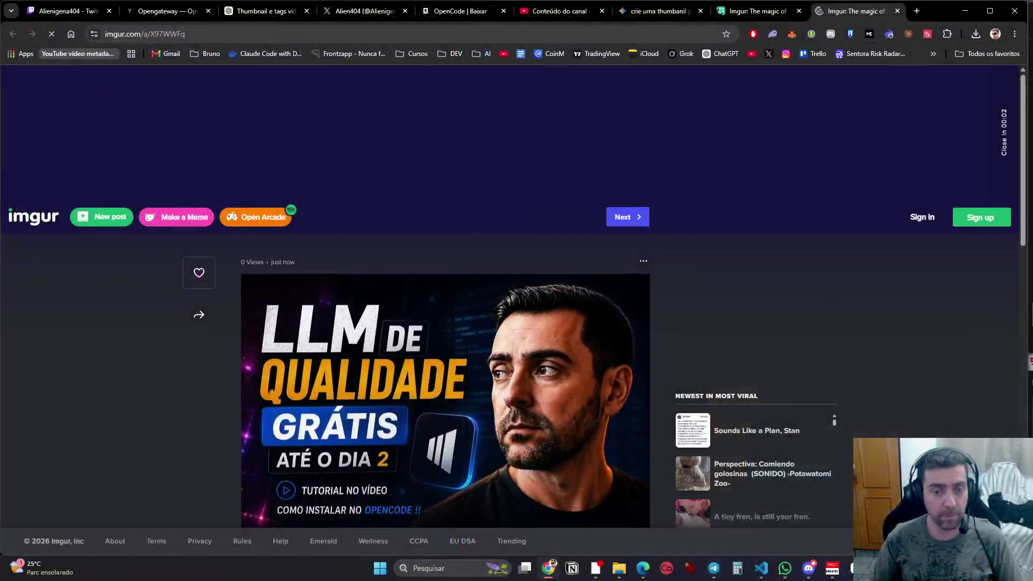
Step: Compare the merged MIMO thumbnail in ChatGPT with the LLM thumbnail in the Imgur post
scroll(538, 441, "down", 2)
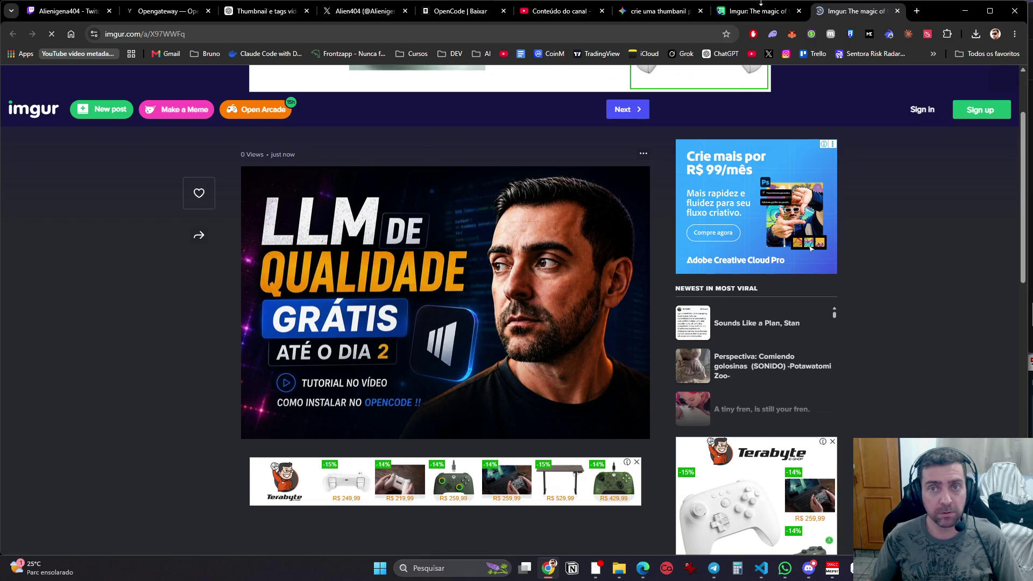
left_click(654, 14)
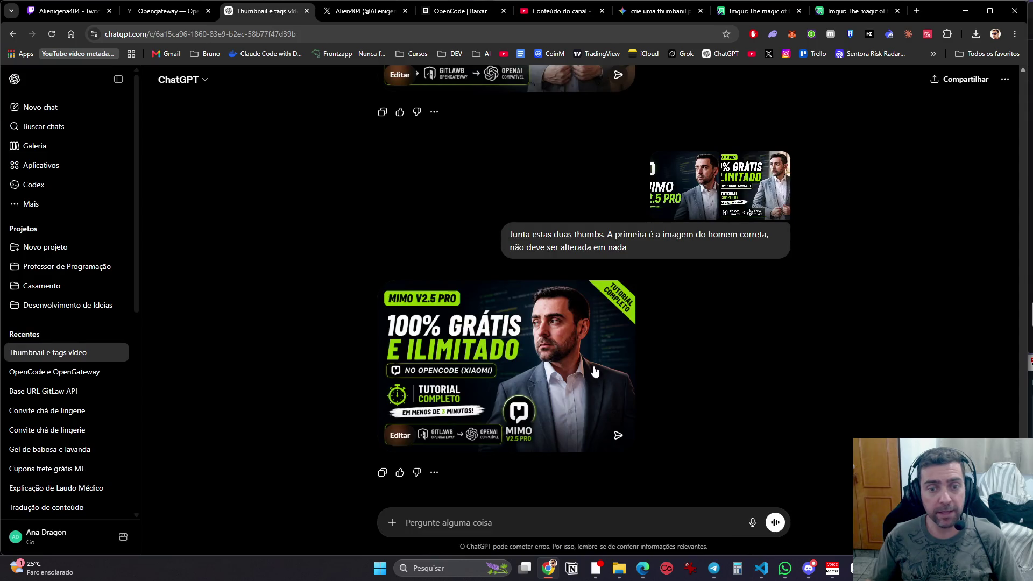
left_click(593, 372)
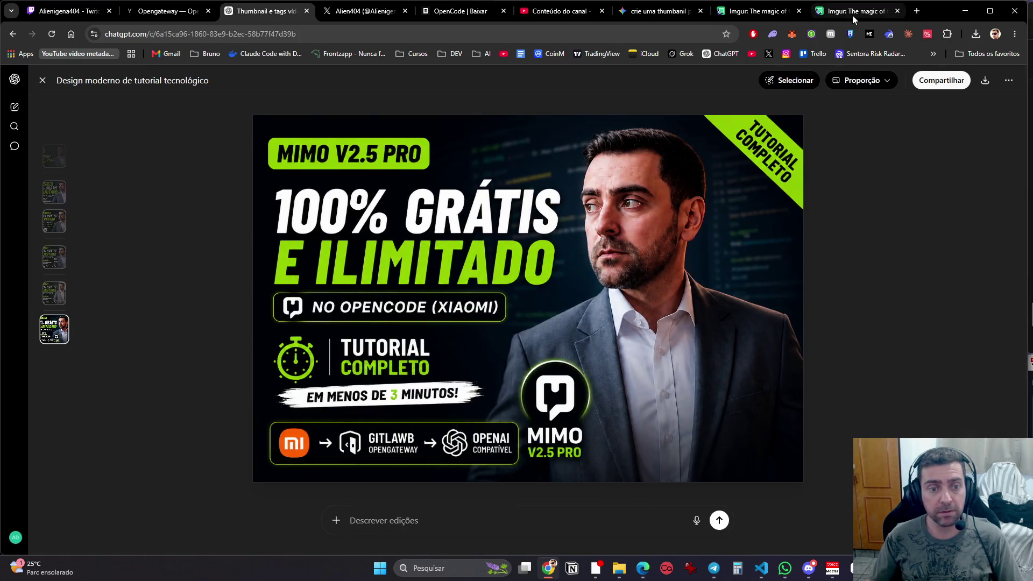
left_click(852, 15)
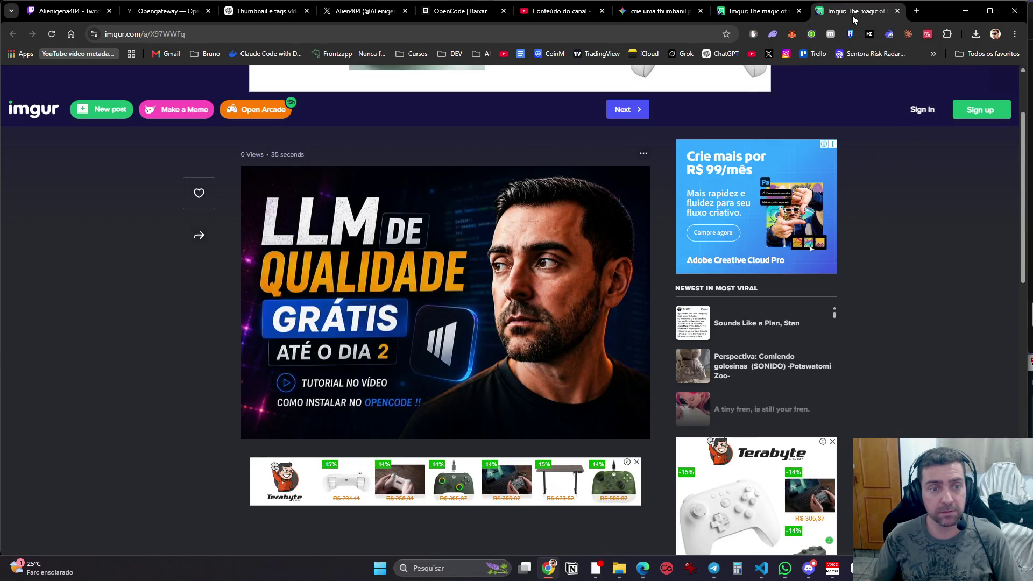
left_click(280, 14)
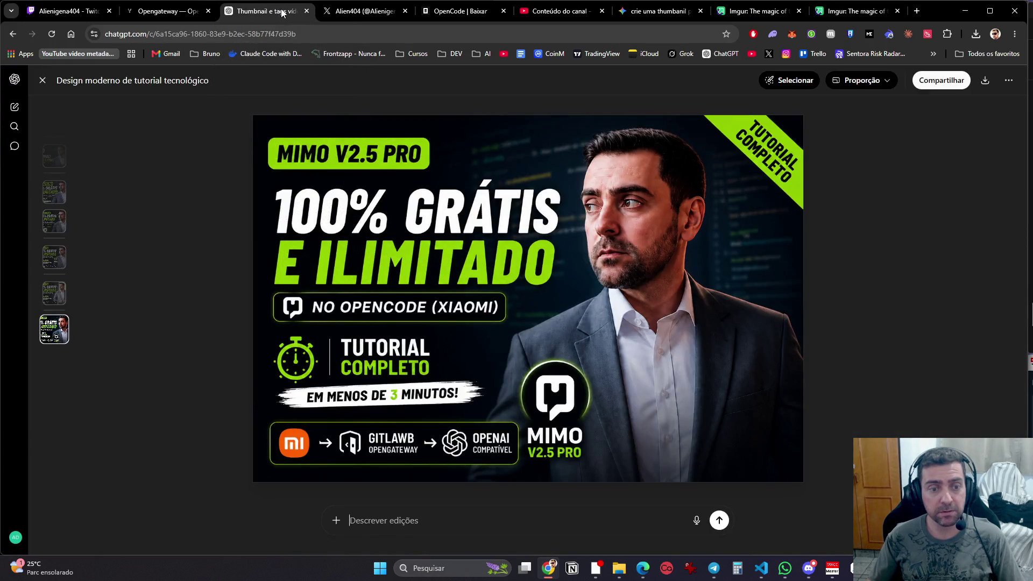
left_click(855, 11)
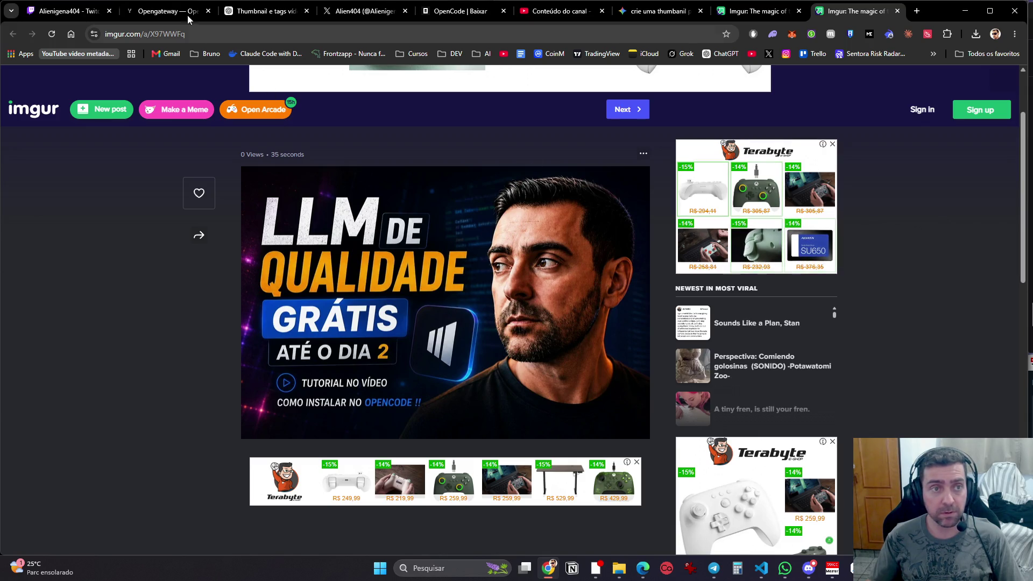
left_click(270, 10)
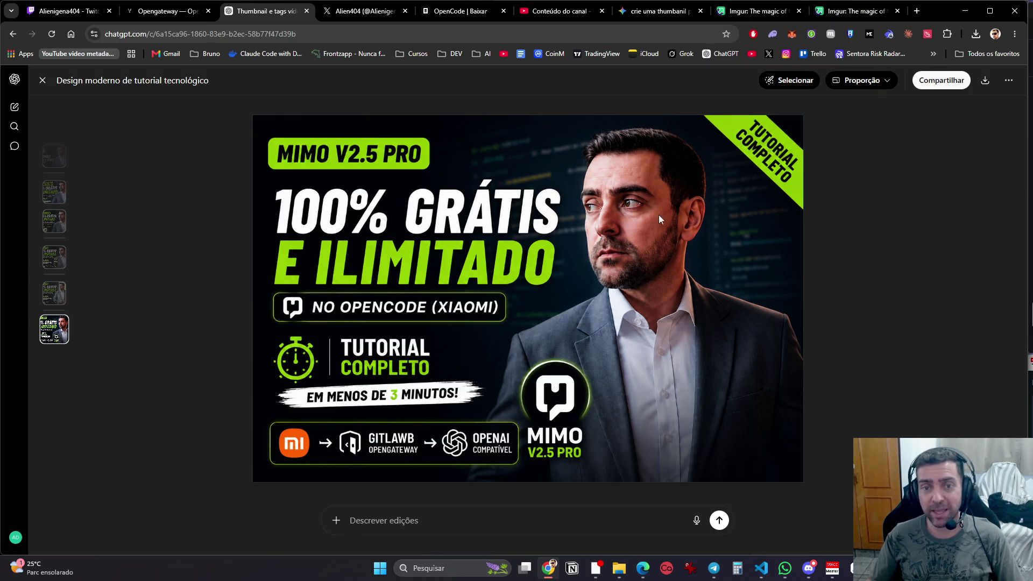
left_click(841, 5)
Step: Copy the LLM DE QUALIDADE image from Imgur and paste it into ChatGPT's message box
right_click(519, 204)
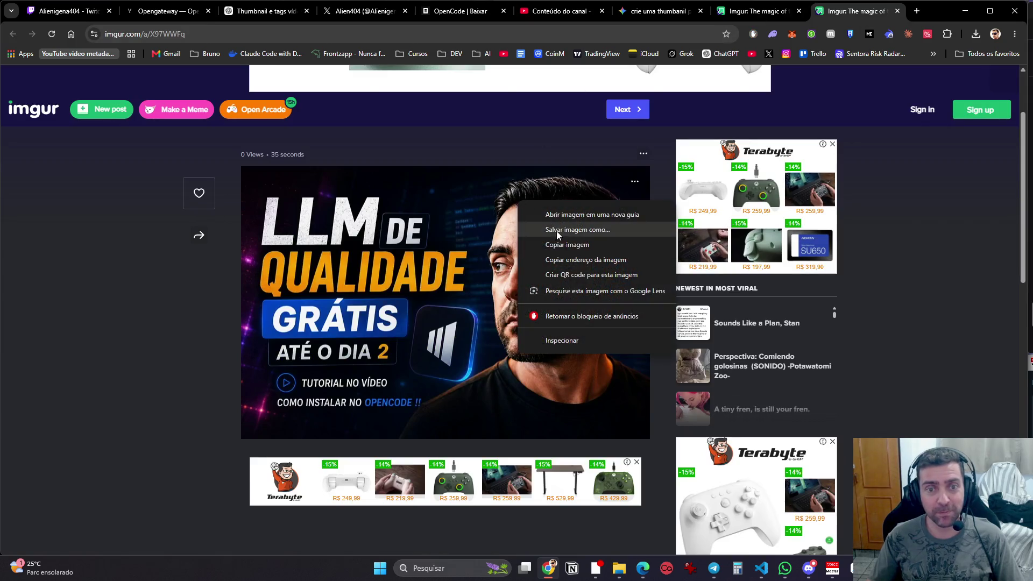
left_click(554, 245)
key("ctrl+3")
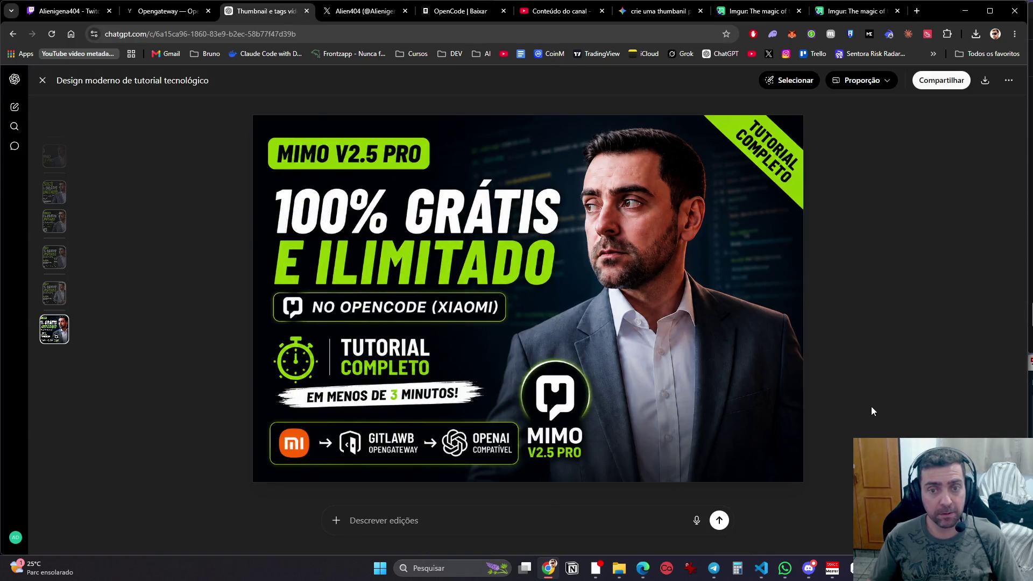
key("Escape")
key("ctrl+v")
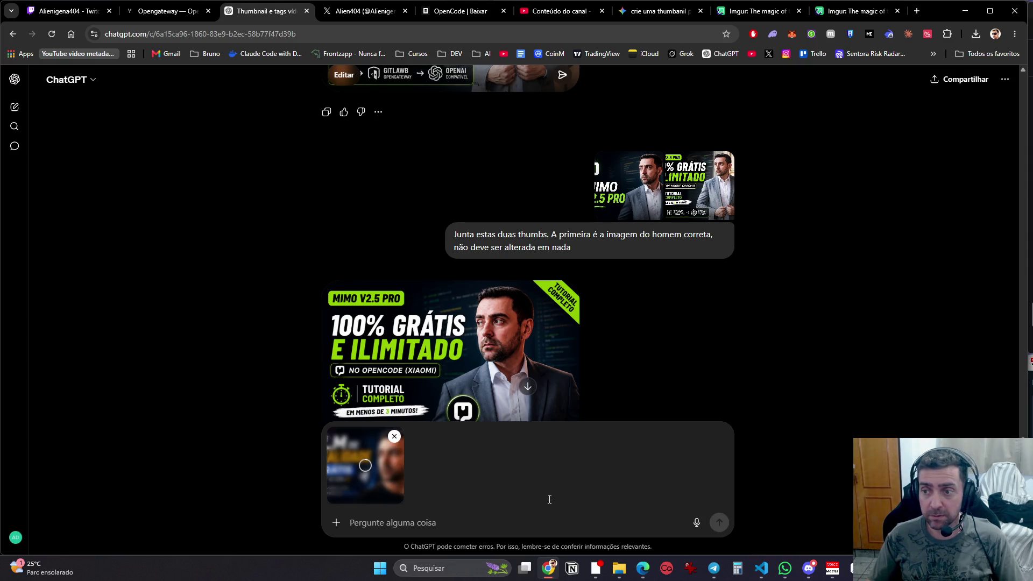
Step: Send ChatGPT the request 'só atualiza a minha foto nesta thumb' with the attached thumbnail
type("só ")
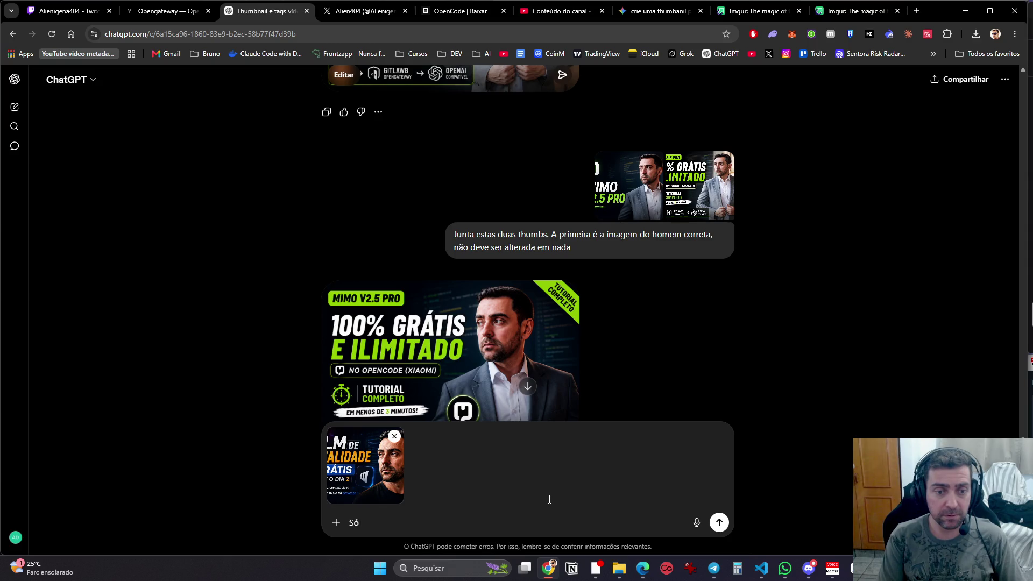
type("atu")
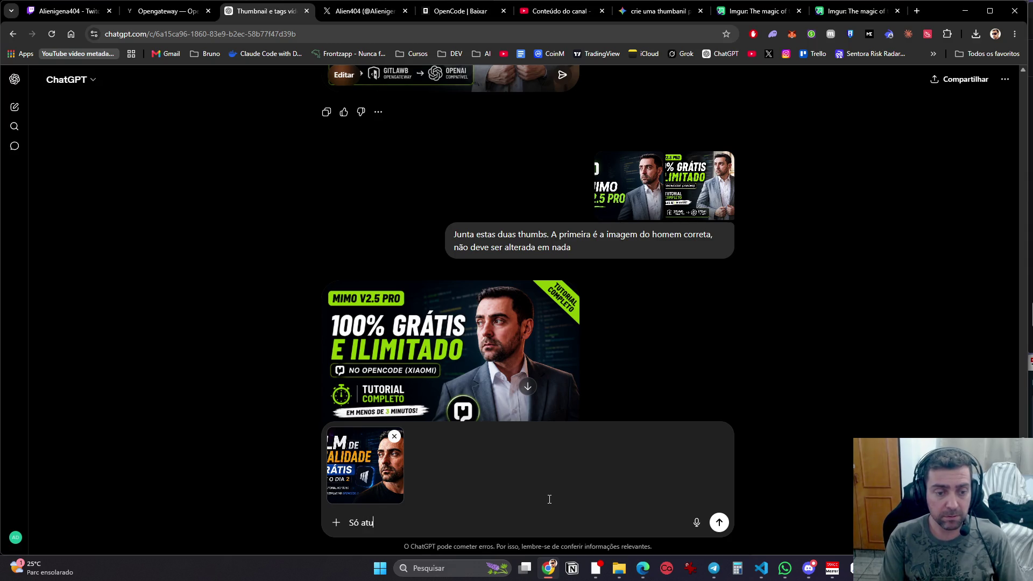
type("aliza a minha f")
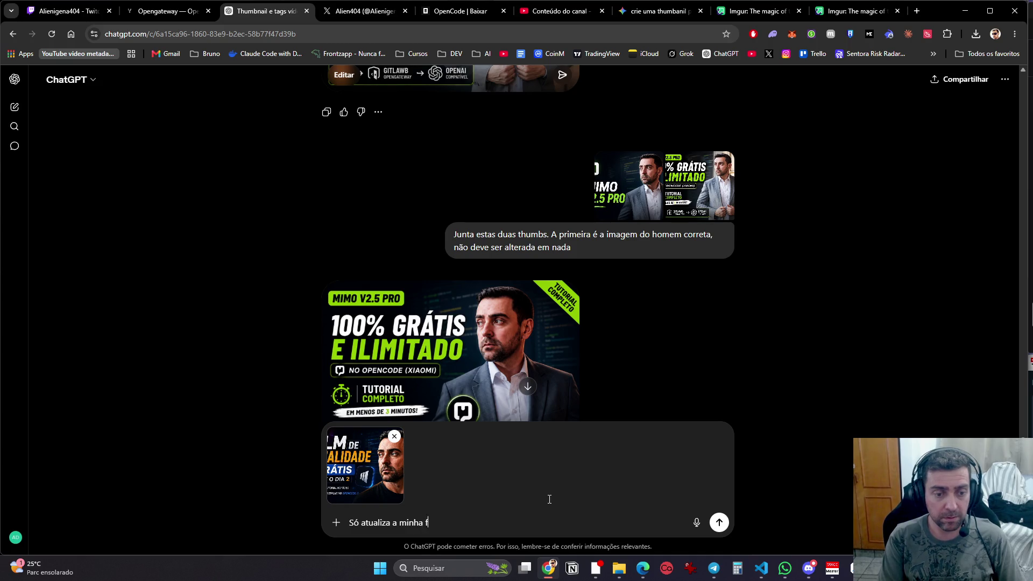
type("oto nesta")
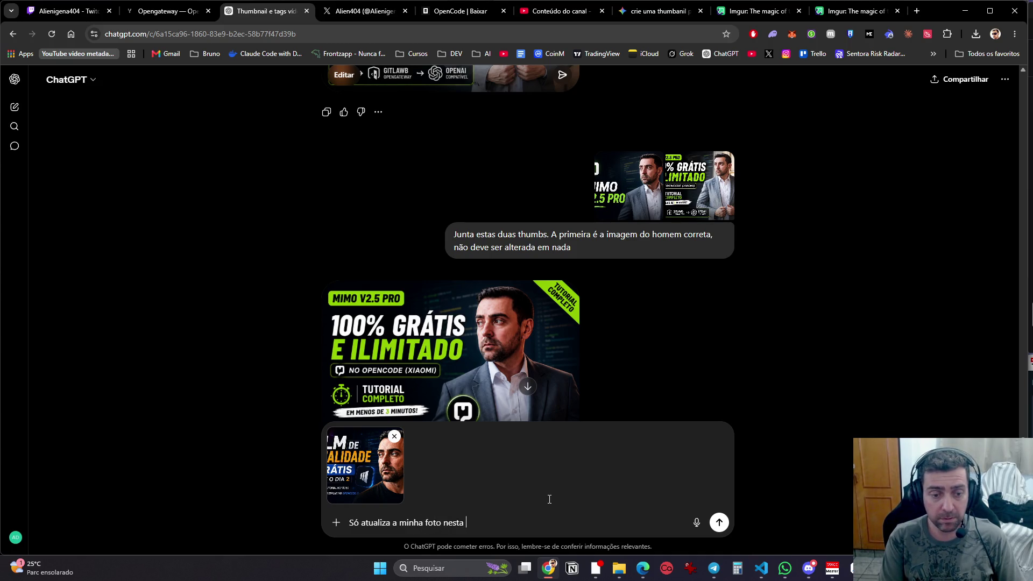
type("mb")
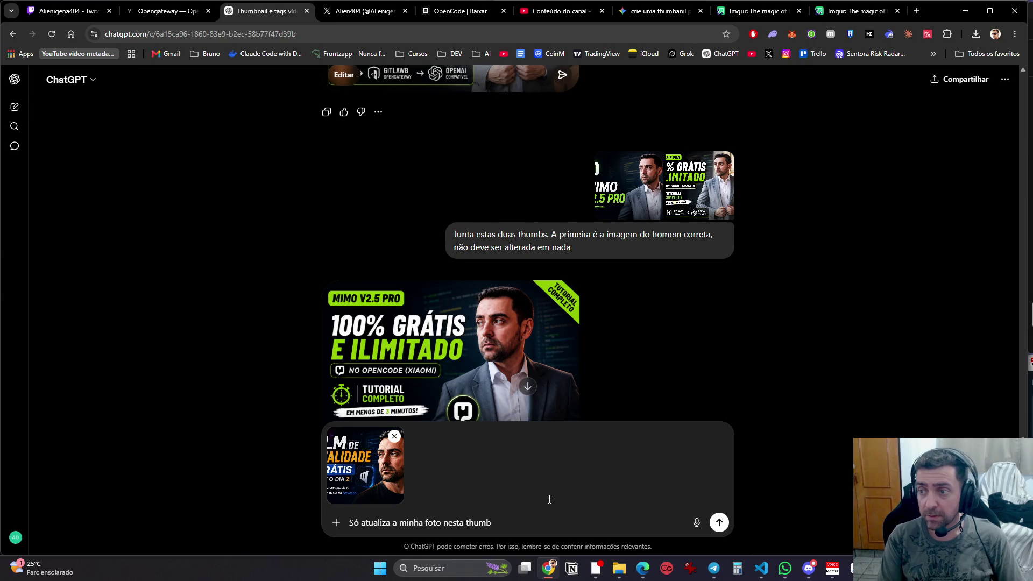
key("Return")
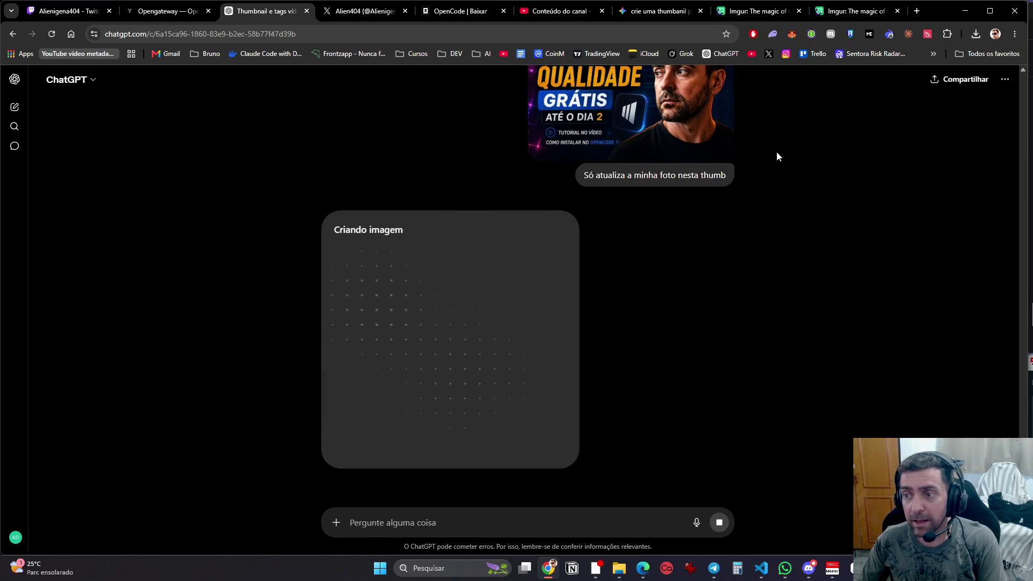
scroll(648, 231, "up", 3)
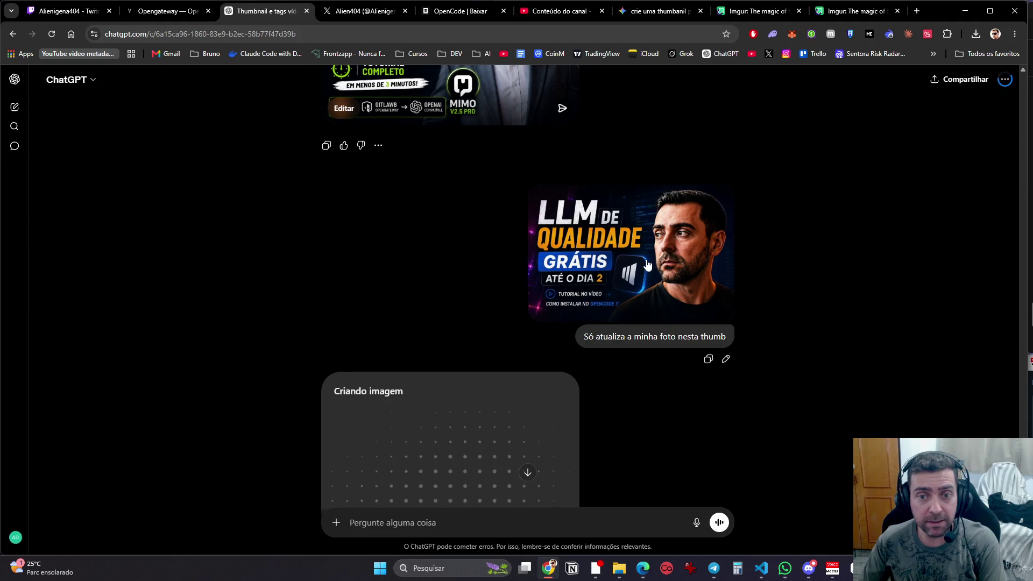
scroll(648, 265, "up", 5)
scroll(561, 291, "down", 4)
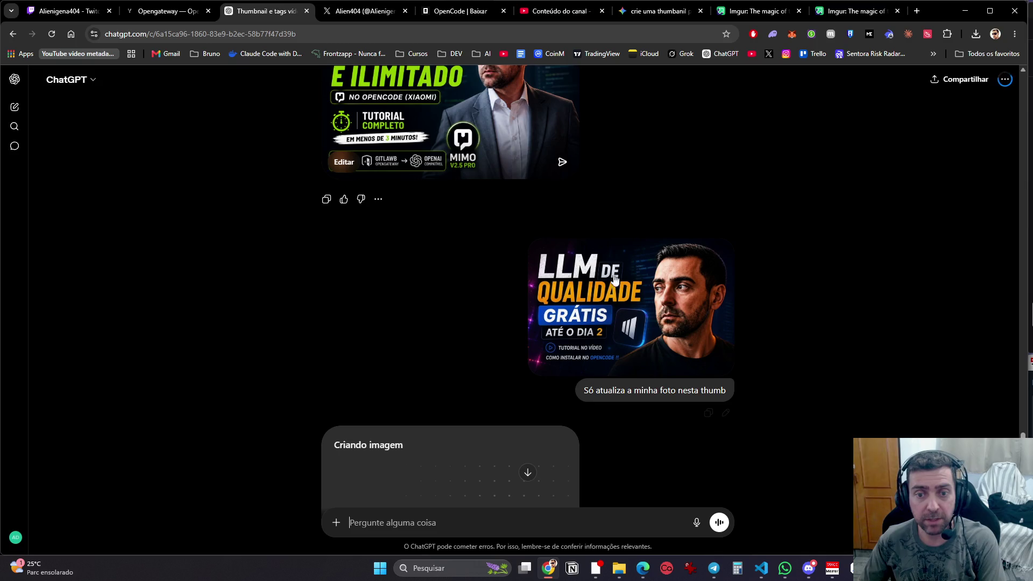
scroll(434, 249, "up", 3)
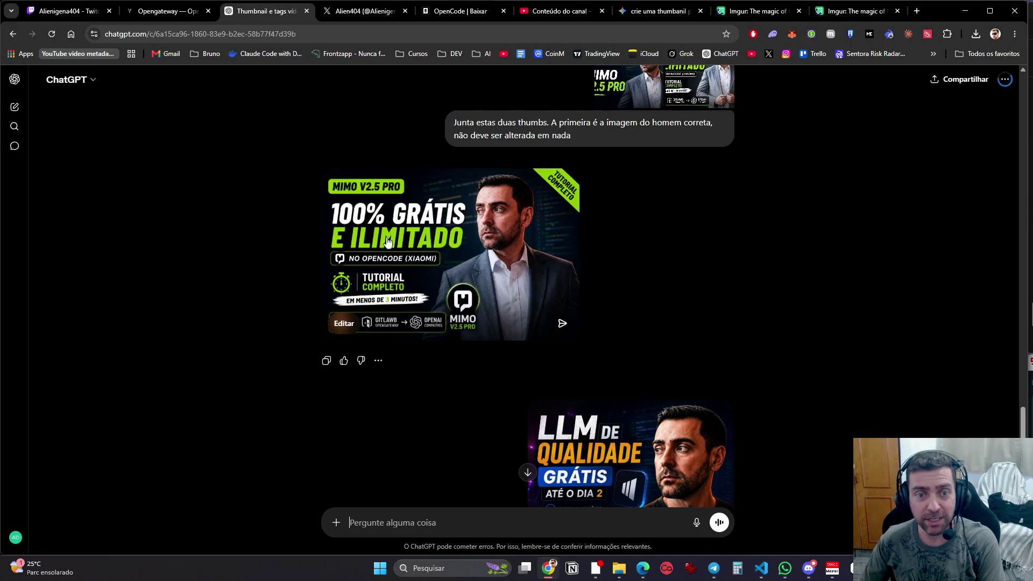
scroll(538, 350, "down", 5)
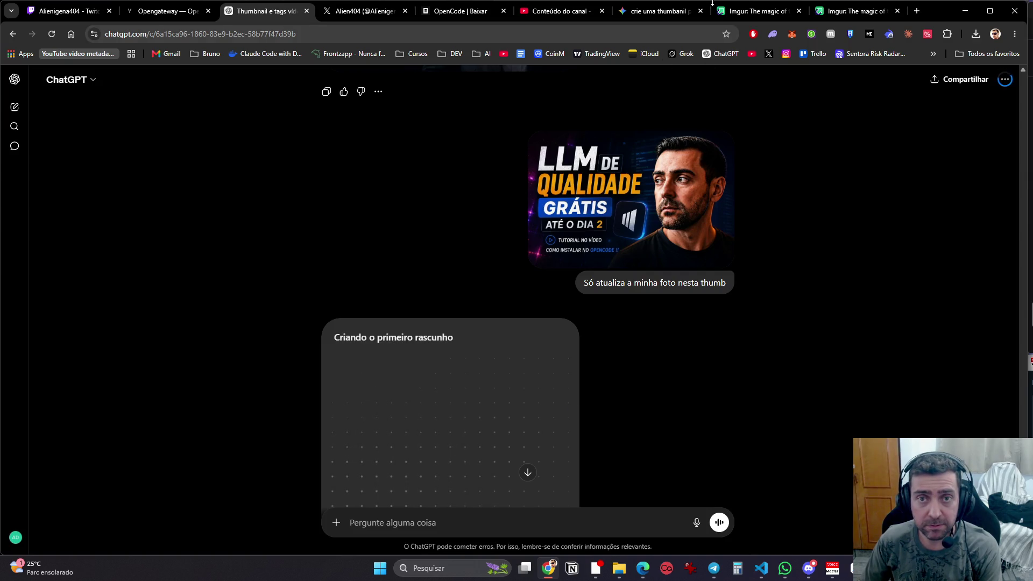
Step: Paste the copied LLM thumbnail into the Gemini thumbnail chat's prompt
left_click(656, 15)
left_click(524, 488)
key("ctrl+v")
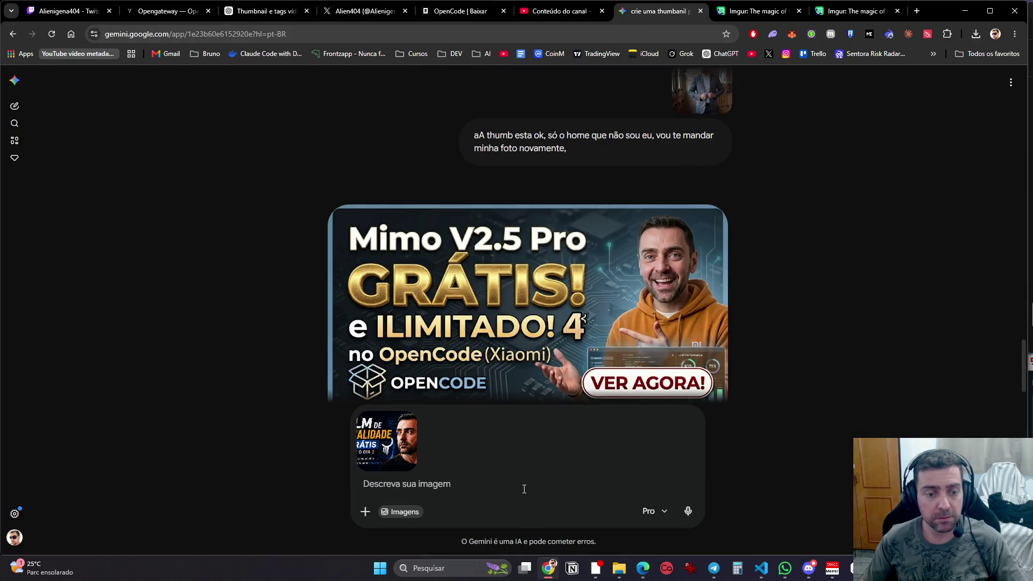
Step: Ask Gemini to soften the photo in the thumbnail, making it lighter with light eyes
type("s´[o[o")
key("BackSpace")
key("BackSpace")
key("BackSpace")
type("sua")
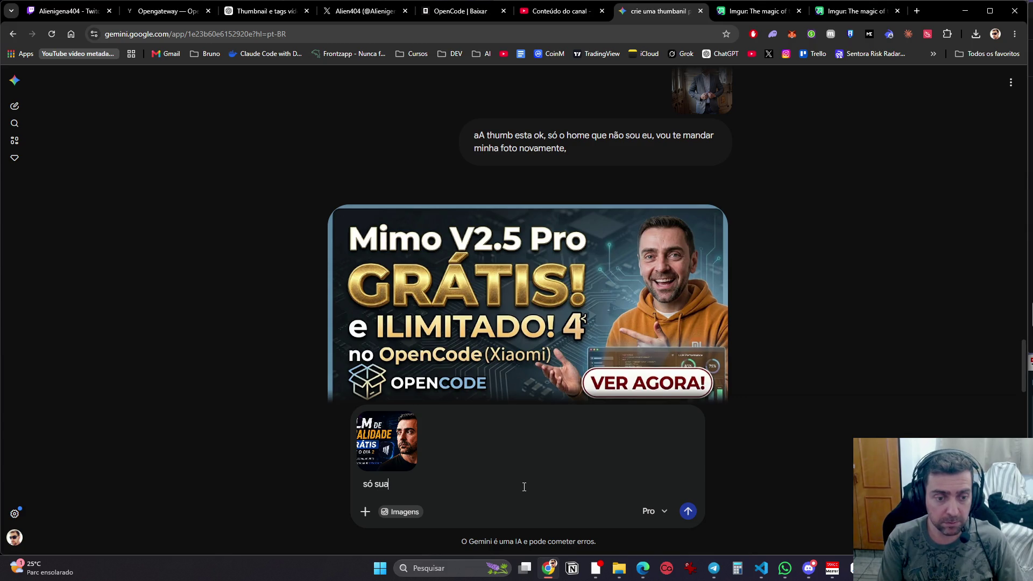
type("viza mais seta")
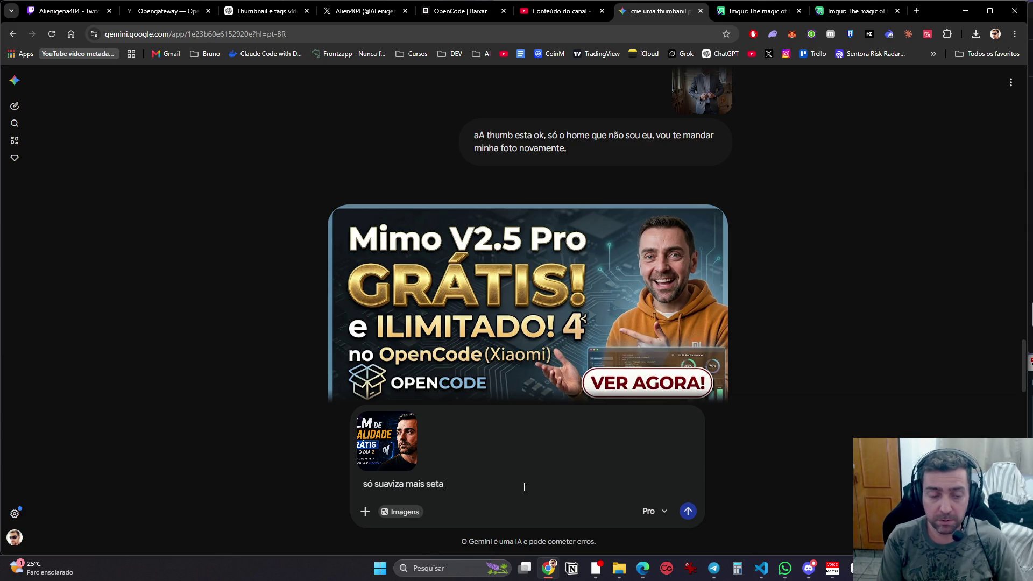
key("BackSpace")
key("BackSpace")
key("BackSpace")
type("esta")
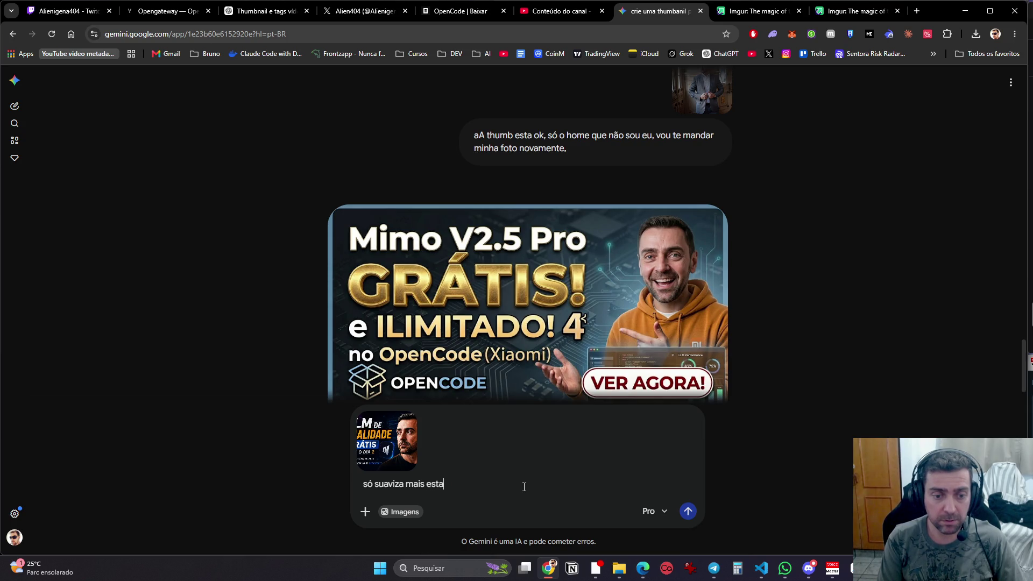
type(" foto na thumb, dei")
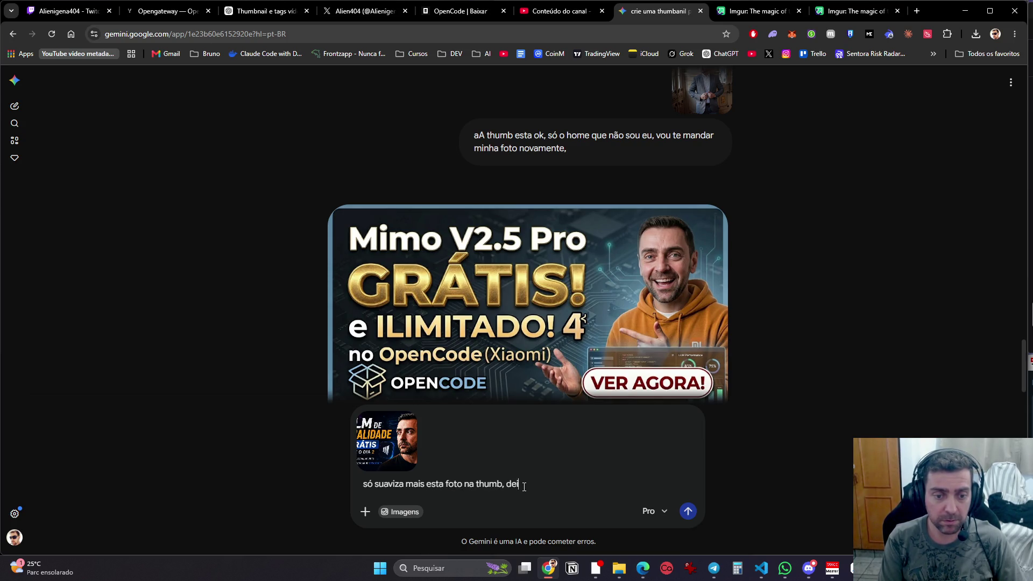
type("xa mais calra, com o")
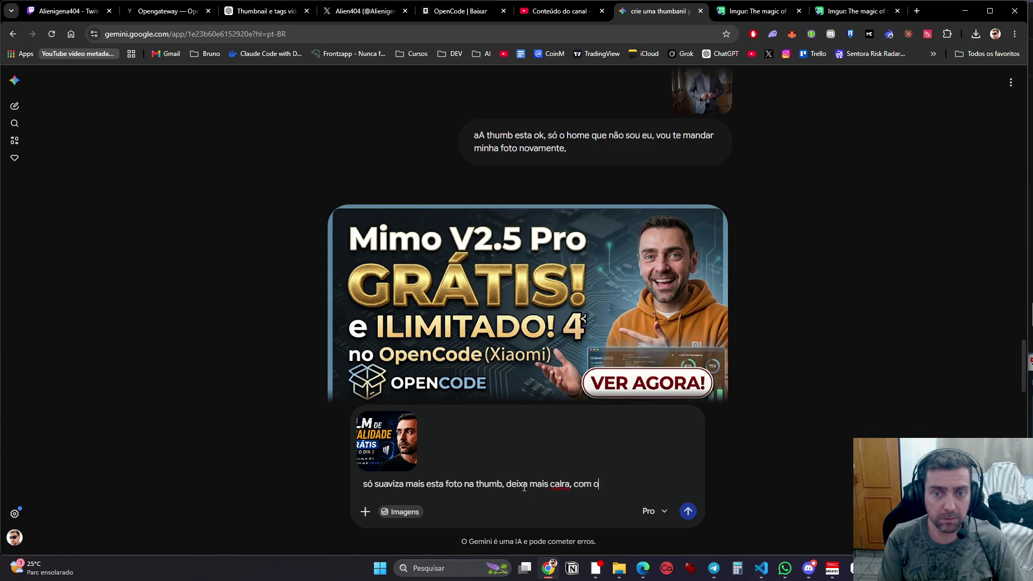
type("lhos claros, etc")
key("Return")
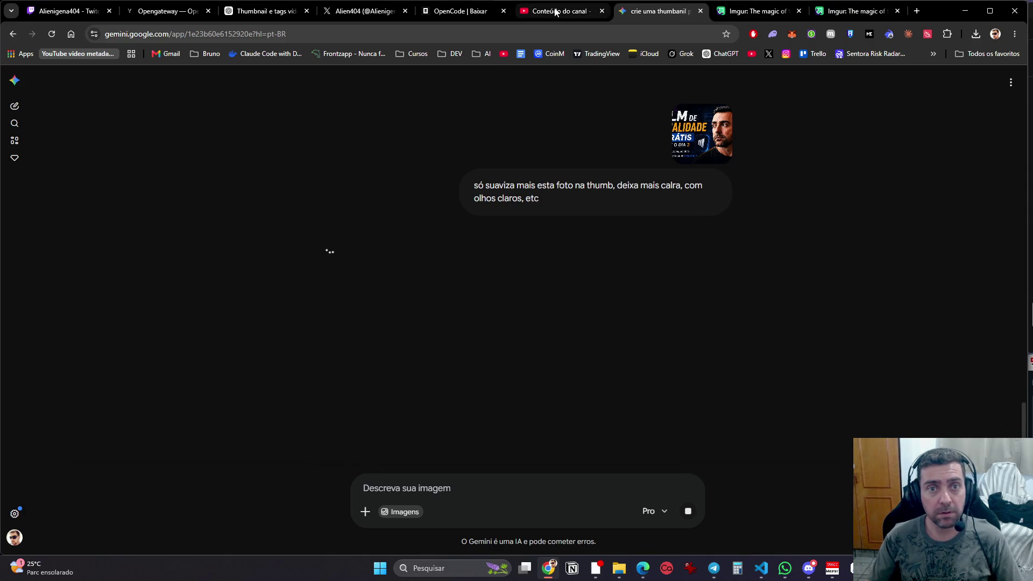
Step: Close the OpenCode download and Alien404 X tabs, returning to the ChatGPT thumbnail chat
left_click(756, 15)
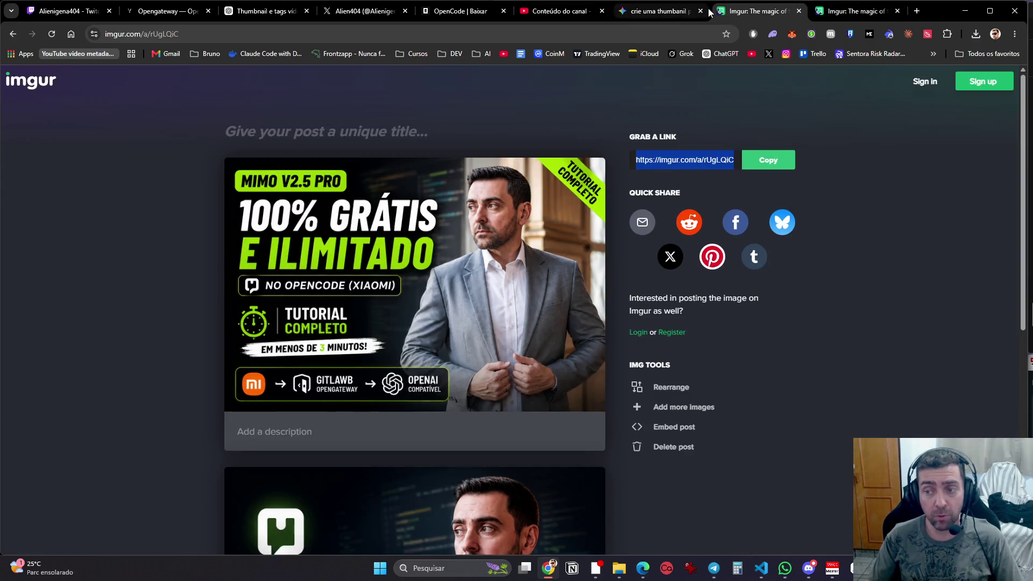
left_click(481, 12)
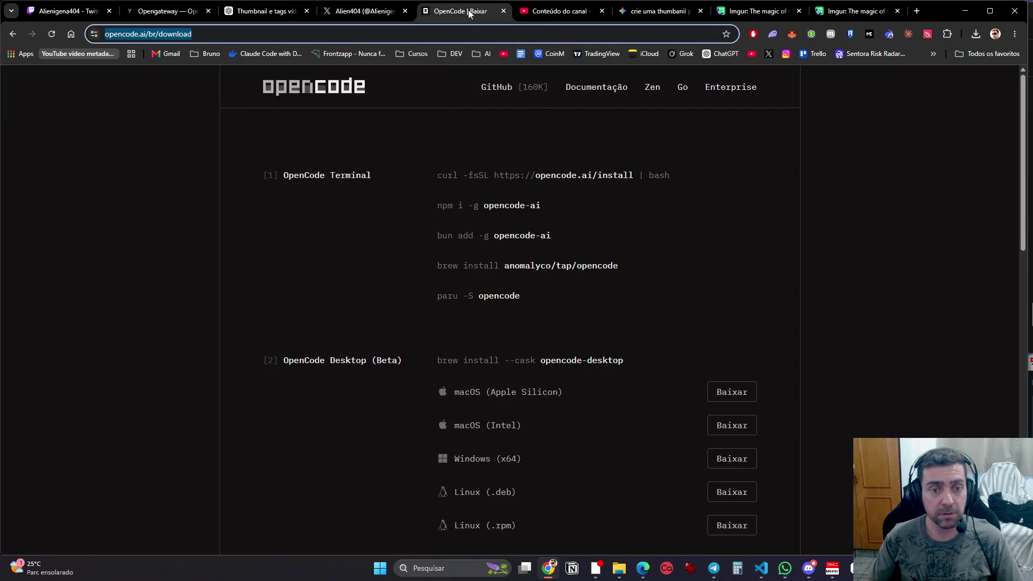
left_click(503, 10)
left_click(403, 16)
middle_click(386, 19)
left_click(345, 12)
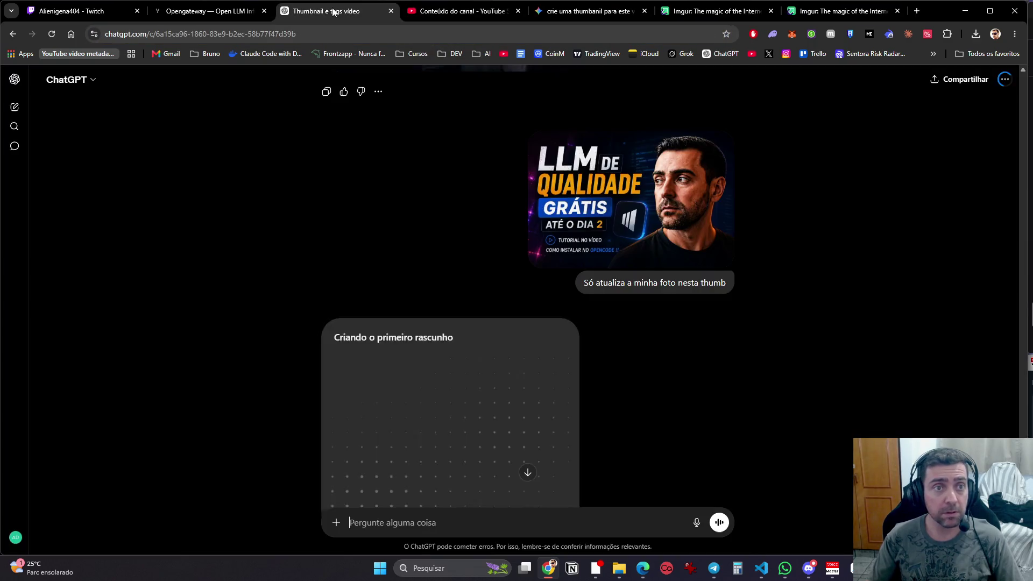
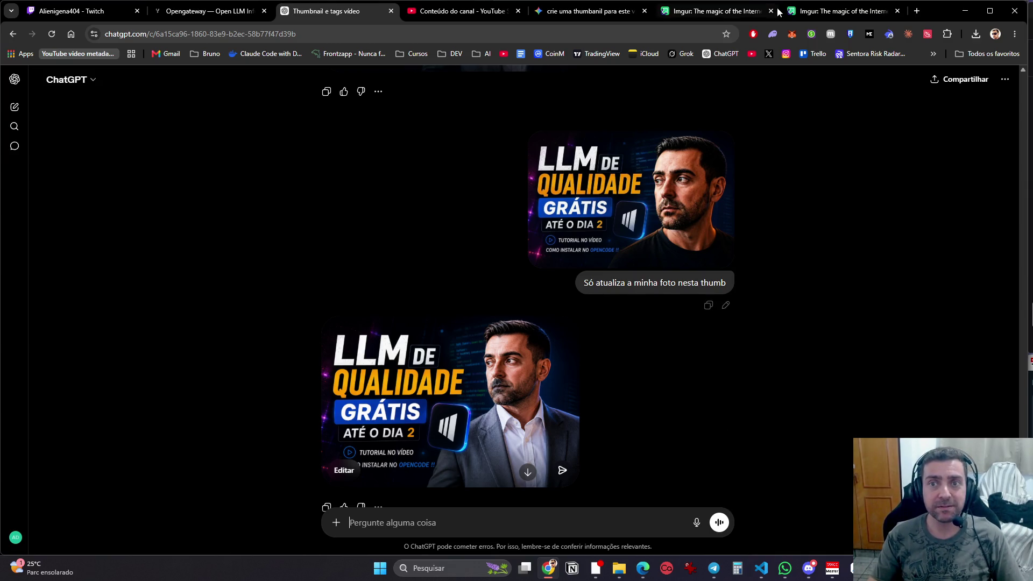
Step: Check on Gemini, then enlarge and close ChatGPT's generated thumbnail to inspect it
left_click(802, 12)
left_click(603, 12)
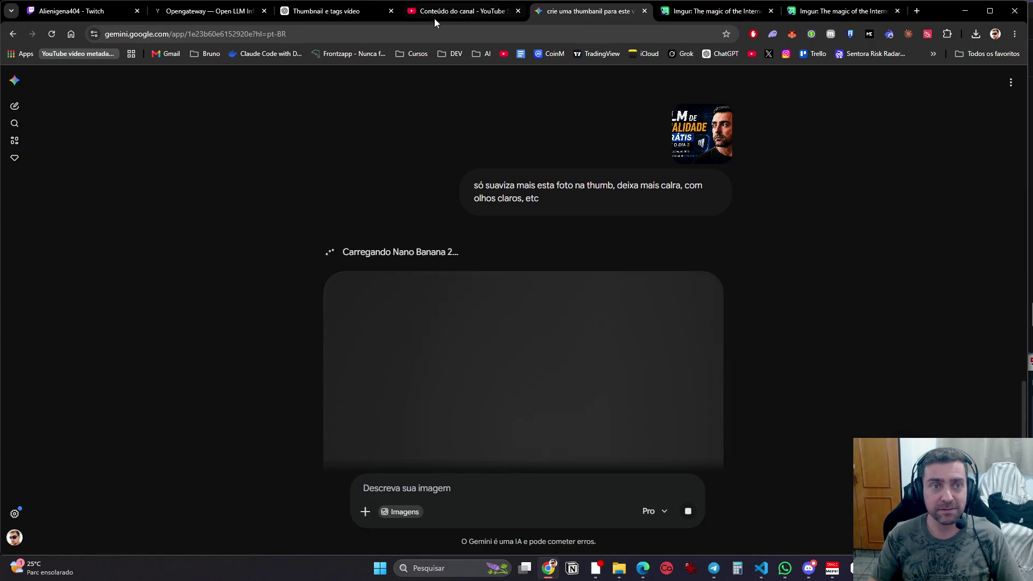
left_click(331, 12)
left_click(560, 371)
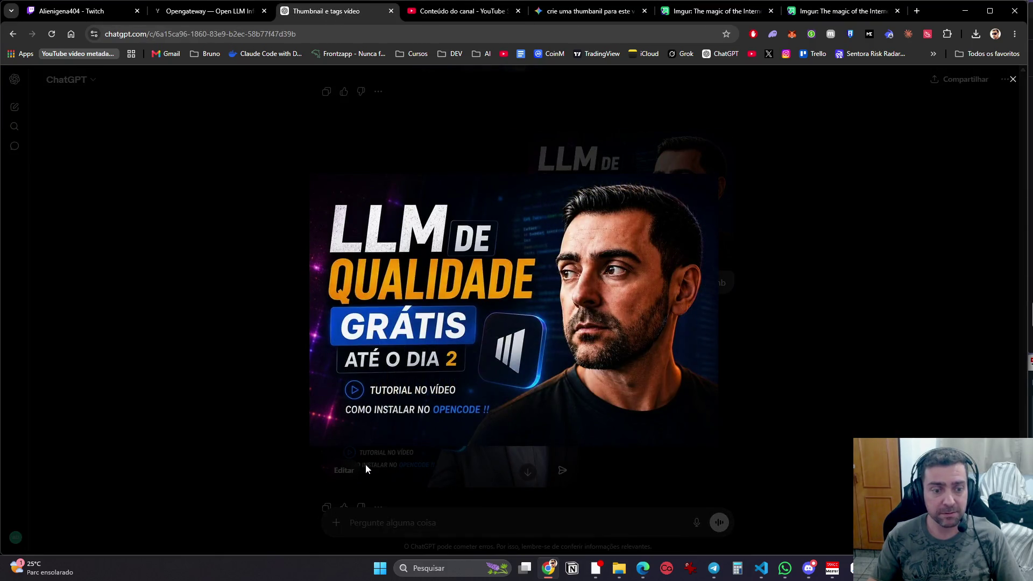
left_click(551, 417)
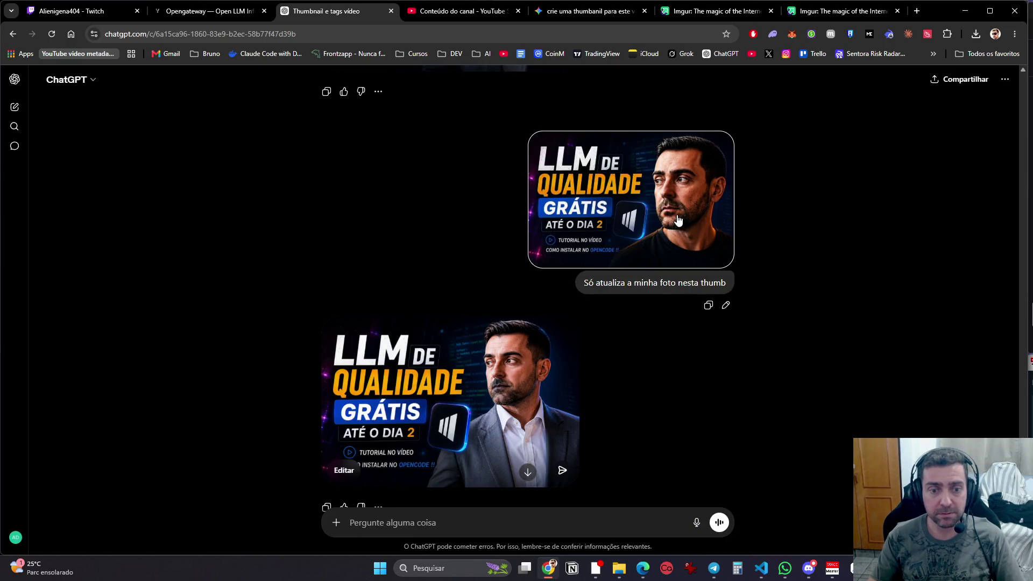
Step: Replace the earlier request with 'só suaviza a foto do homem na thumb, bem leve…' and resend
left_click(726, 305)
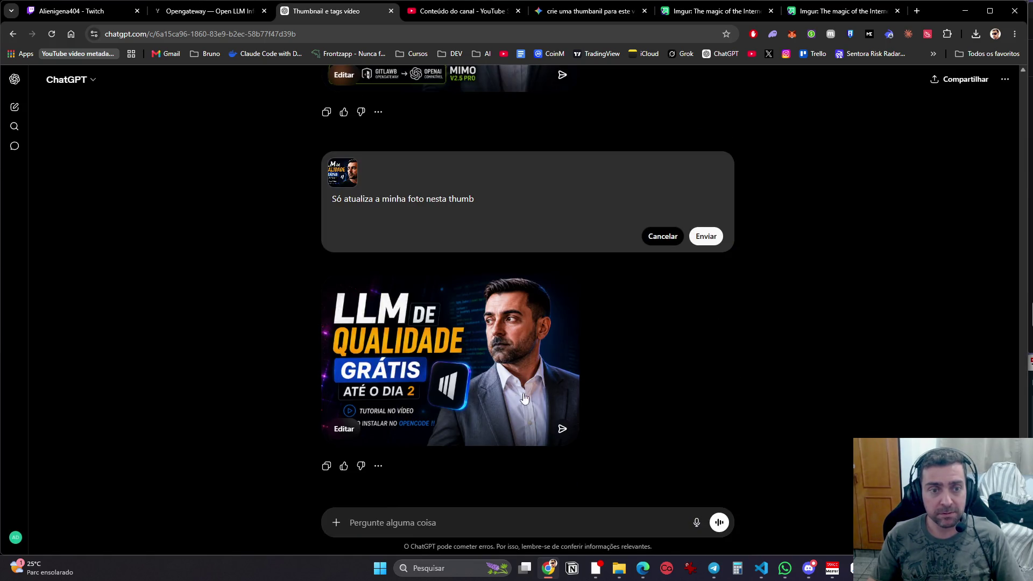
left_click_drag(509, 199, 284, 225)
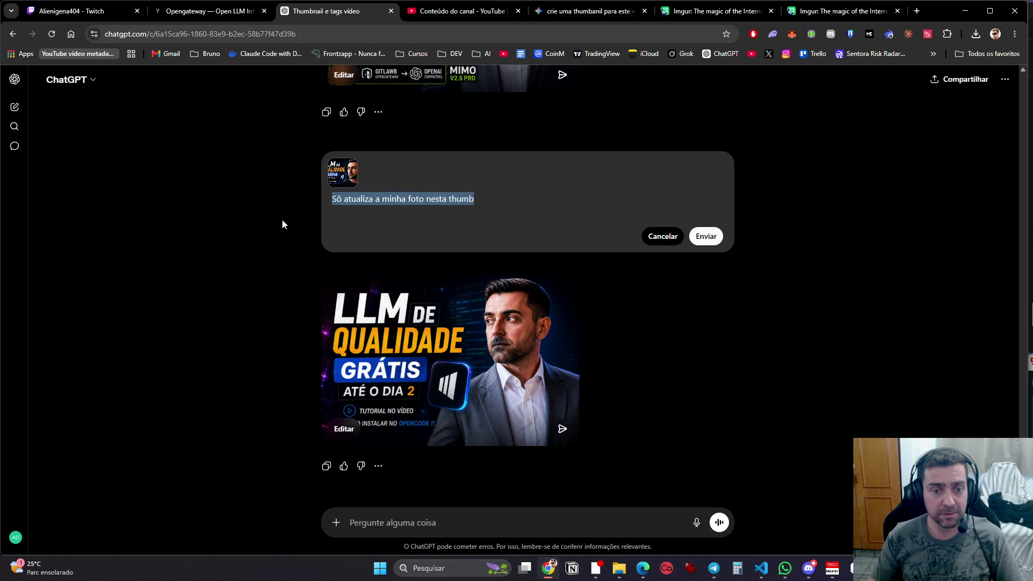
type("só sua")
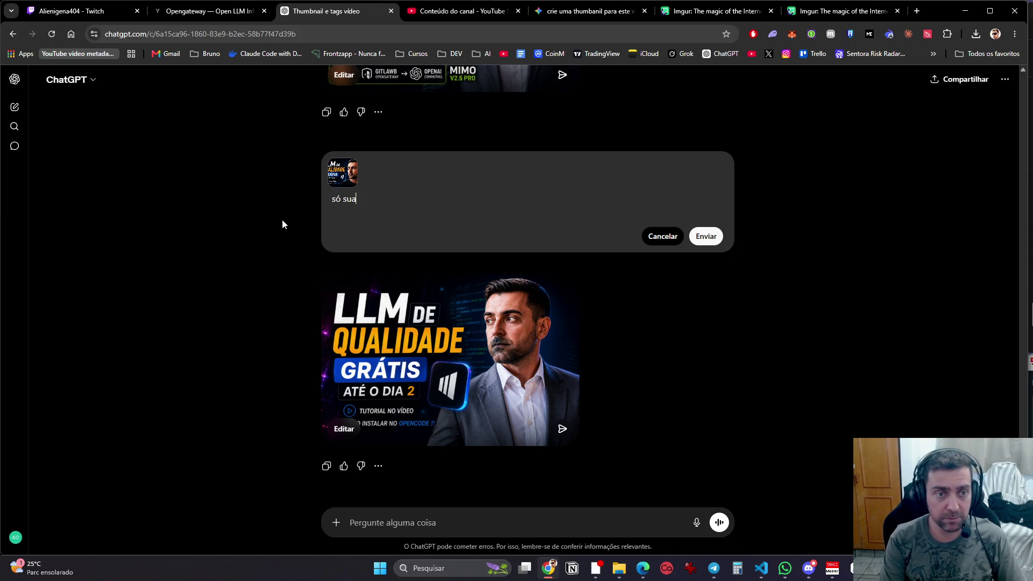
type("viza a foto do home")
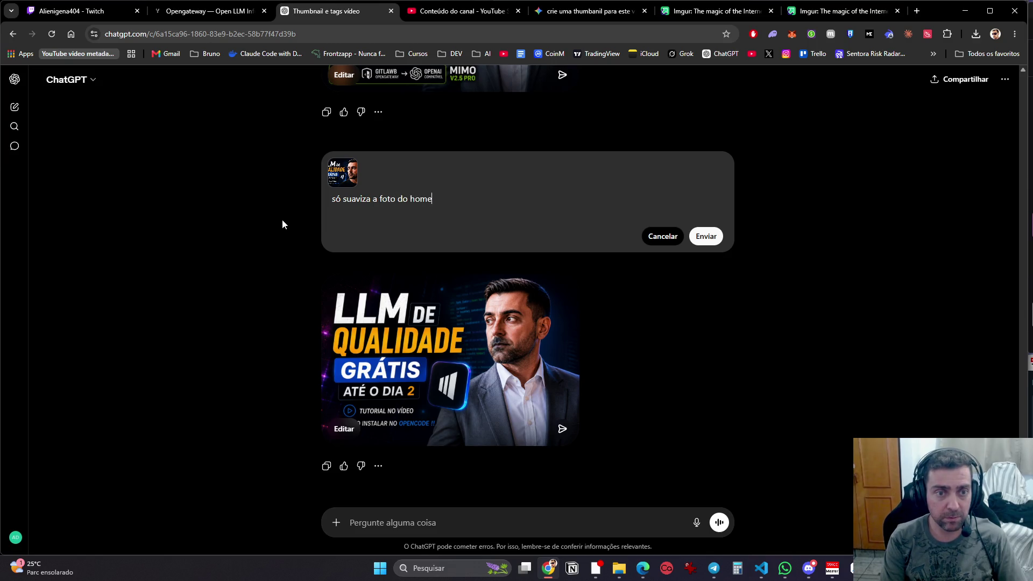
type("m na thumb, ")
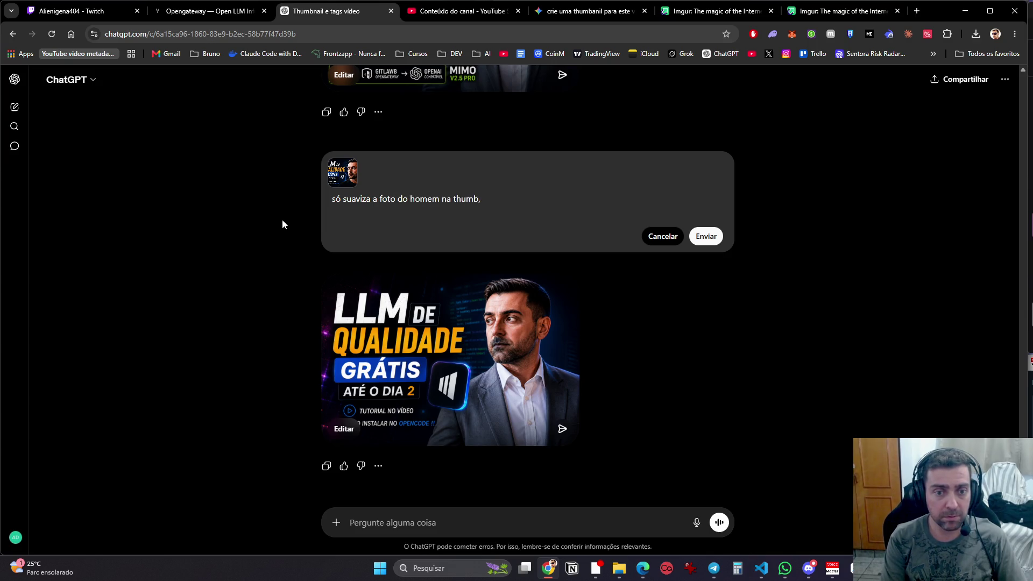
type("bem leve, de")
type("ixa ")
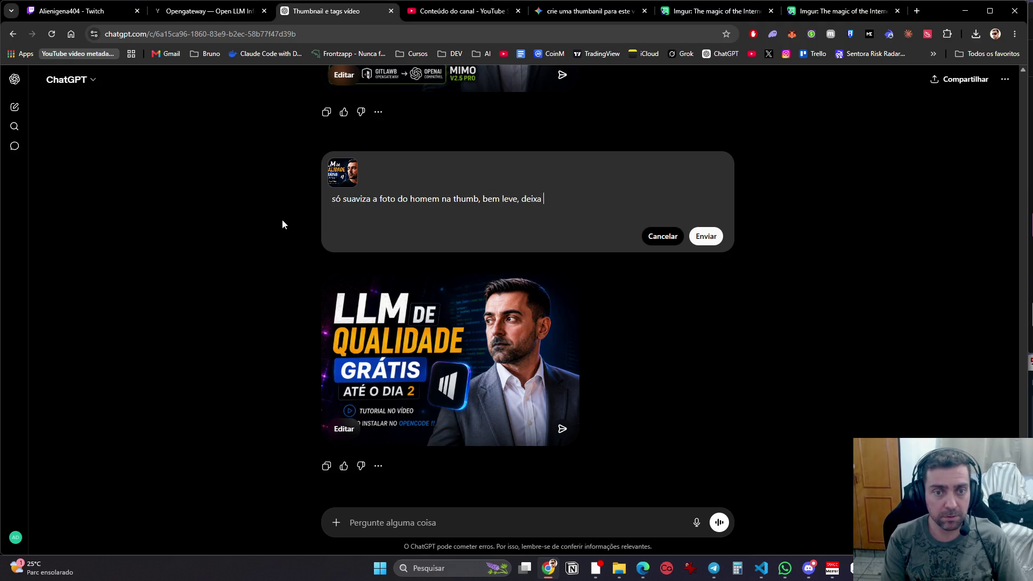
type("o rosto, cabel")
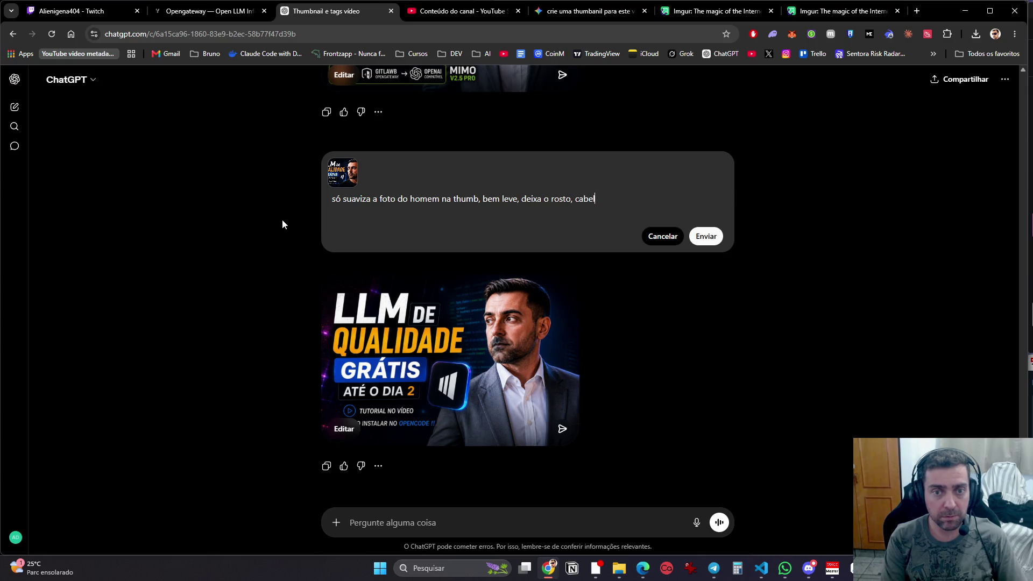
type("o, olhos mais claros.")
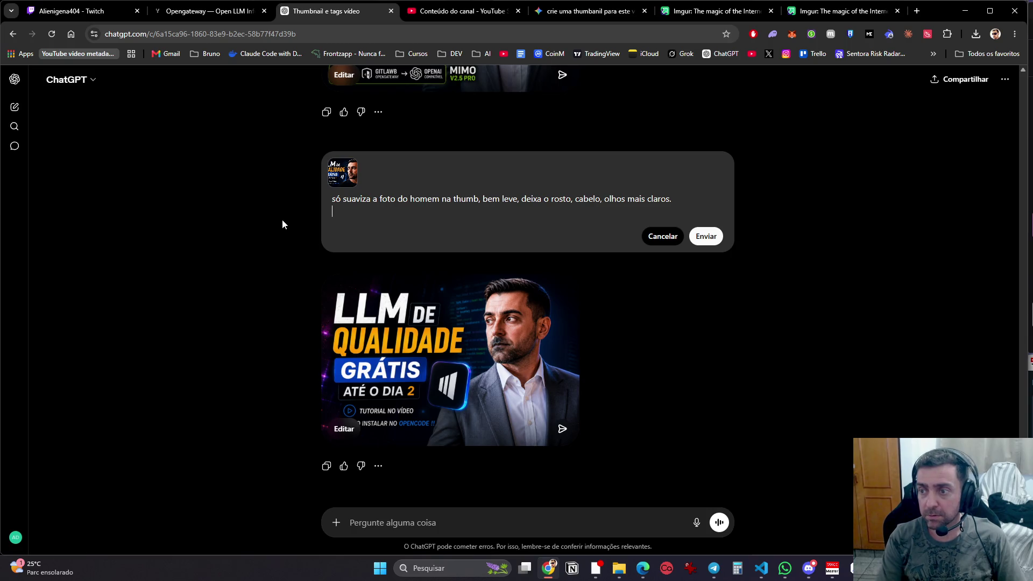
left_click(717, 238)
left_click(586, 11)
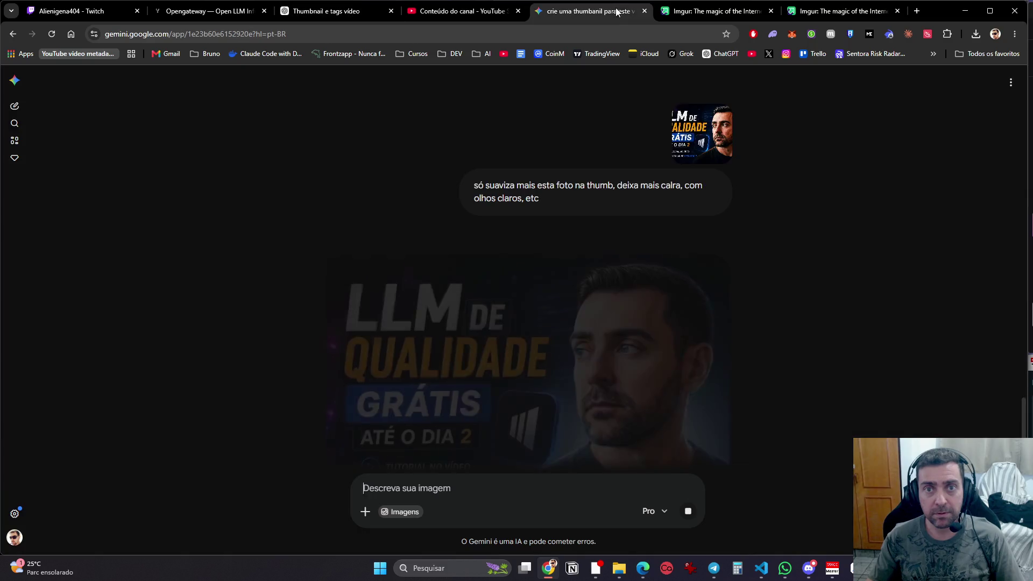
Step: Tell Gemini 'quase isso', asking for 50% of the softening to reach a middle ground
scroll(862, 302, "down", 2)
mouse_move(517, 405)
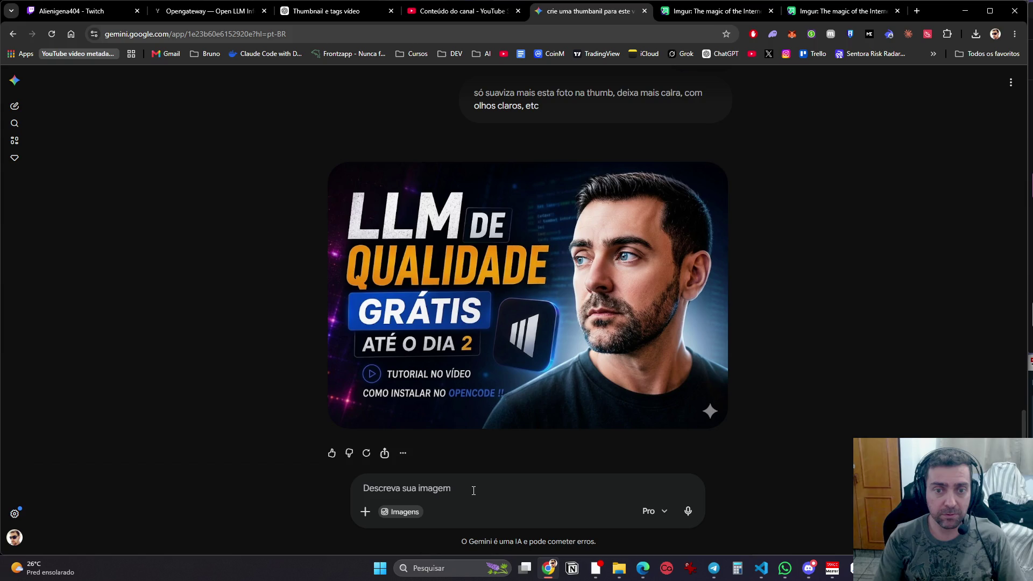
type("Ok, quase isso, s")
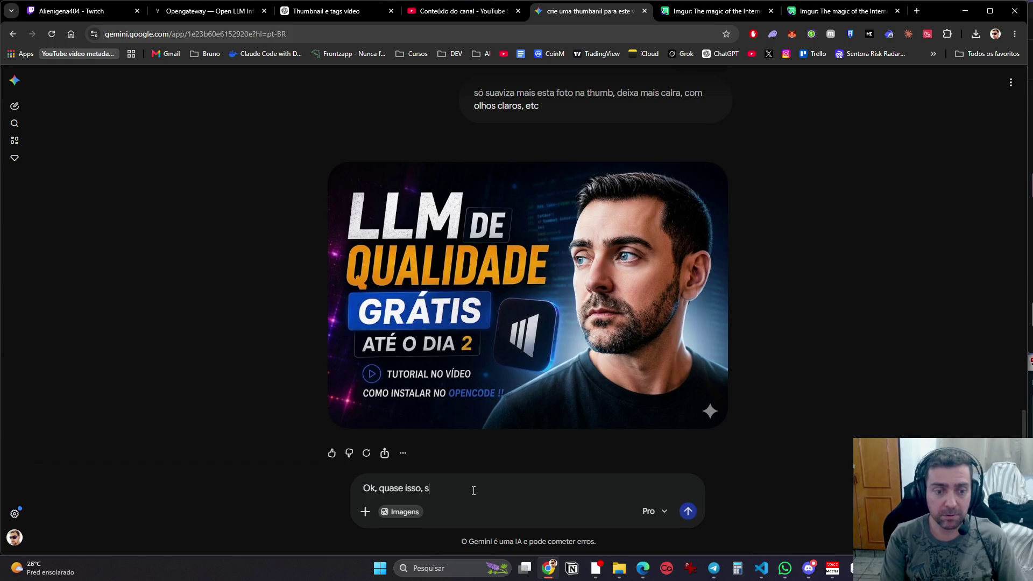
type("50%$ do que vc fez, f")
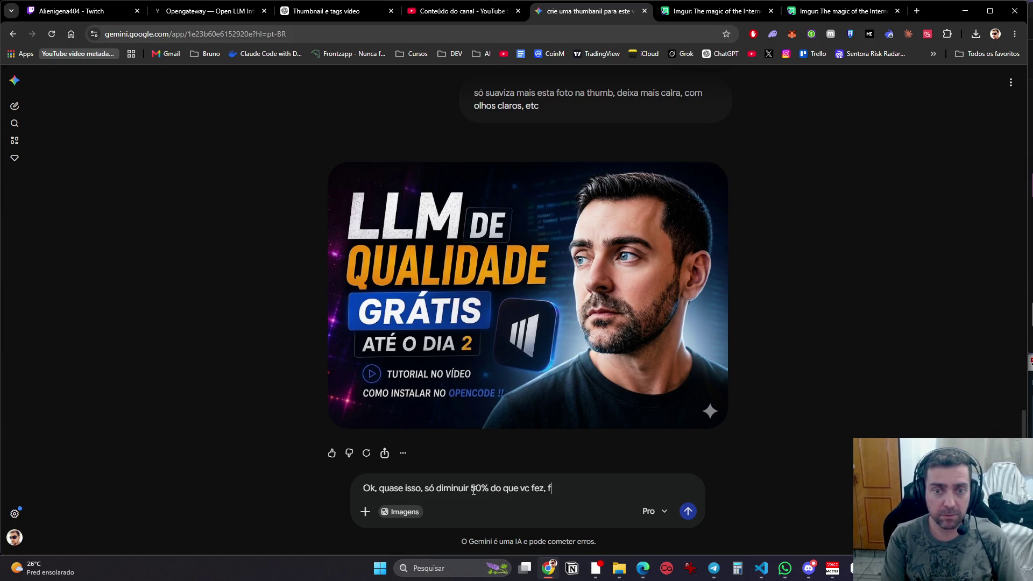
key("BackSpace")
type("deixa em um meio ")
type("termo")
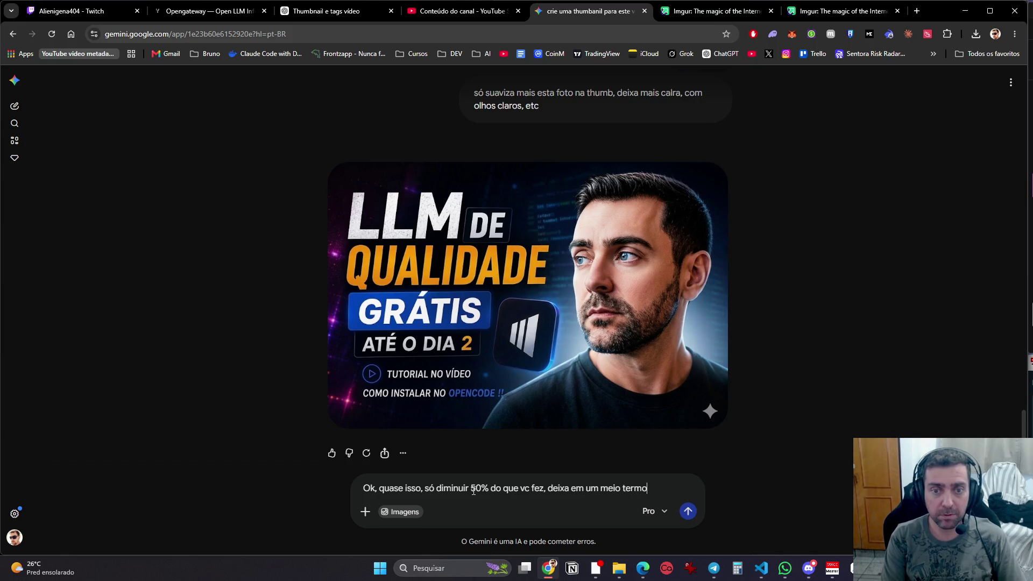
key("Return")
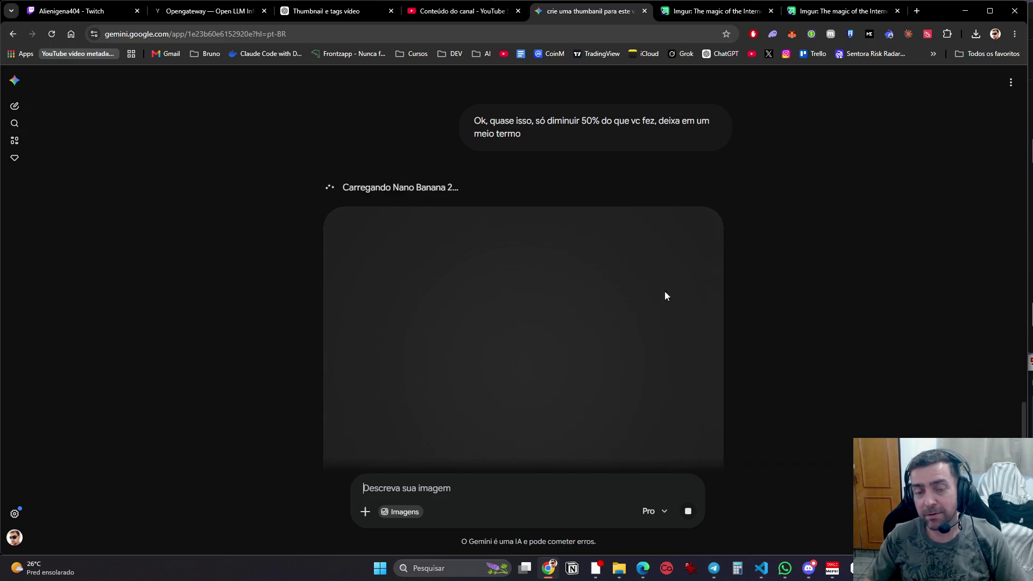
left_click(711, 13)
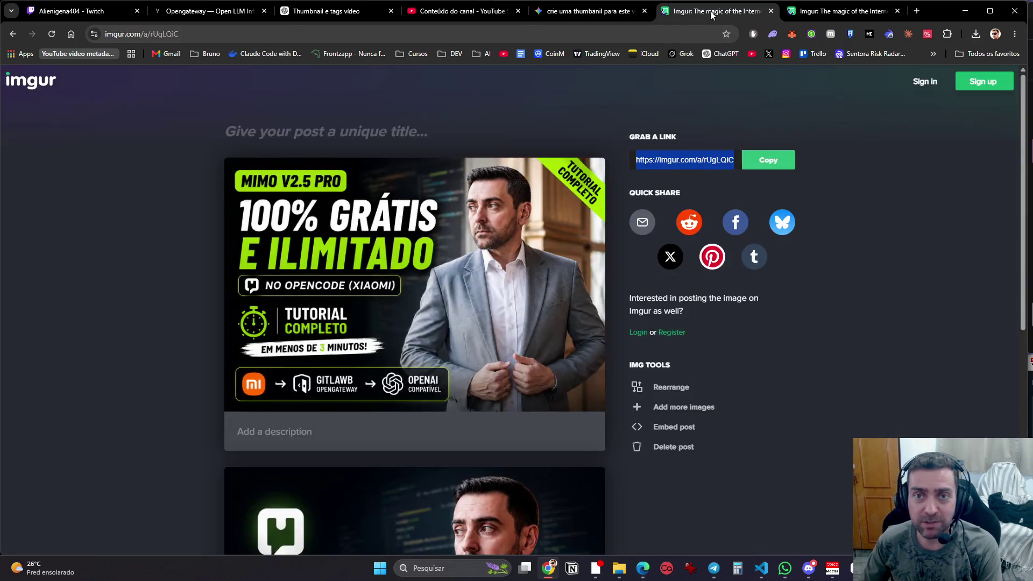
Step: Review both Imgur thumbnail posts, Gemini and Studio, then return to ChatGPT's softened thumbnail
left_click(802, 12)
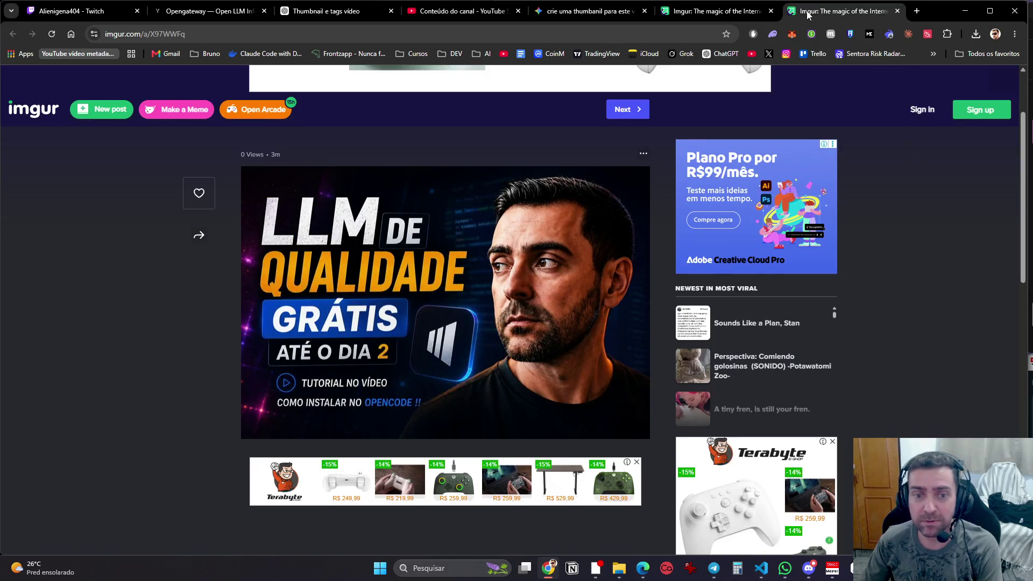
left_click(699, 13)
left_click(573, 15)
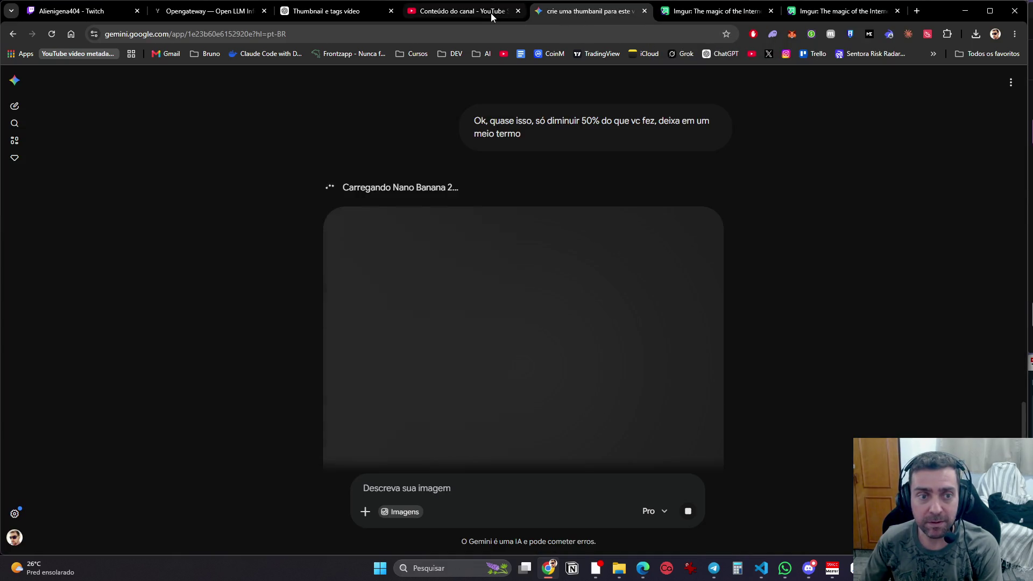
left_click(487, 13)
left_click(333, 16)
mouse_move(580, 199)
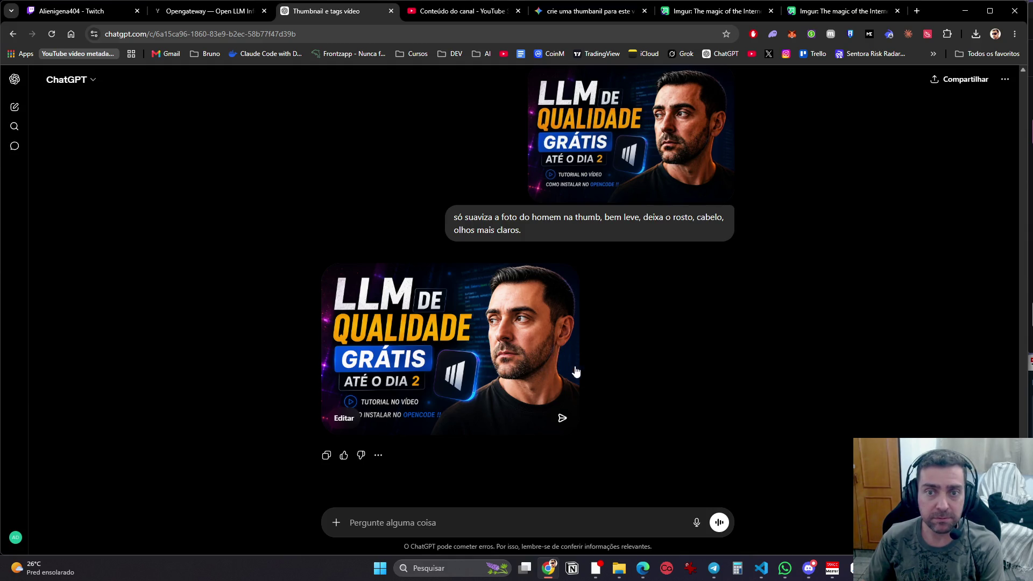
Step: Save ChatGPT's latest softened thumbnail to the computer with 'Salvar imagem como...'
scroll(592, 383, "up", 4)
scroll(597, 391, "down", 4)
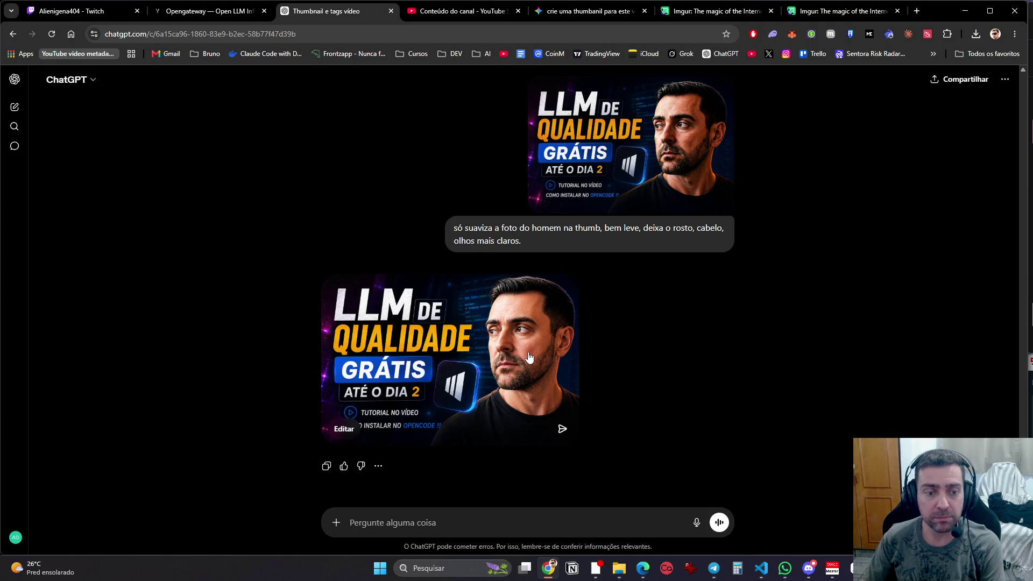
left_click(531, 356)
right_click(679, 241)
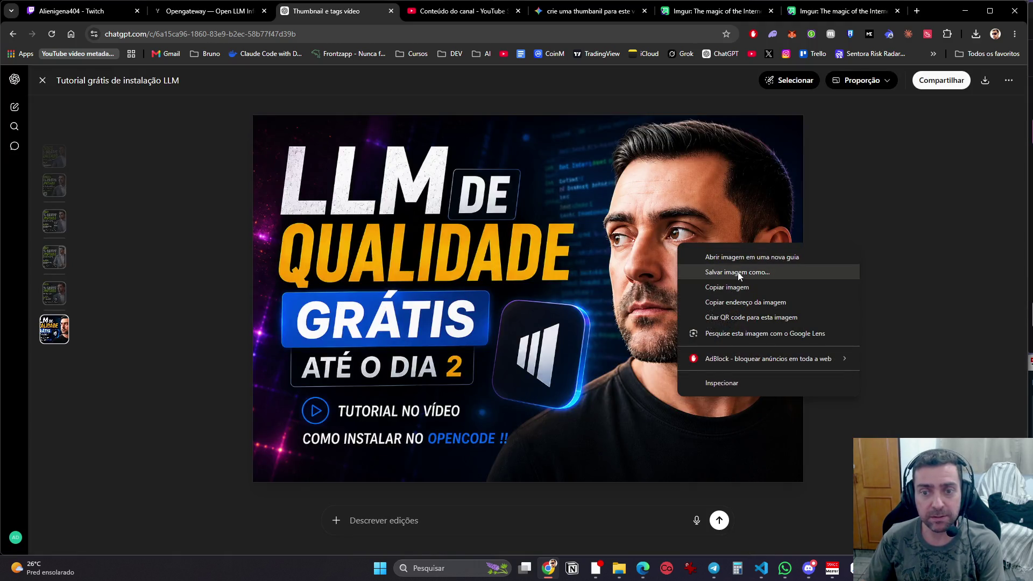
left_click(738, 272)
left_click(490, 399)
left_click(477, 11)
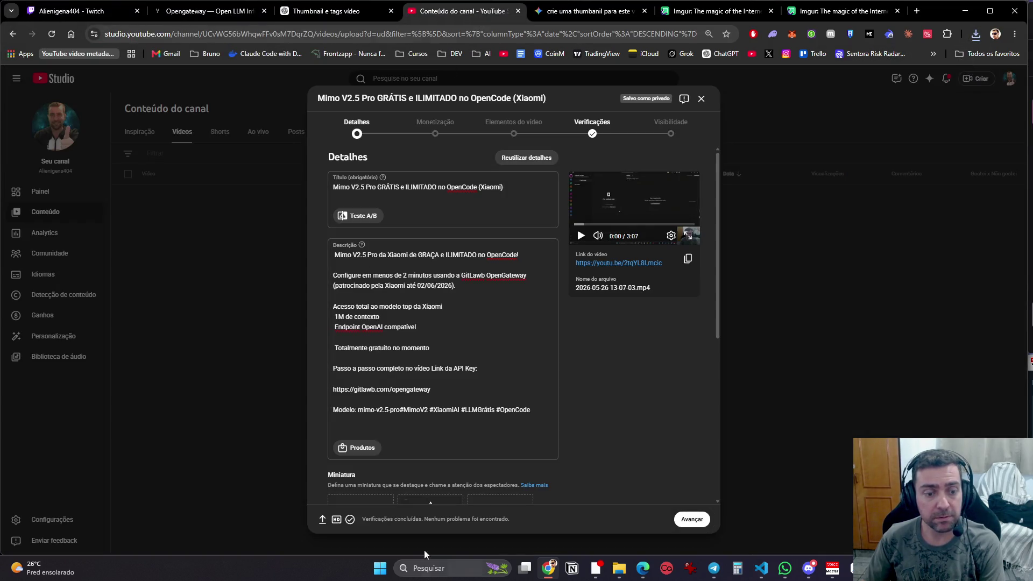
Step: Upload the saved thumbnail from Área de Trabalho as the video's custom thumbnail
scroll(350, 479, "down", 3)
left_click(367, 360)
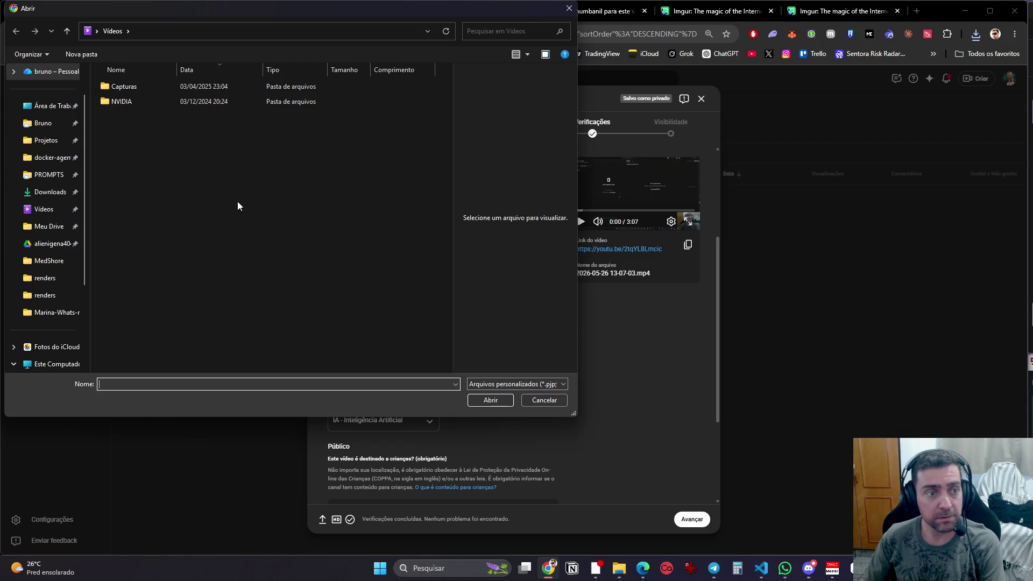
left_click(27, 113)
double_click(128, 161)
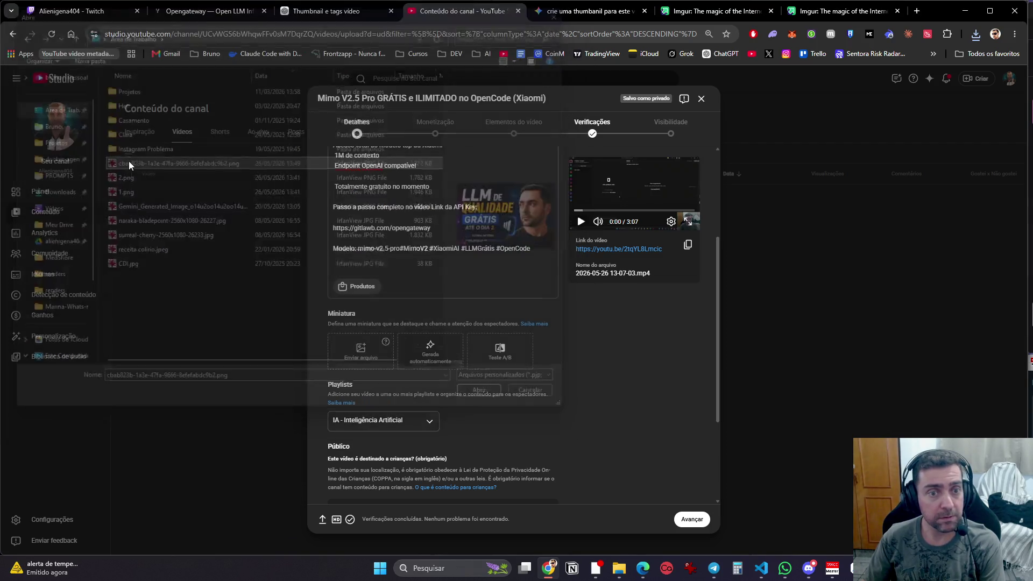
left_click(576, 11)
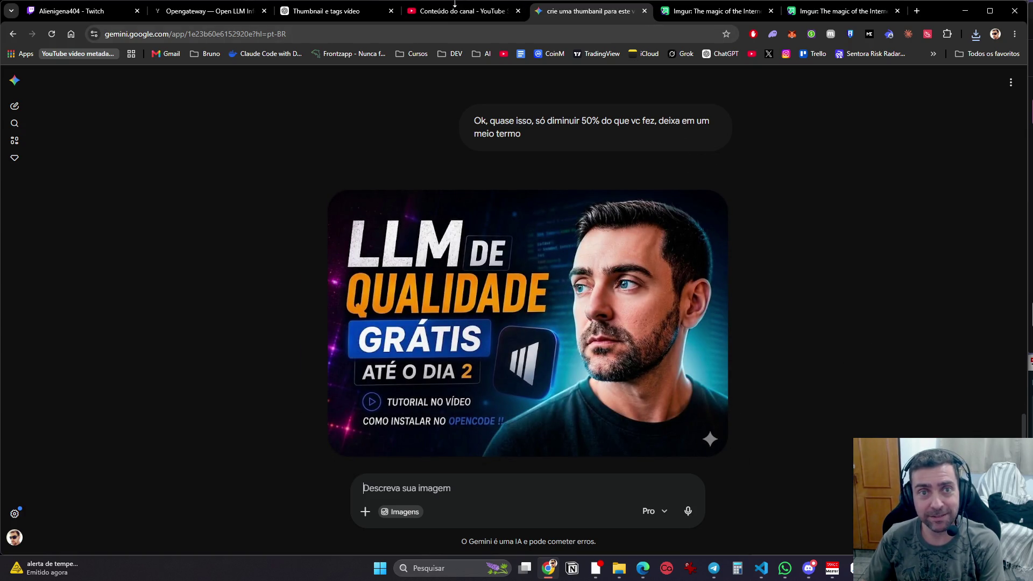
left_click(442, 13)
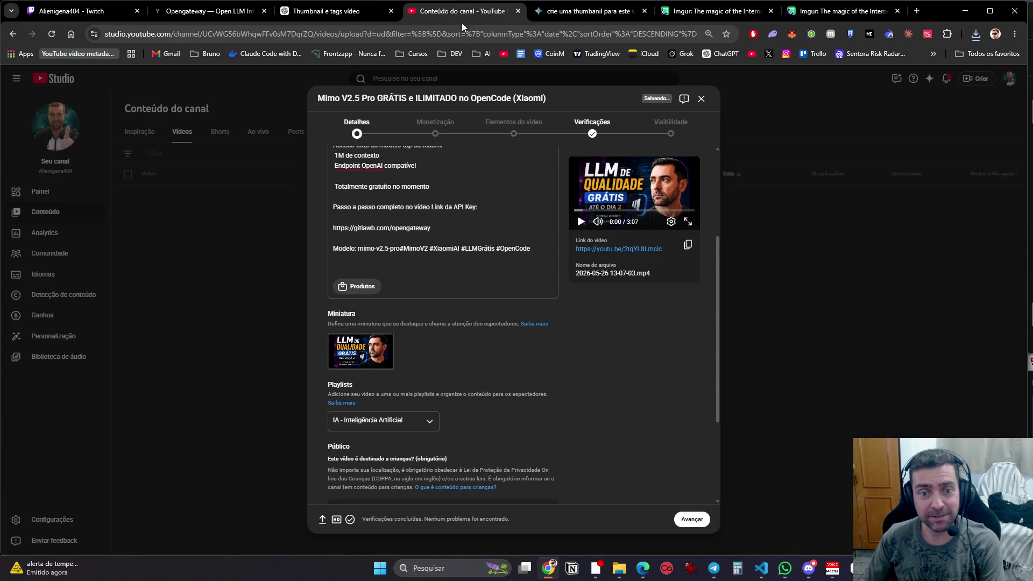
Step: Mark the video 'Não é conteúdo para crianças' and expand Mostrar mais
left_click(700, 520)
left_click(398, 422)
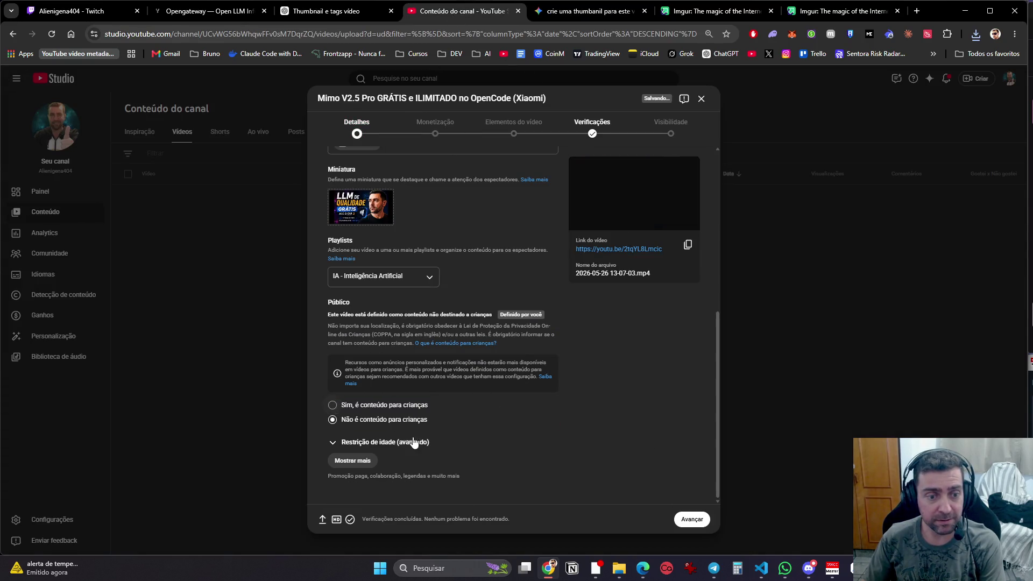
left_click(368, 461)
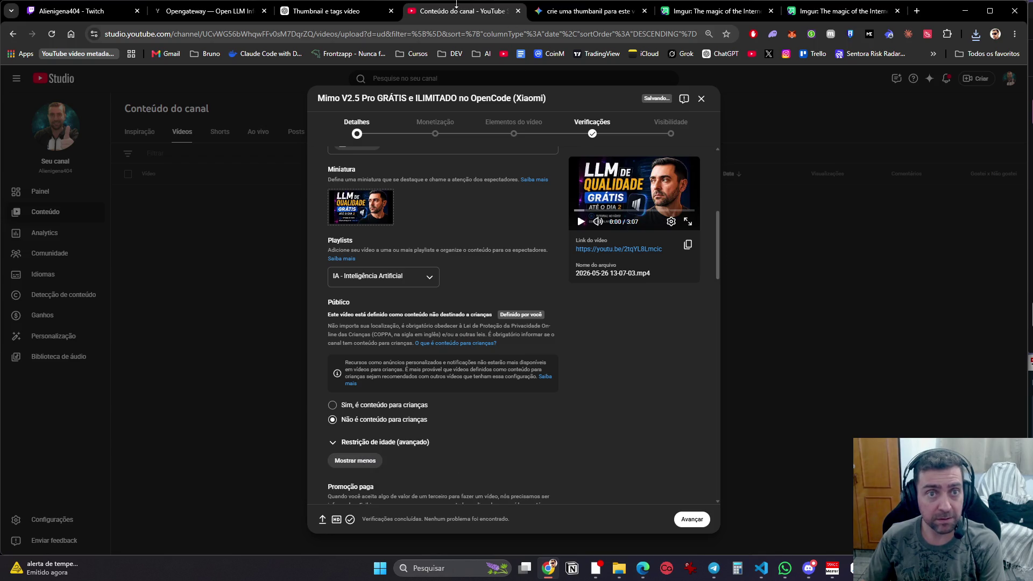
left_click(333, 10)
left_click(841, 305)
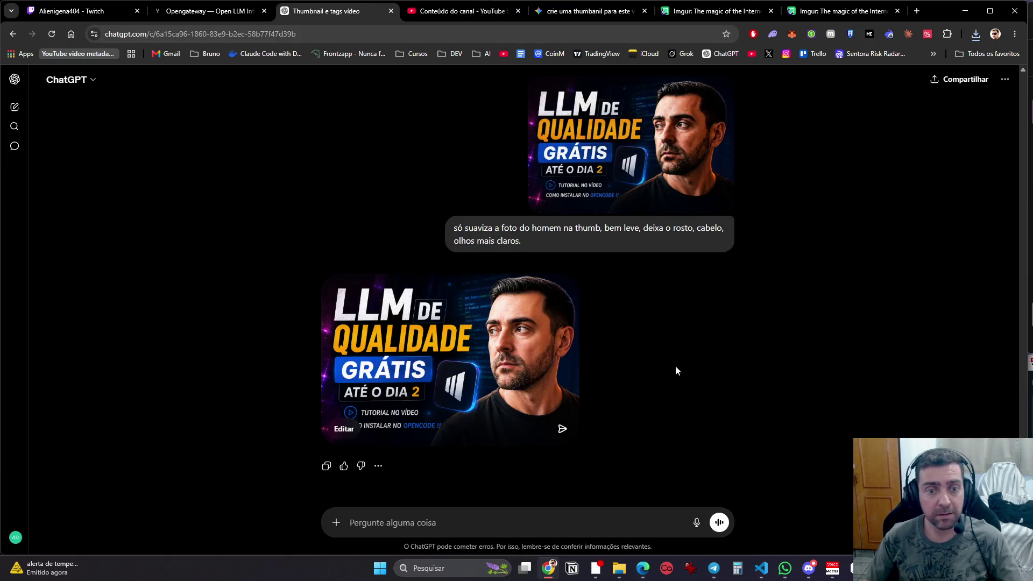
Step: Send ChatGPT a short request ('manda tafigur') for the video's tags
type("manda ta")
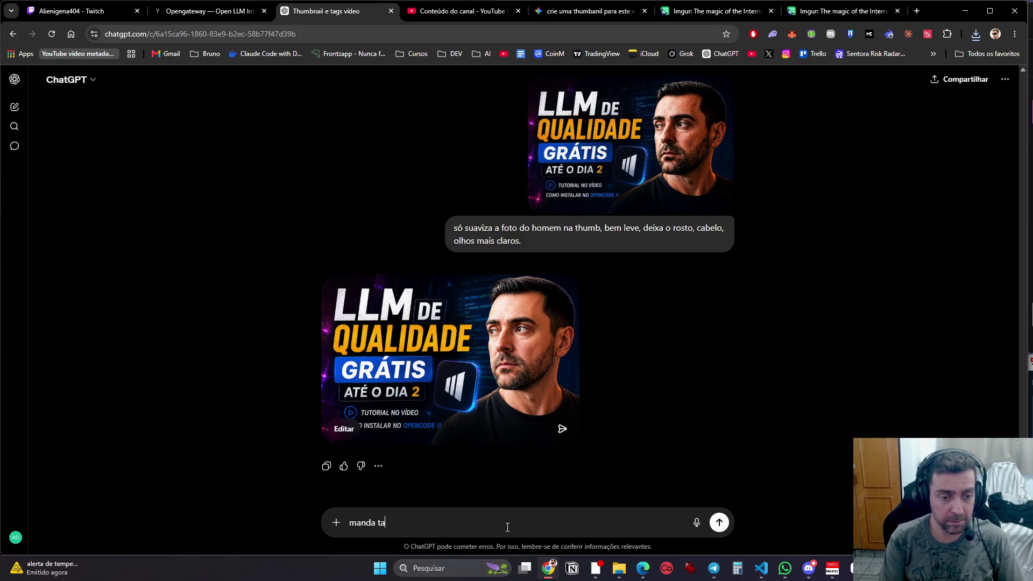
type("figurar no video")
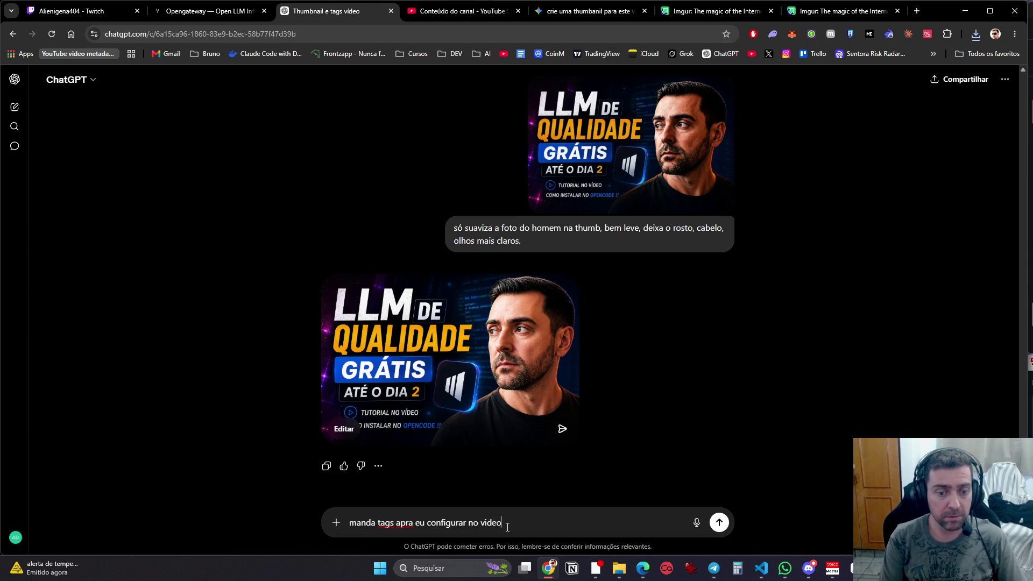
key("Return")
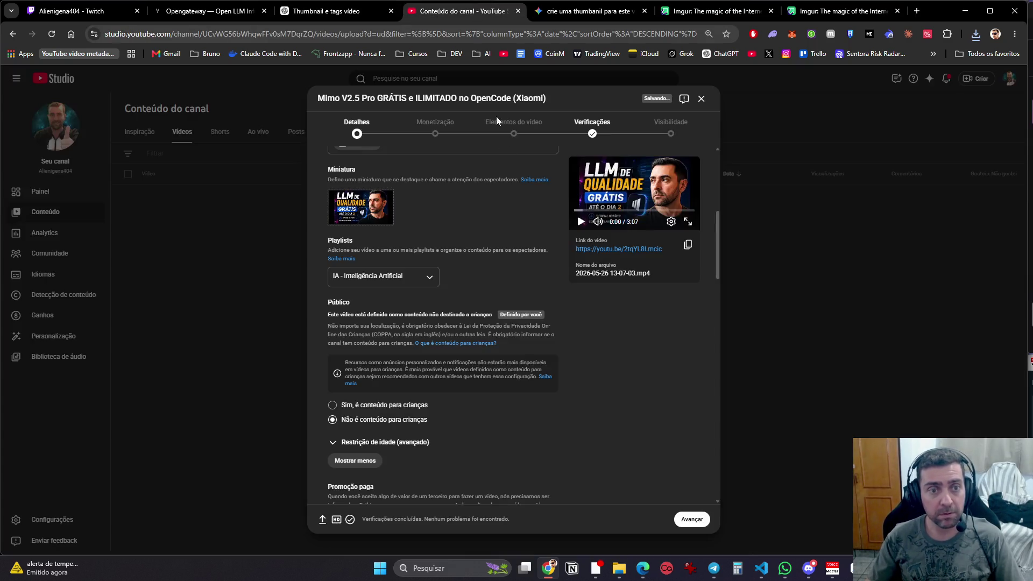
left_click(463, 11)
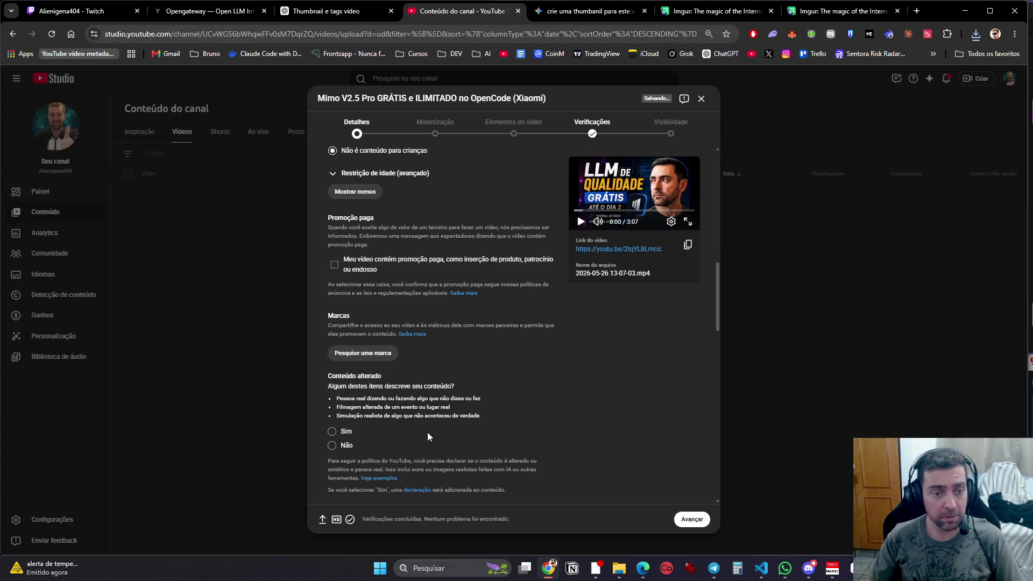
Step: Answer No to the altered-content question in the expanded video settings
left_click(350, 193)
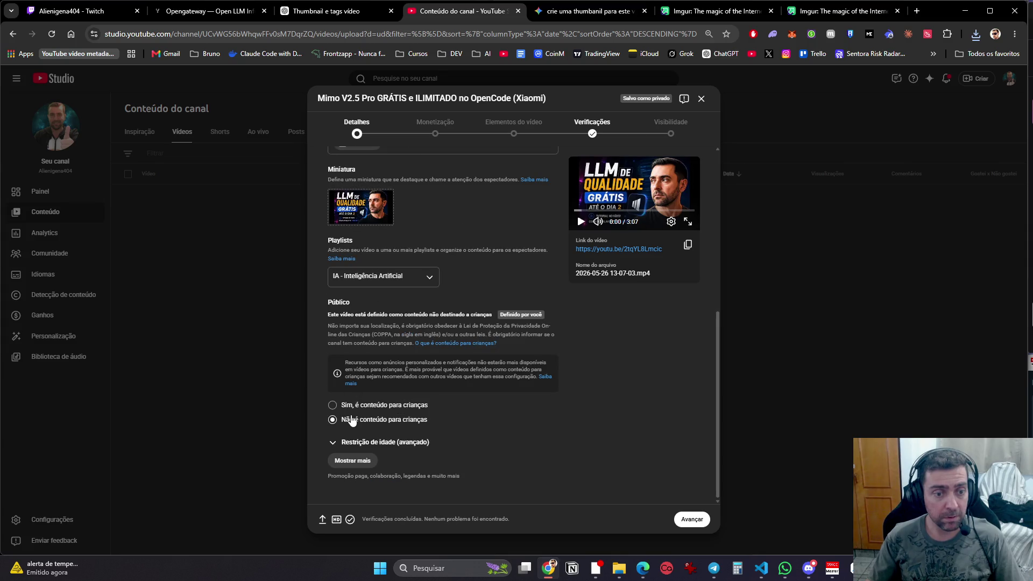
left_click(352, 460)
scroll(346, 319, "down", 3)
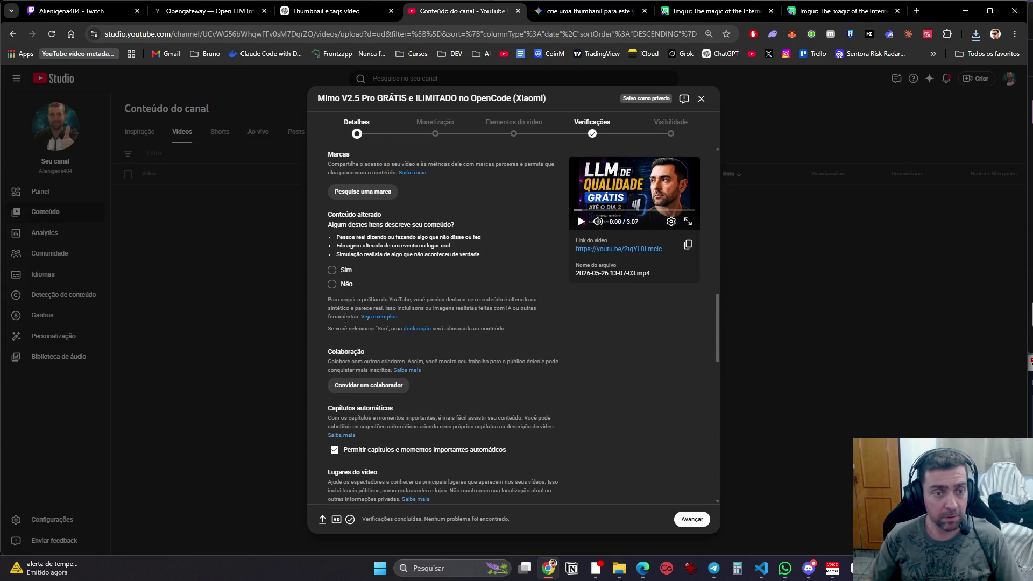
left_click(333, 284)
scroll(371, 326, "down", 3)
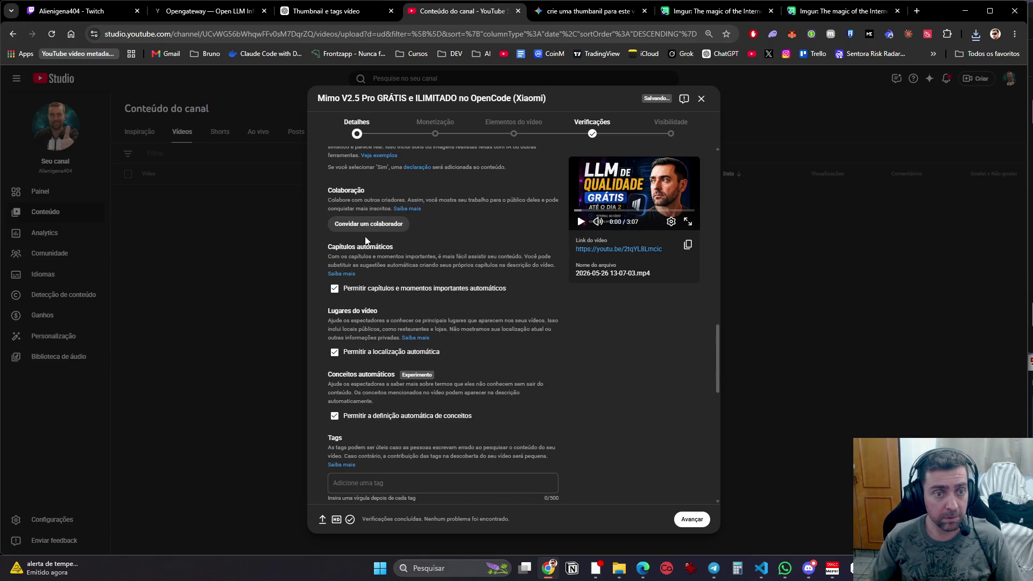
scroll(395, 375, "down", 4)
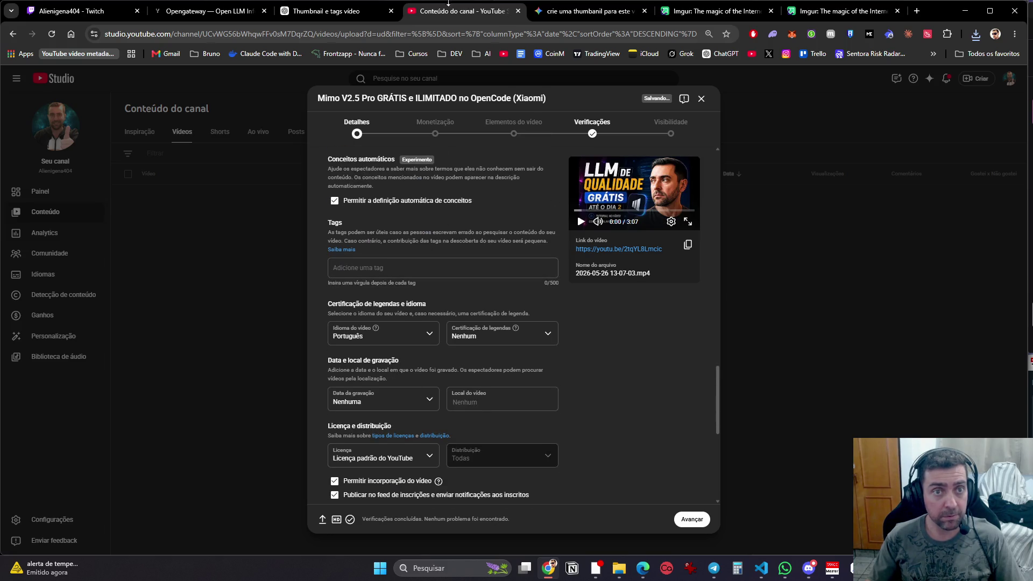
Step: Copy ChatGPT's tag list and paste it into Tags, yielding one 631/500-character tag
left_click(371, 11)
left_click(722, 234)
scroll(574, 399, "down", 5)
left_click(435, 13)
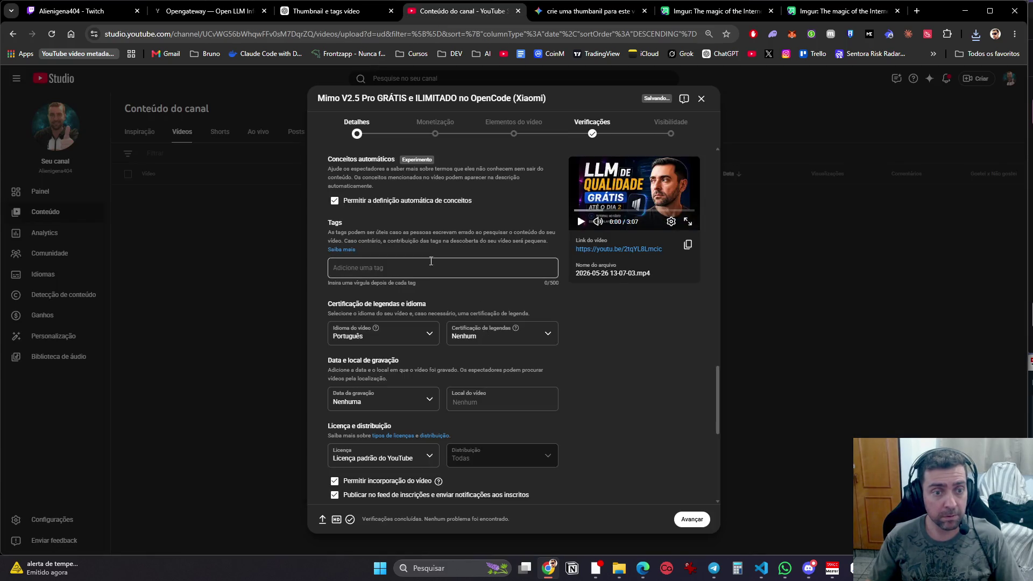
left_click(429, 272)
key("ctrl+v")
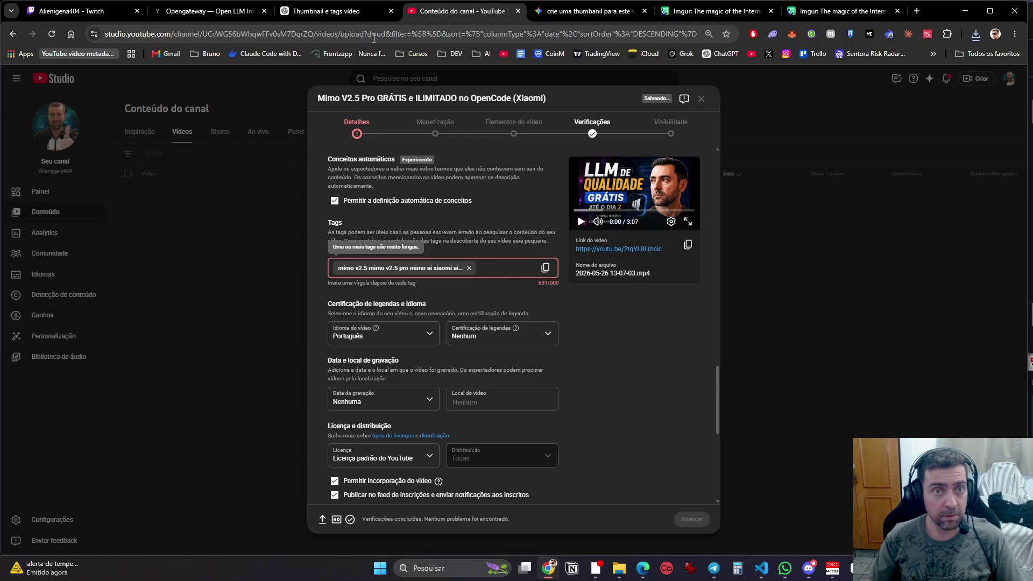
left_click(344, 13)
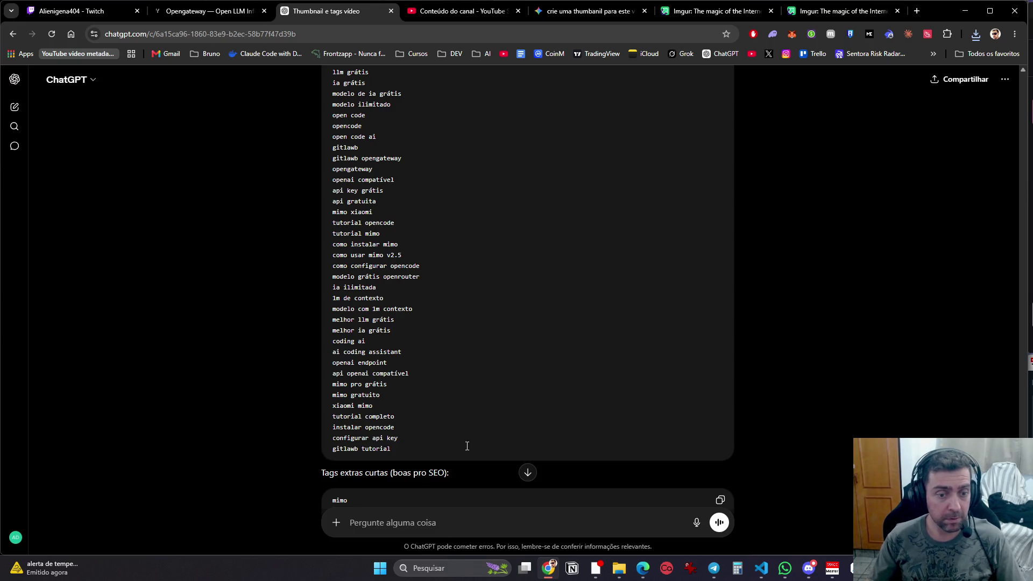
Step: Quote the 'Tags extras curtas' heading and ask 'manda estas separadas por virgula'
scroll(466, 440, "down", 4)
scroll(492, 376, "up", 6)
scroll(504, 418, "down", 6)
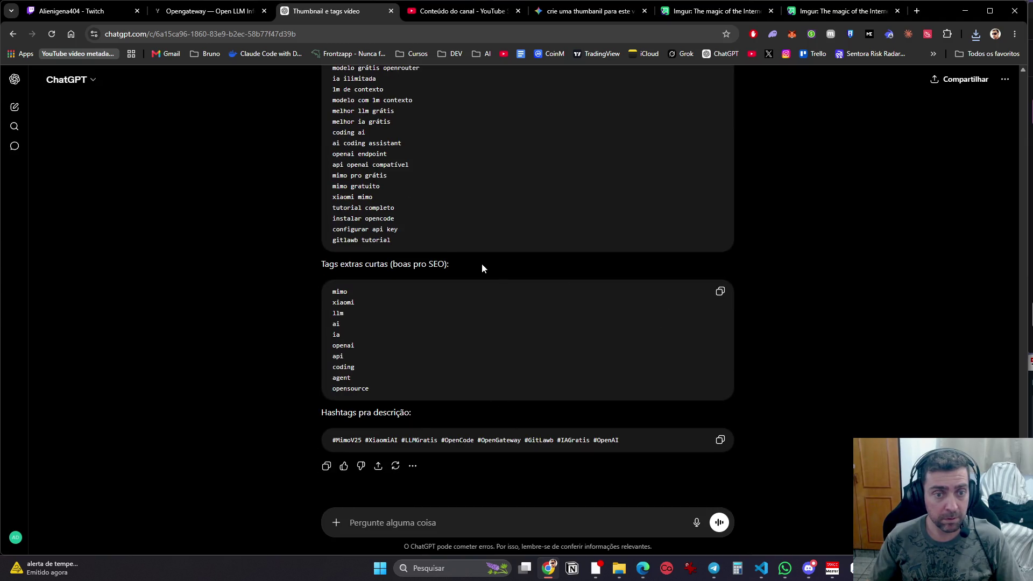
left_click_drag(482, 263, 302, 265)
left_click(387, 243)
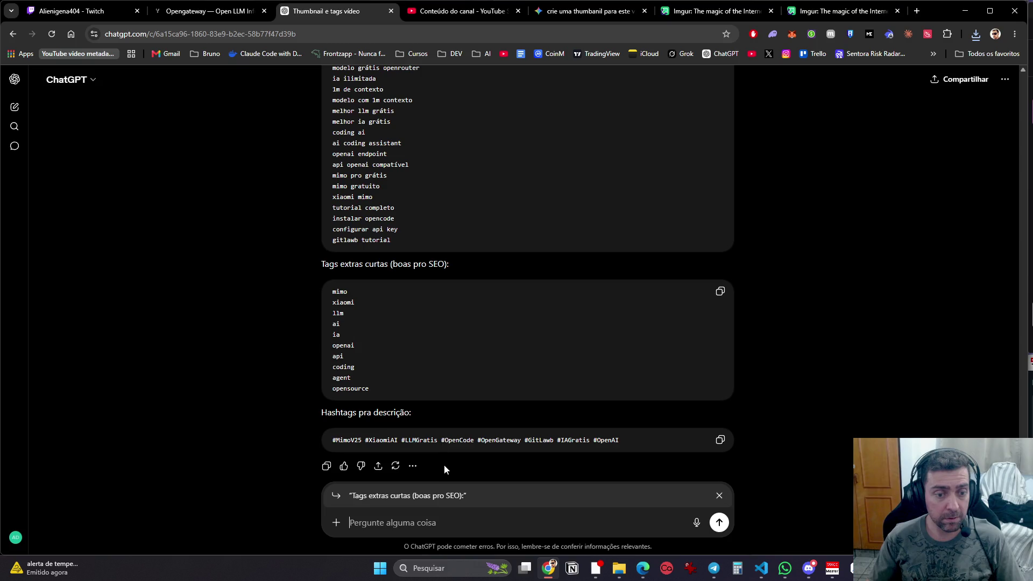
type("manda estas separadas por virgula")
key("Return")
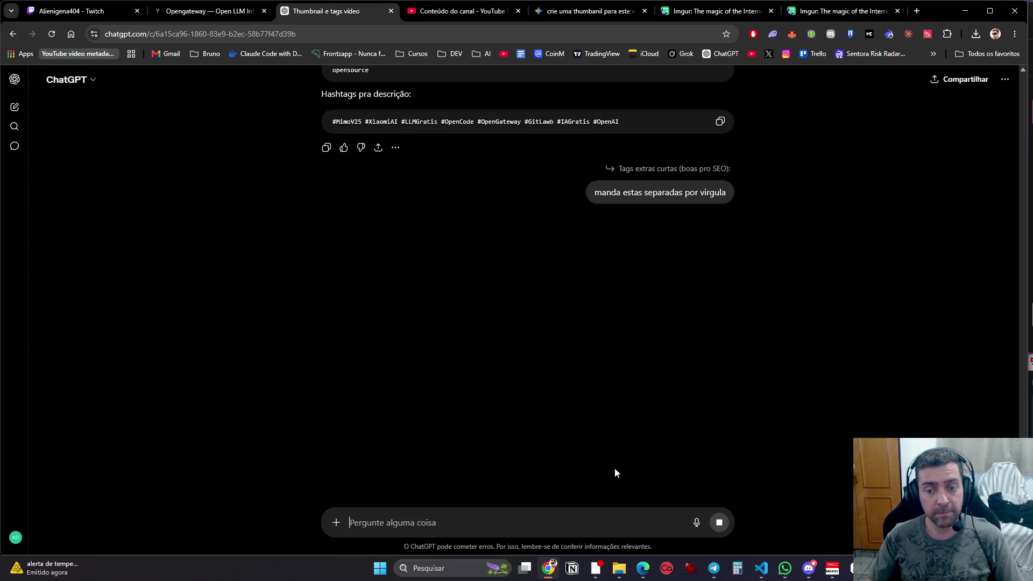
Step: Paste into Studio's tags again, then copy ChatGPT's comma-separated tag line
left_click(410, 11)
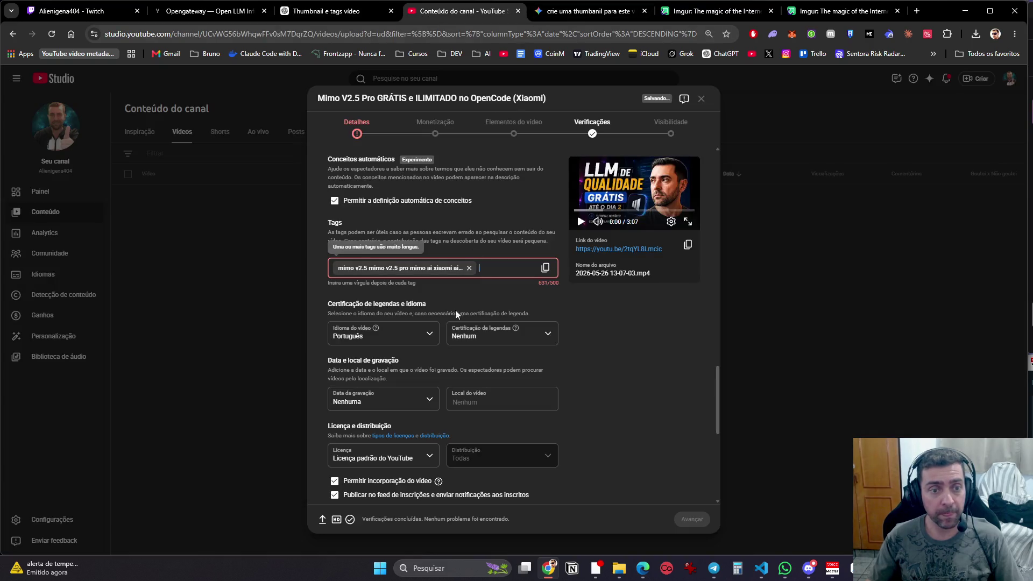
left_click(509, 269)
key("ctrl+v")
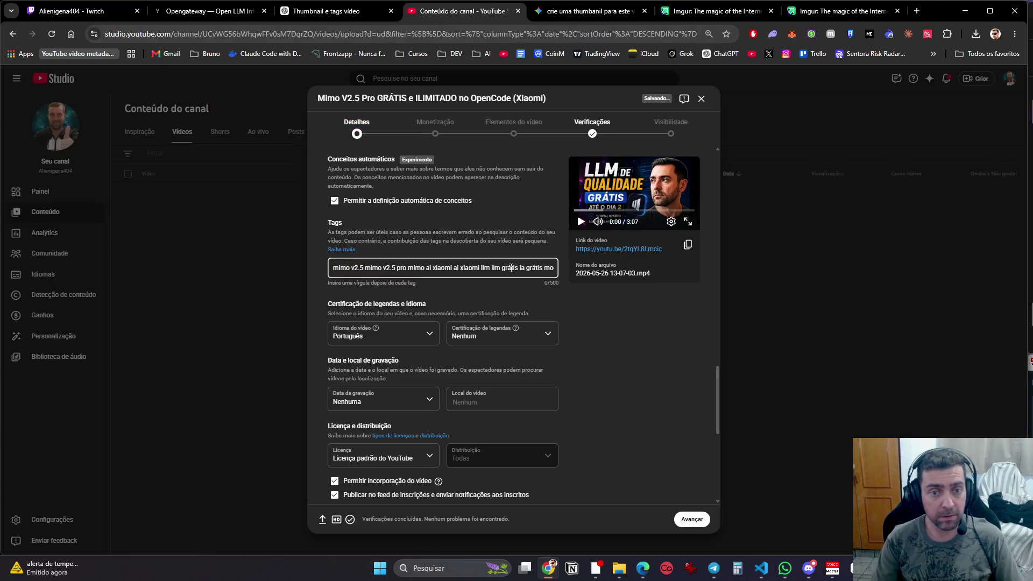
left_click(334, 12)
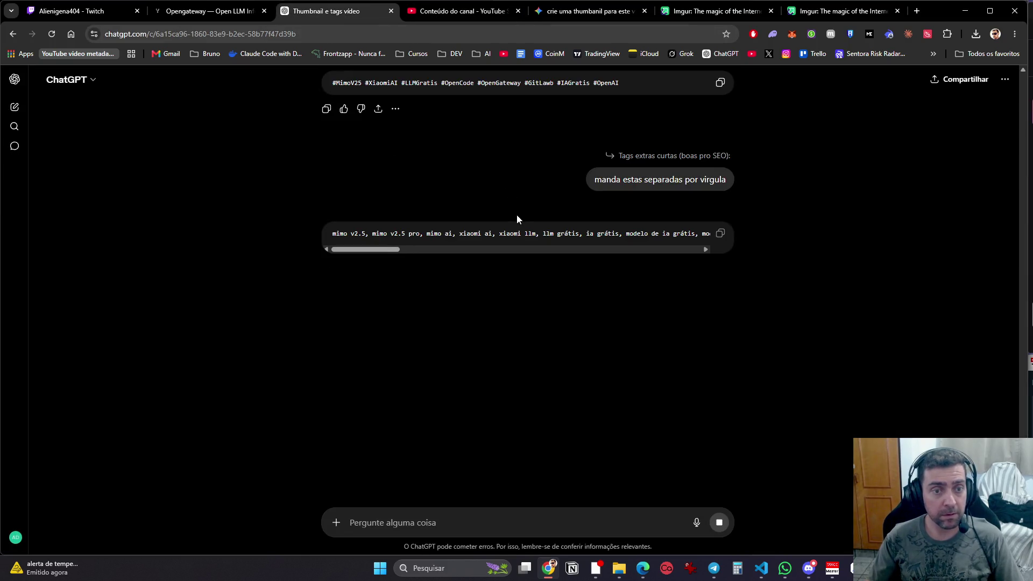
left_click(720, 233)
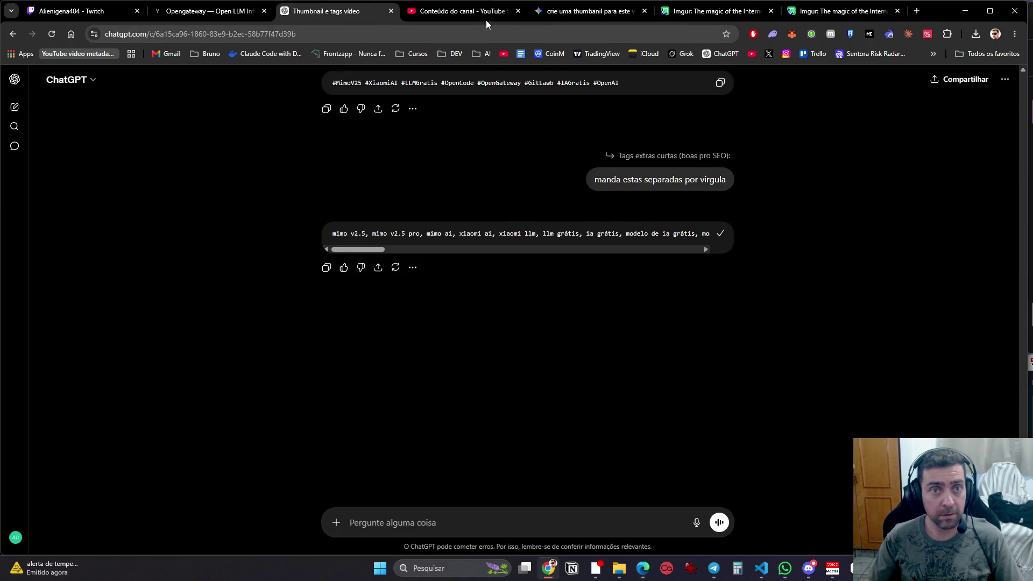
left_click(487, 12)
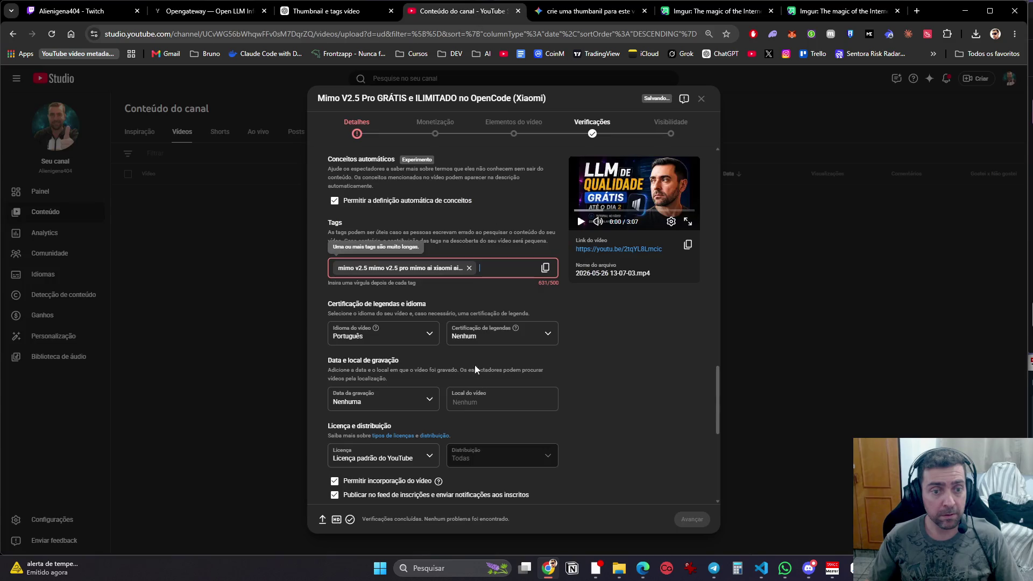
Step: Remove the over-long tag chip and paste the comma-separated tags, reaching 762/500 characters
left_click(470, 267)
key("ctrl+v")
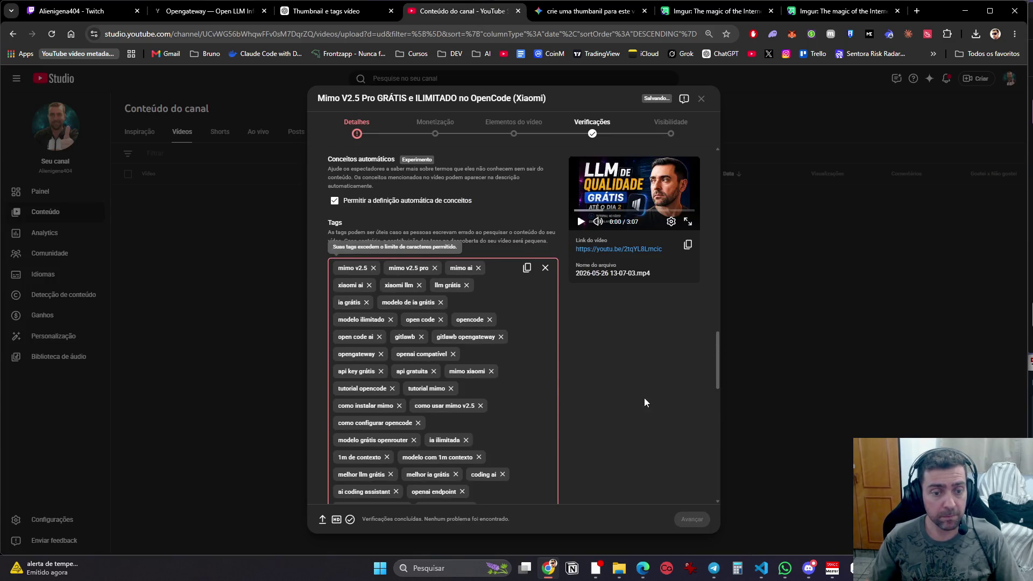
scroll(551, 384, "down", 4)
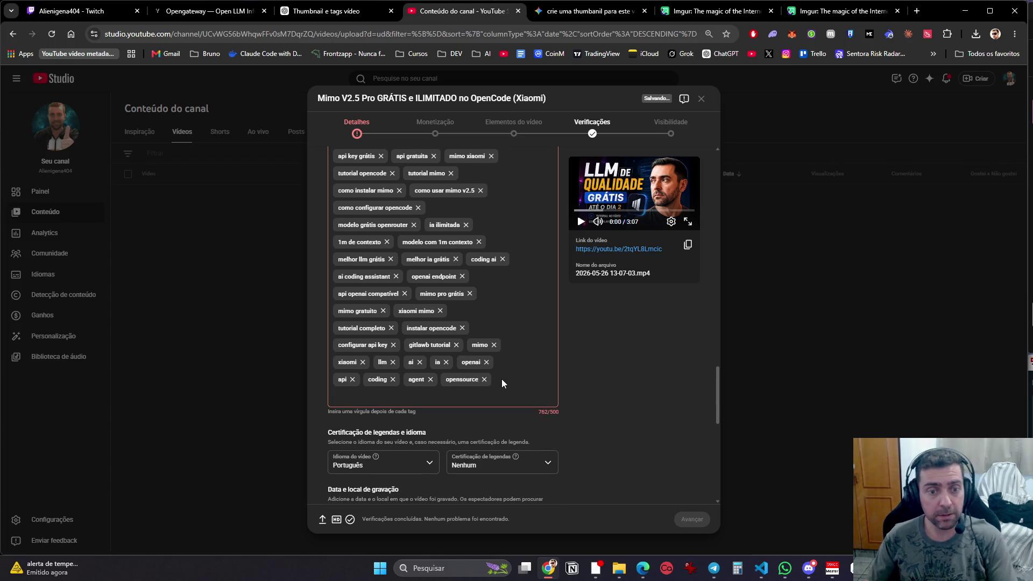